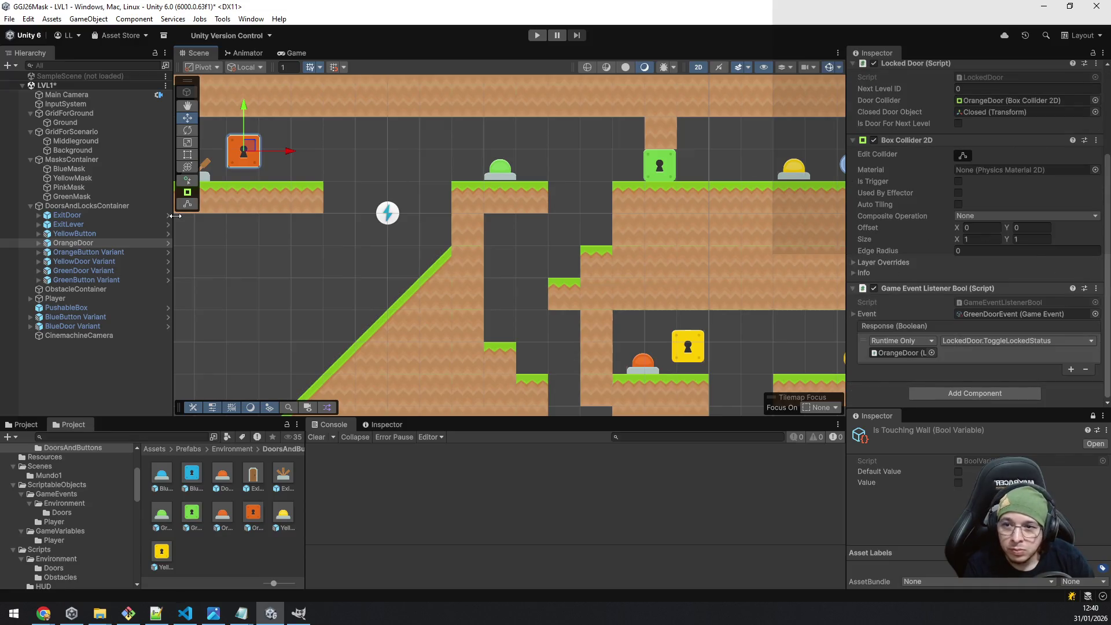
Switch the OrangeDoor Variant prefab's listener from GreenDoorEvent to OrangeDoorEvent, save the prefab, and return to LVL1.
scroll(915, 172, up, 5)
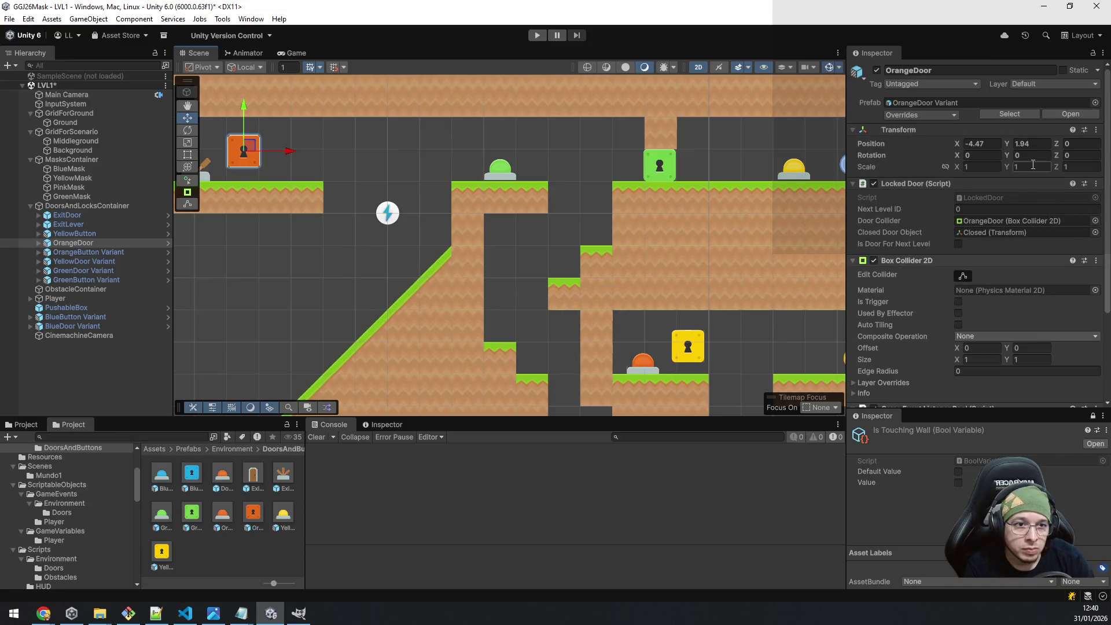
click(1071, 114)
scroll(1068, 283, down, 5)
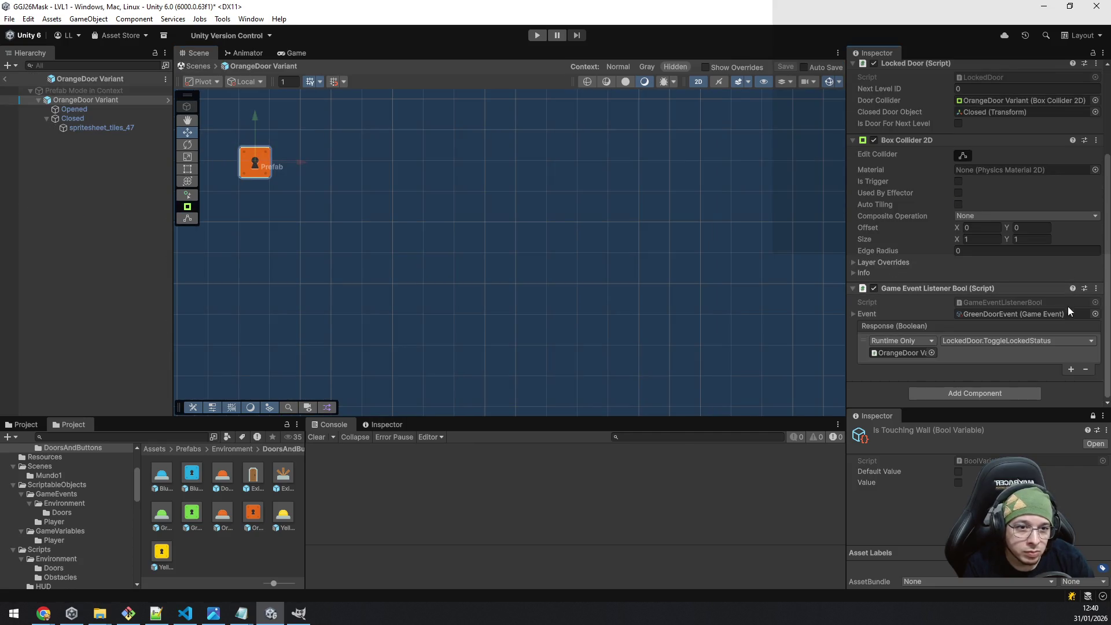
click(1095, 314)
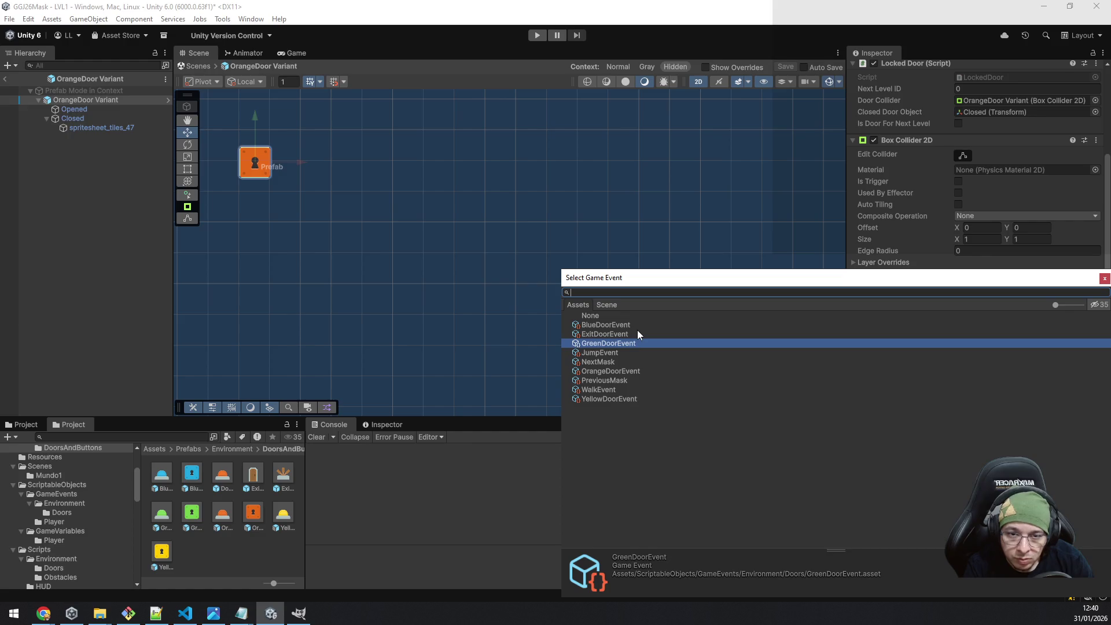
double_click(634, 371)
click(787, 67)
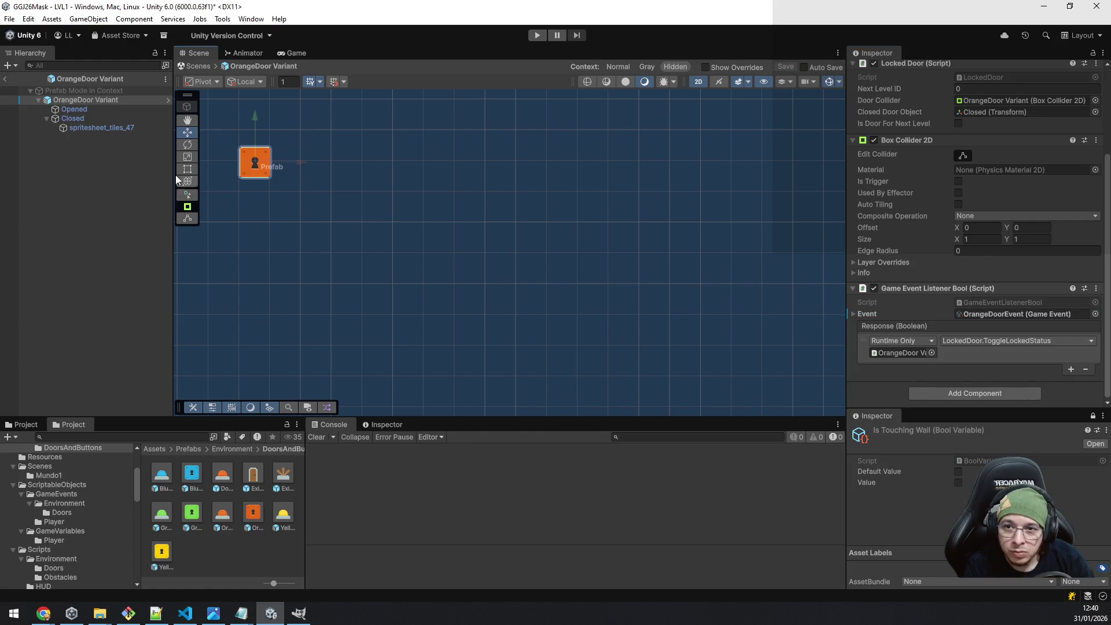
click(7, 80)
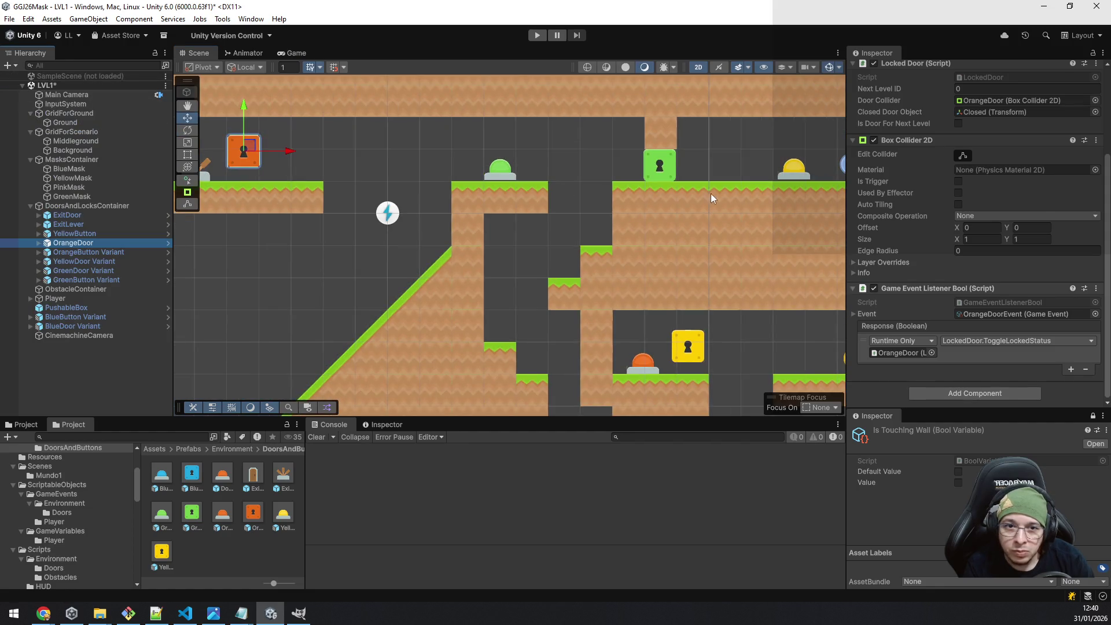
Compare the green and orange doors' Event fields, going back and forth between them.
click(670, 169)
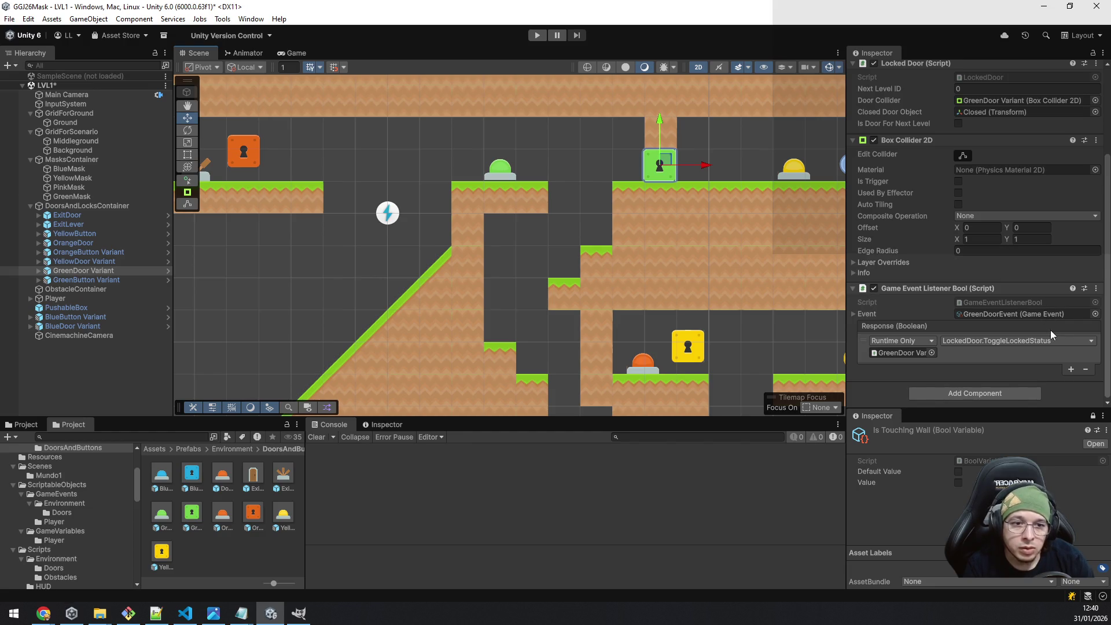
scroll(1045, 290, up, 4)
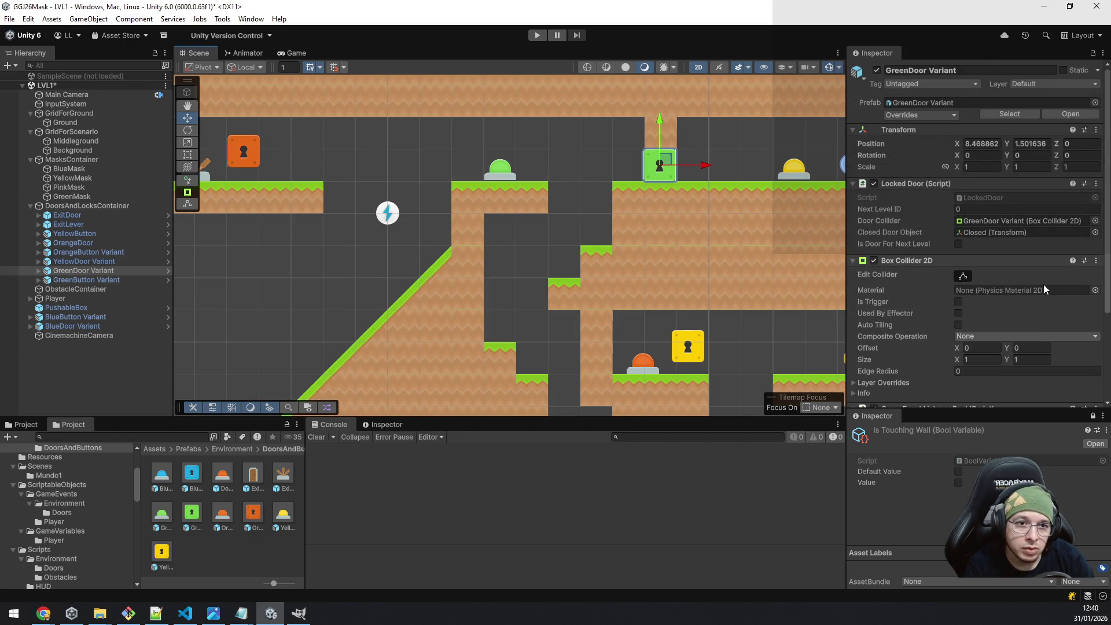
scroll(1045, 288, down, 4)
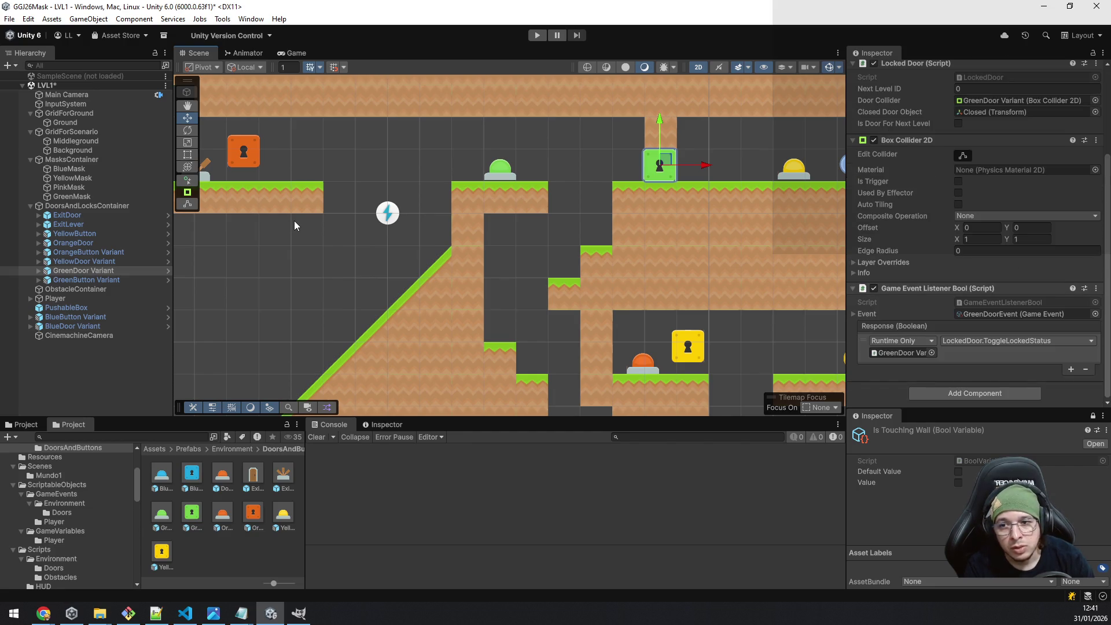
click(112, 243)
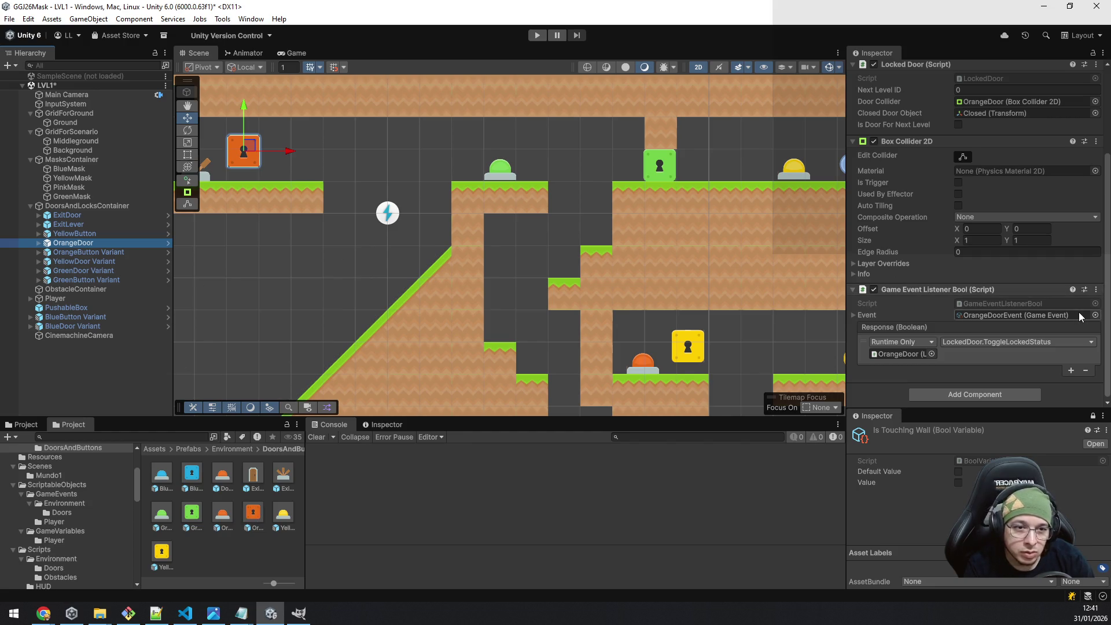
click(668, 166)
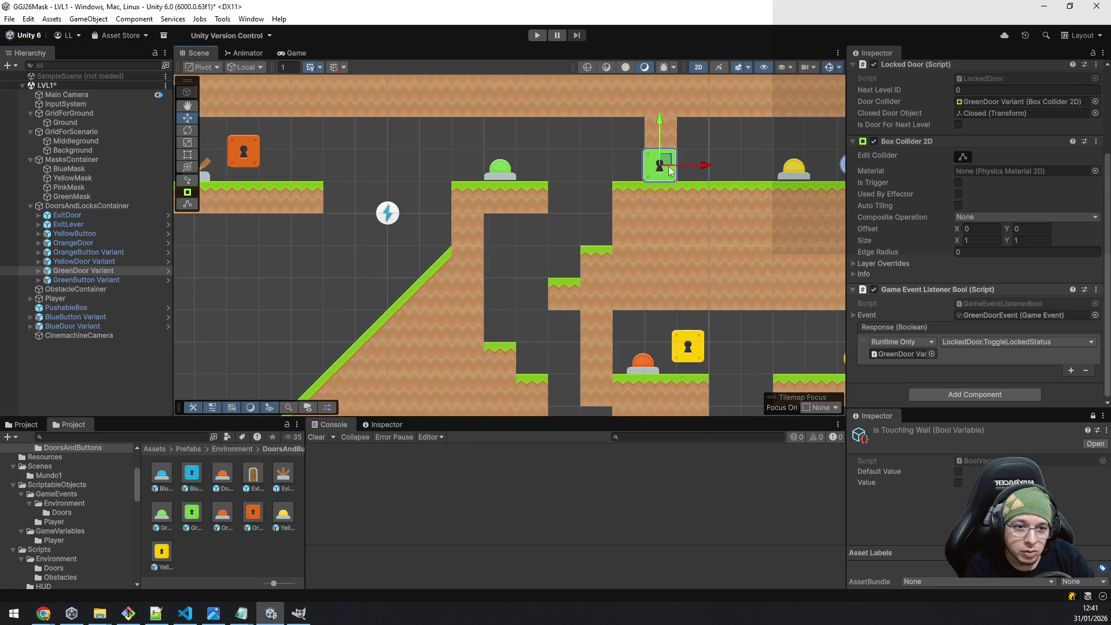
click(251, 158)
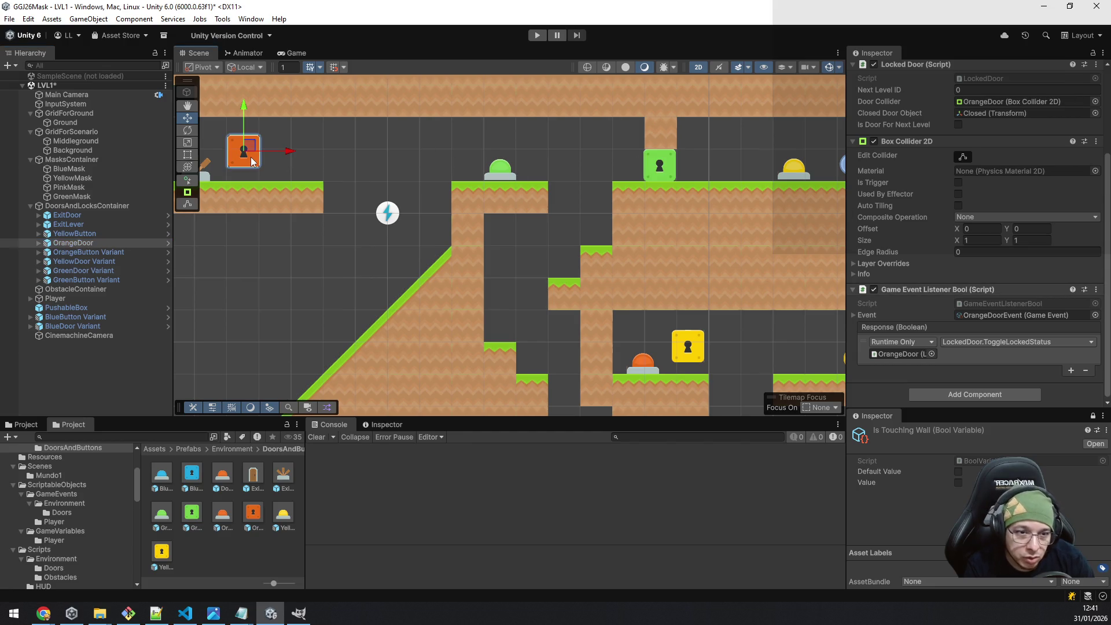
click(664, 171)
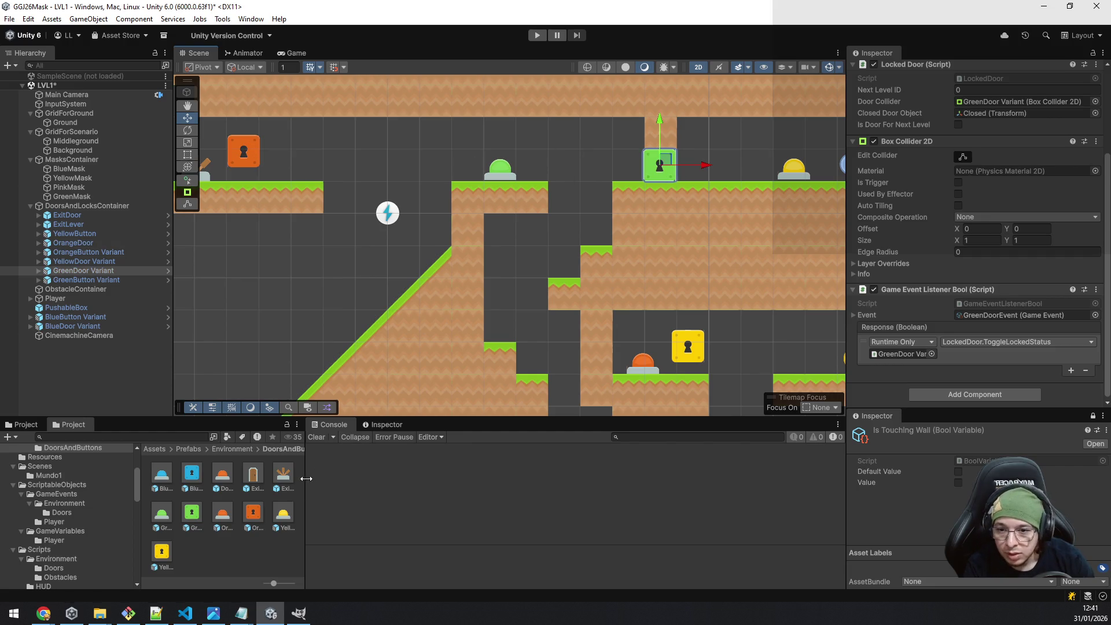
click(249, 160)
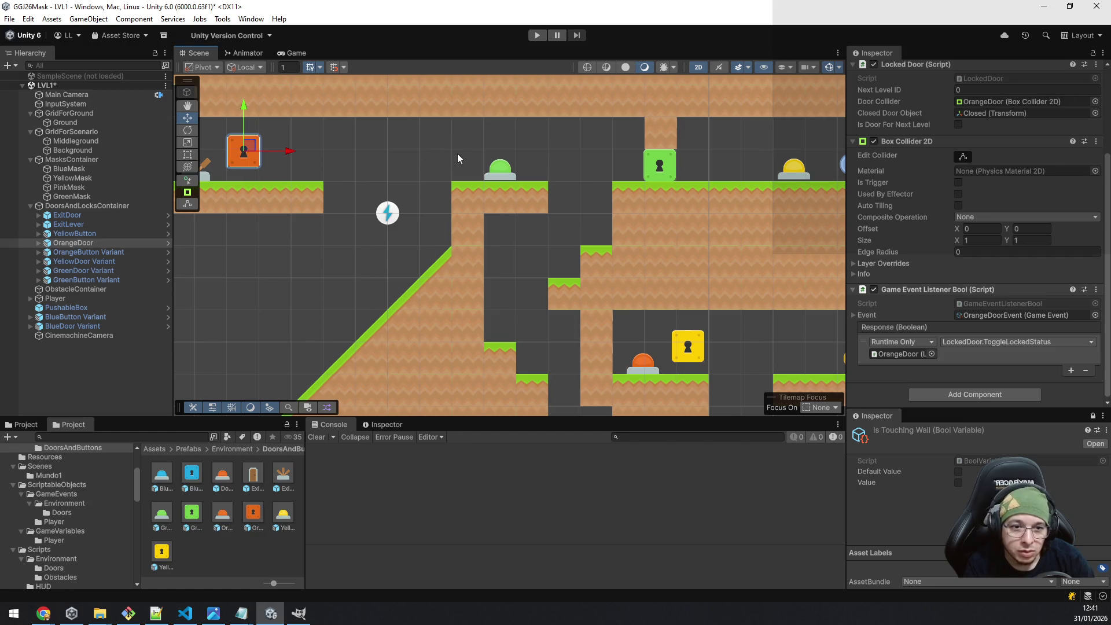
click(659, 167)
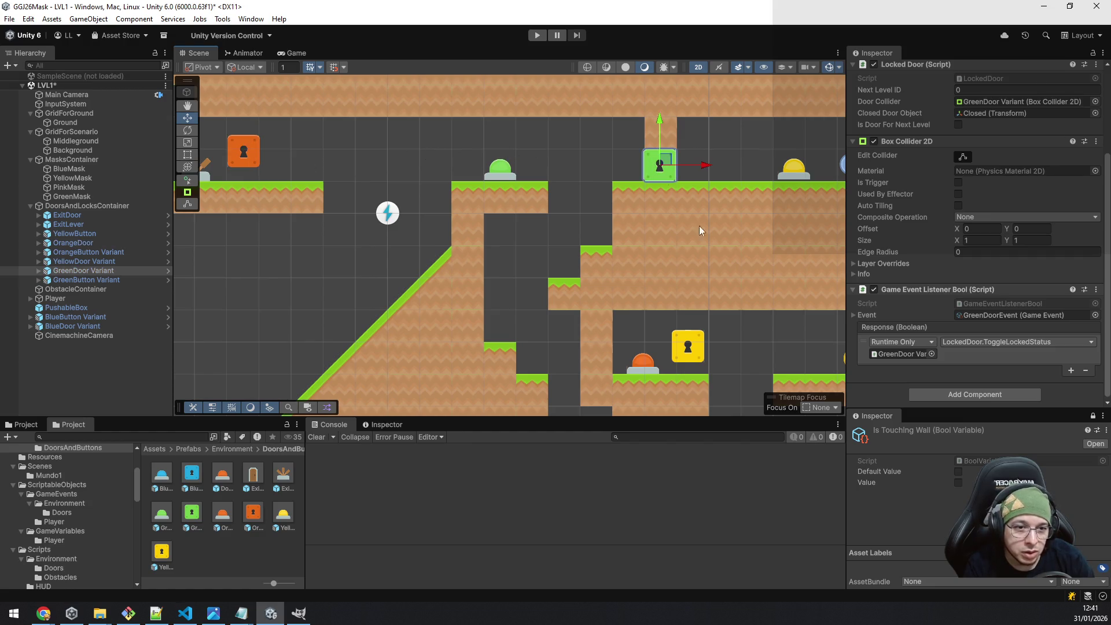
Check the yellow and blue doors' events, then save the LVL1 scene.
click(691, 349)
mouse_move(762, 318)
mouse_down()
mouse_move(640, 279)
mouse_move(714, 54)
mouse_move(638, 162)
mouse_move(722, 73)
mouse_up()
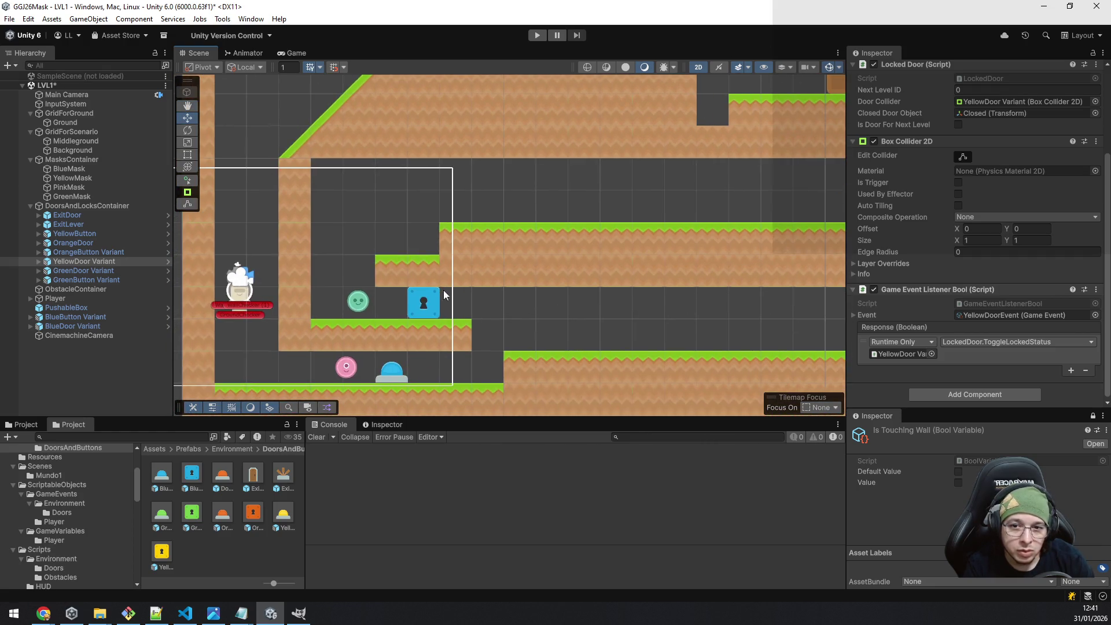
click(425, 305)
drag(651, 147, 629, 320)
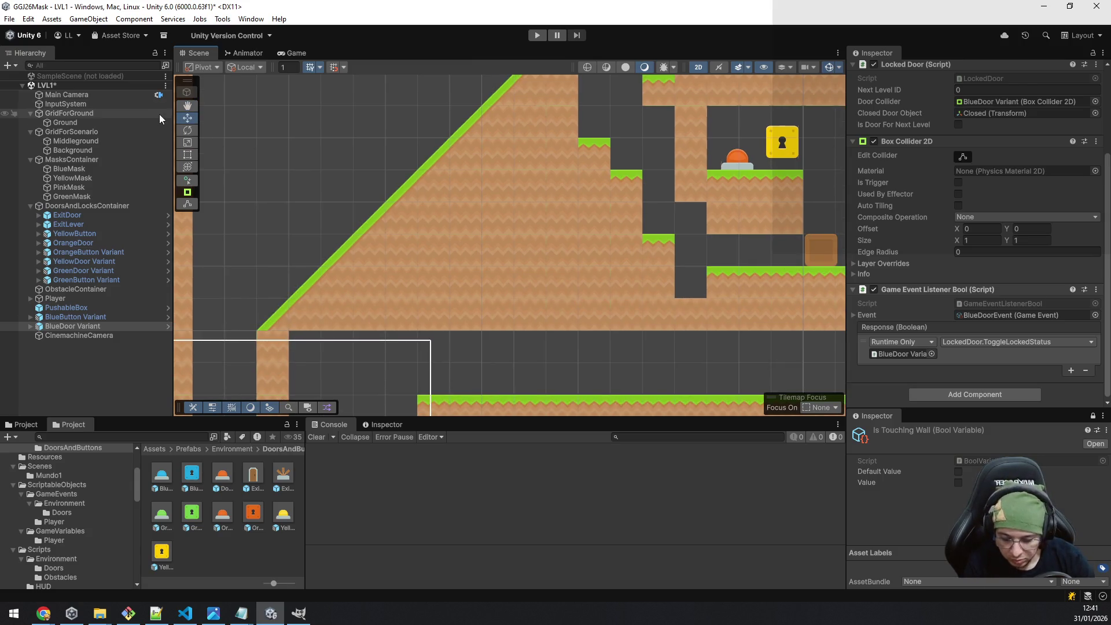
key(ctrl+s)
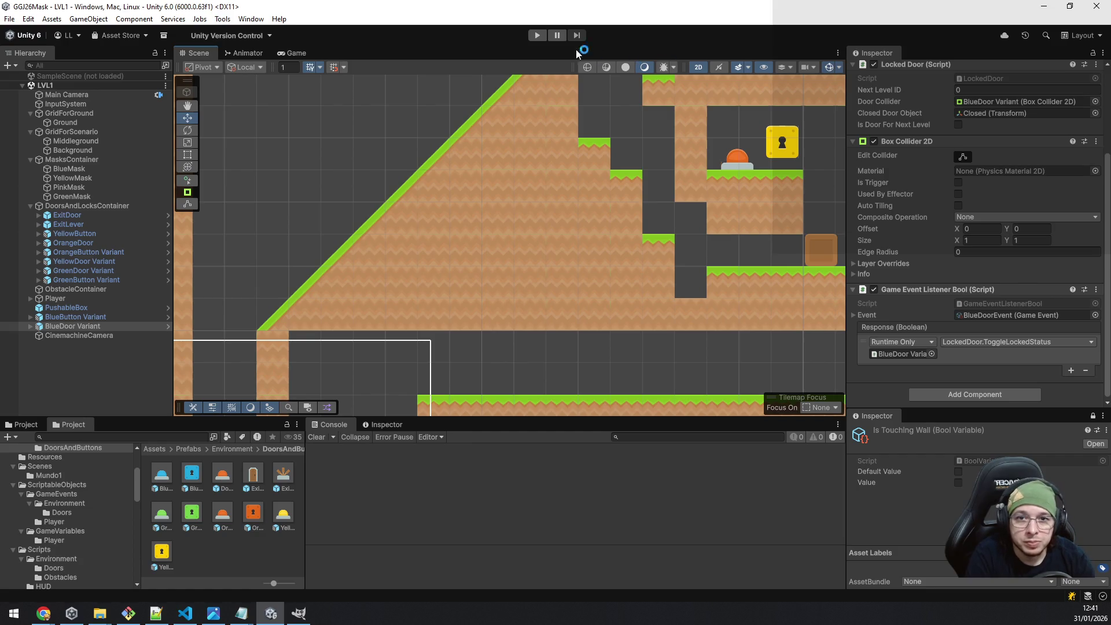
Start Play mode and move the character to collect the pink and green masks.
click(542, 37)
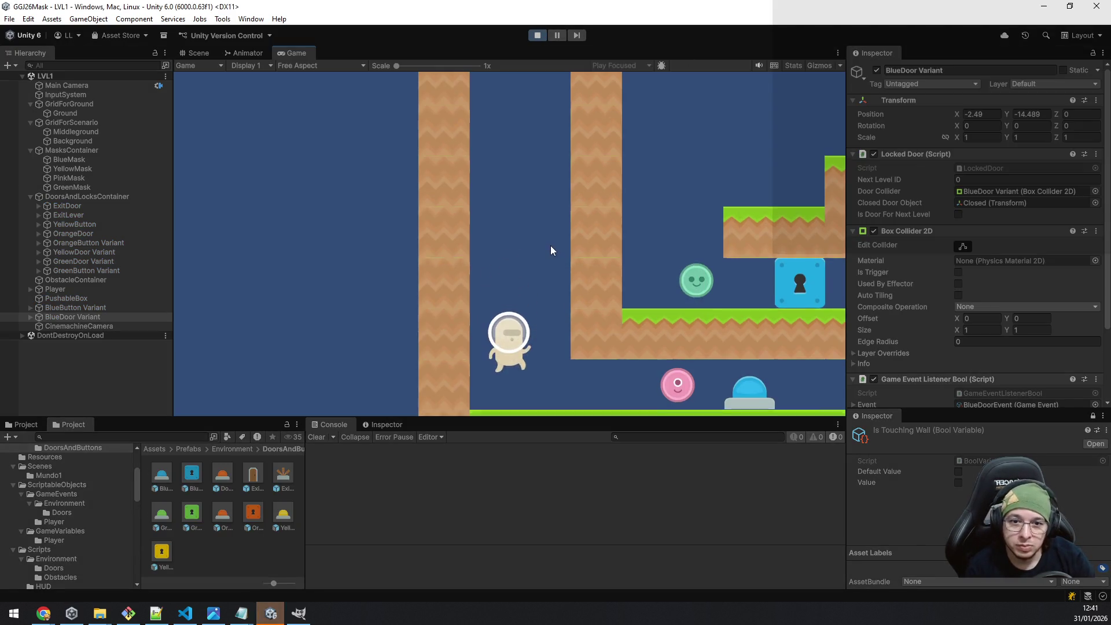
key(d)
key(d)
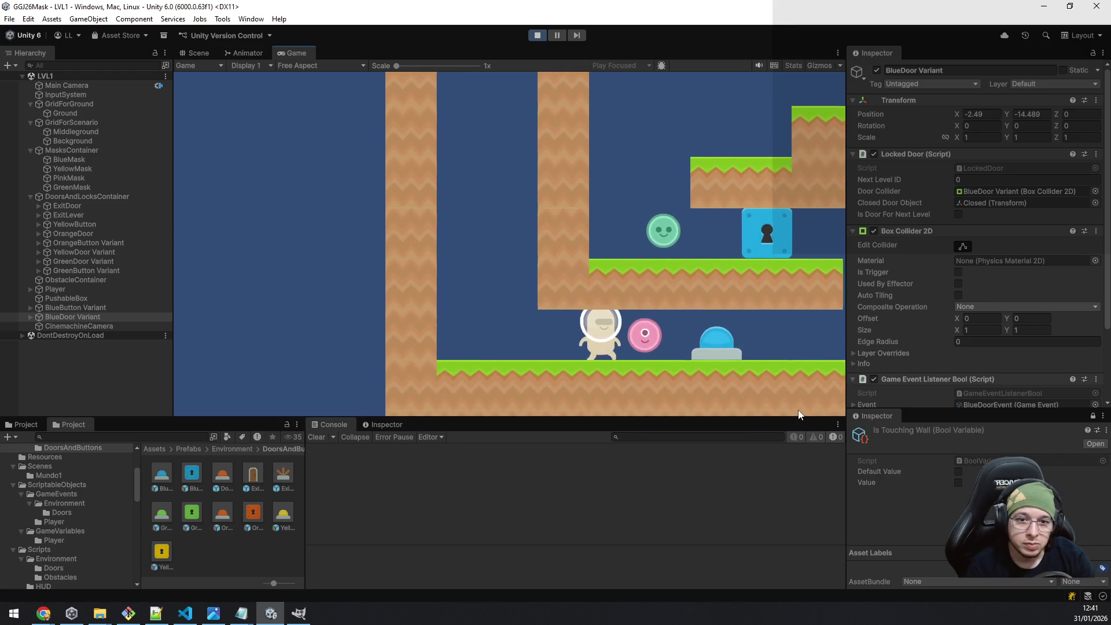
key(d)
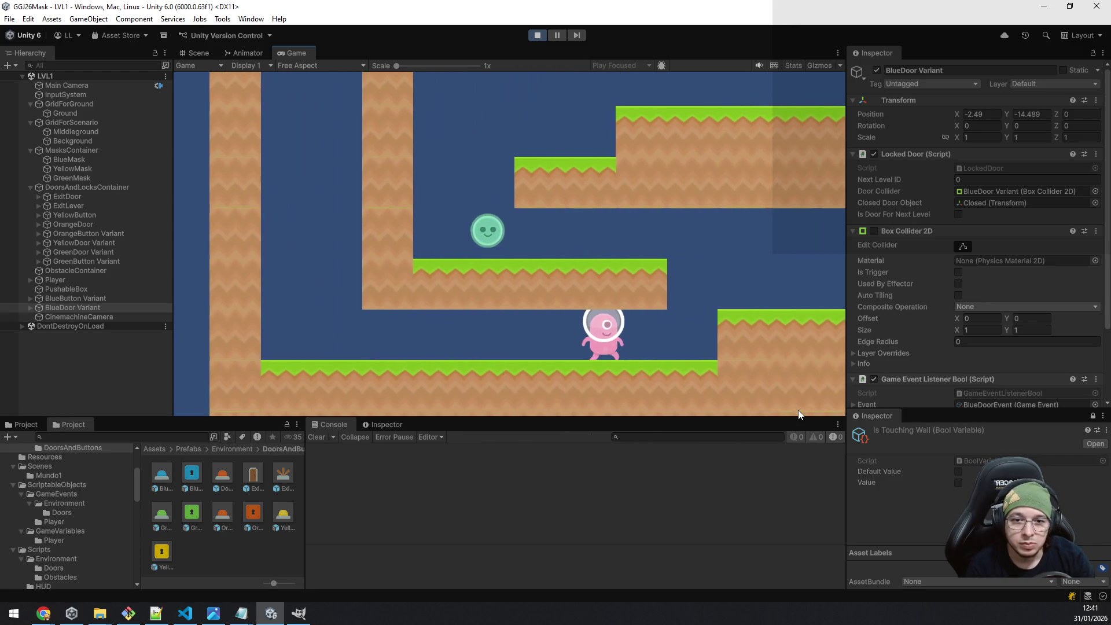
key(space)
key(a)
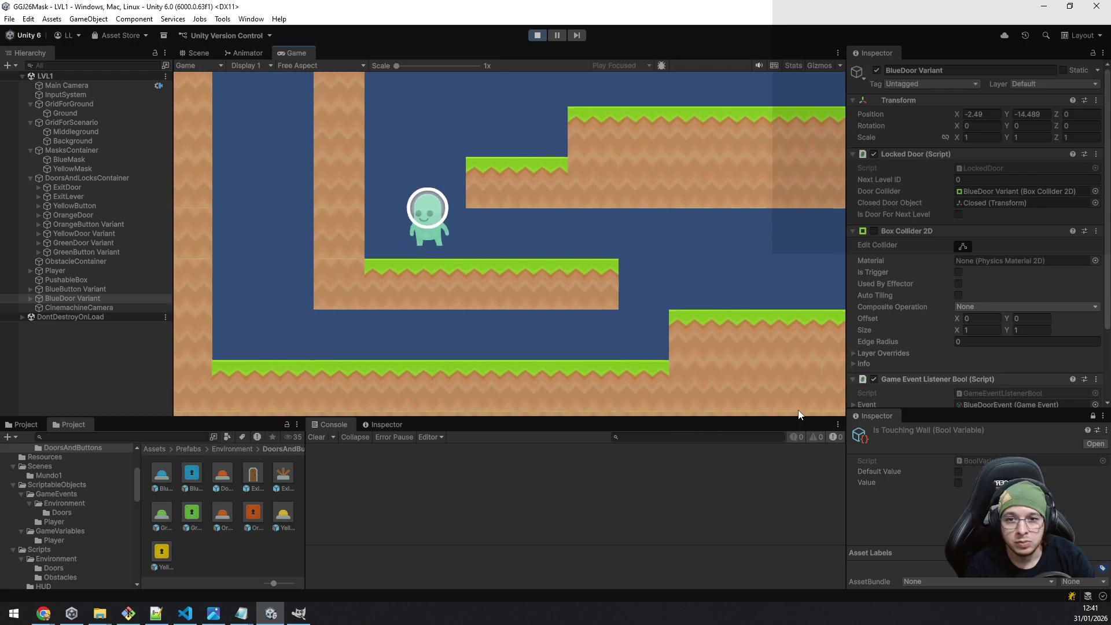
key(space)
key(d)
Climb past the yellow lock block to the right platform and pick up the yellow mask.
key(d)
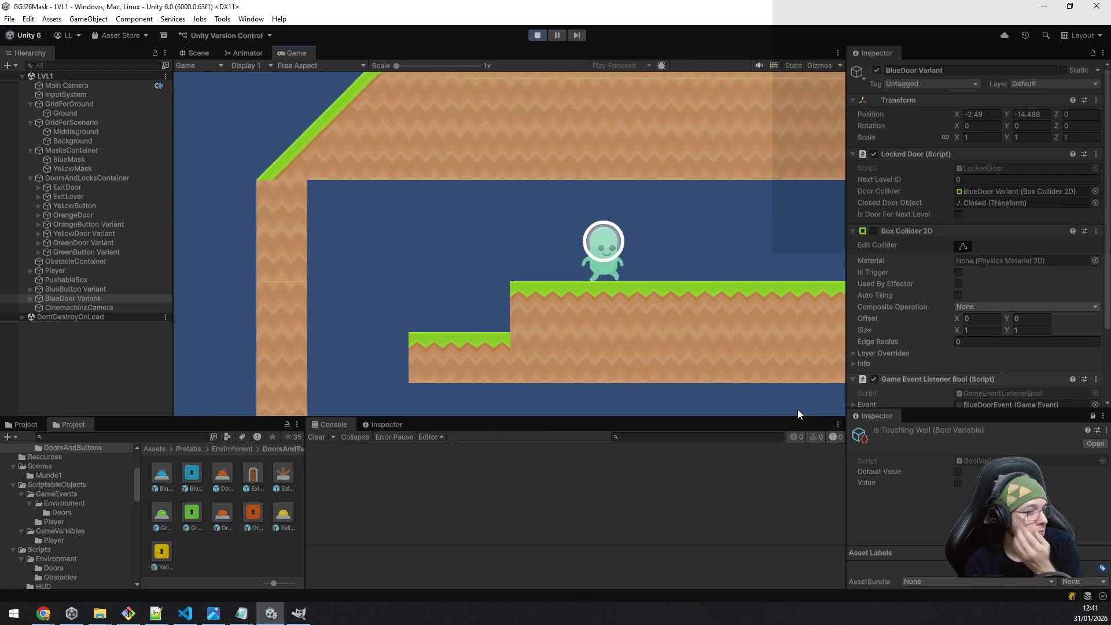
key(d)
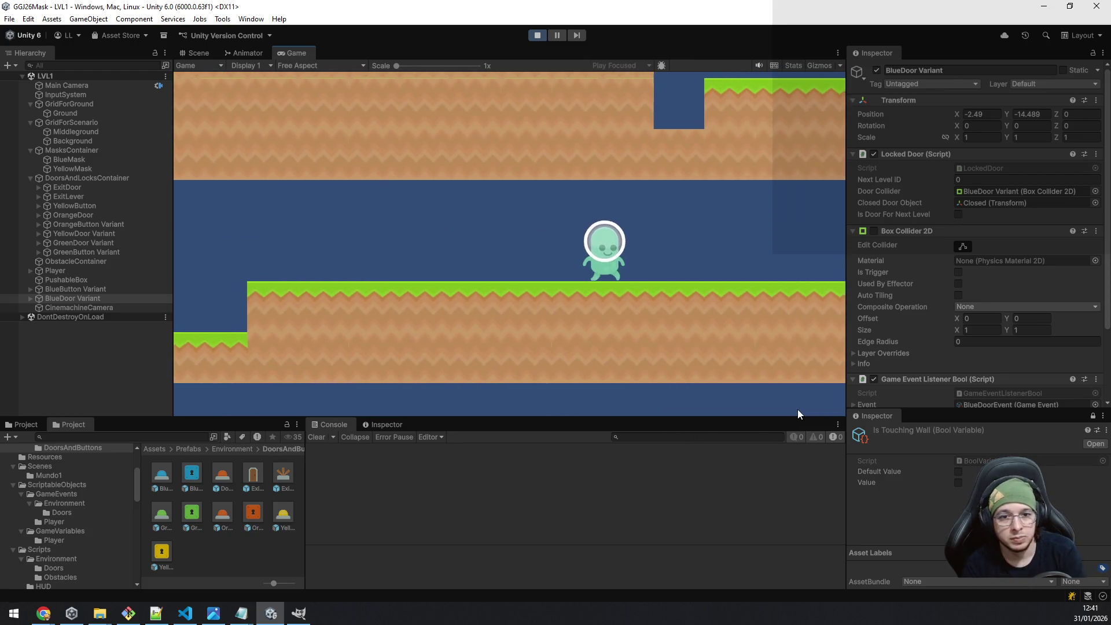
key(d)
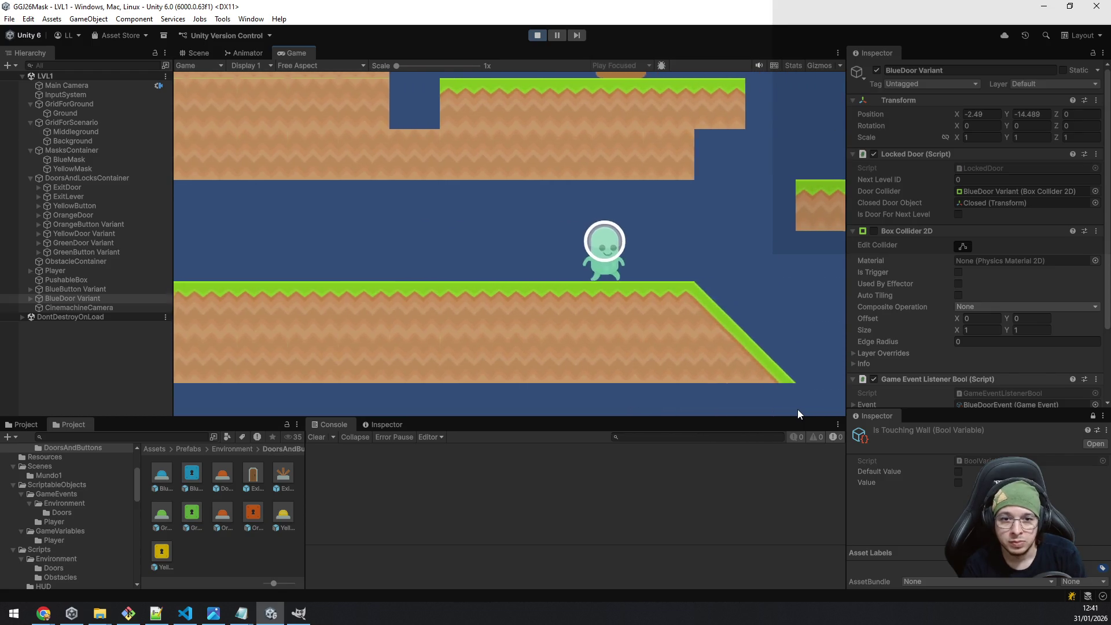
key(space)
key(space)
key(a)
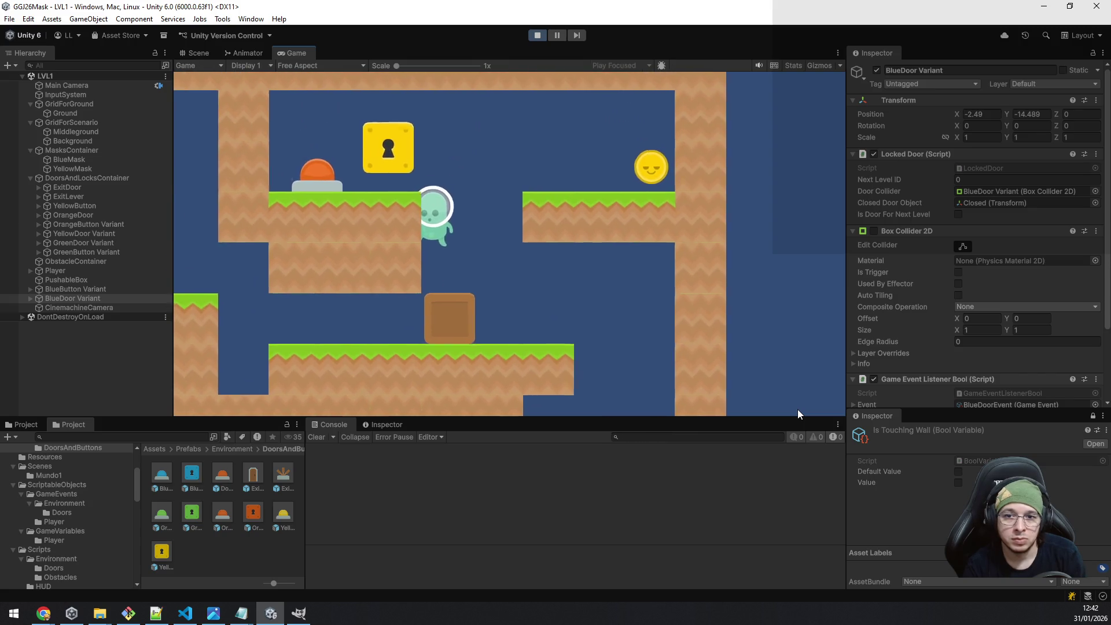
key(space)
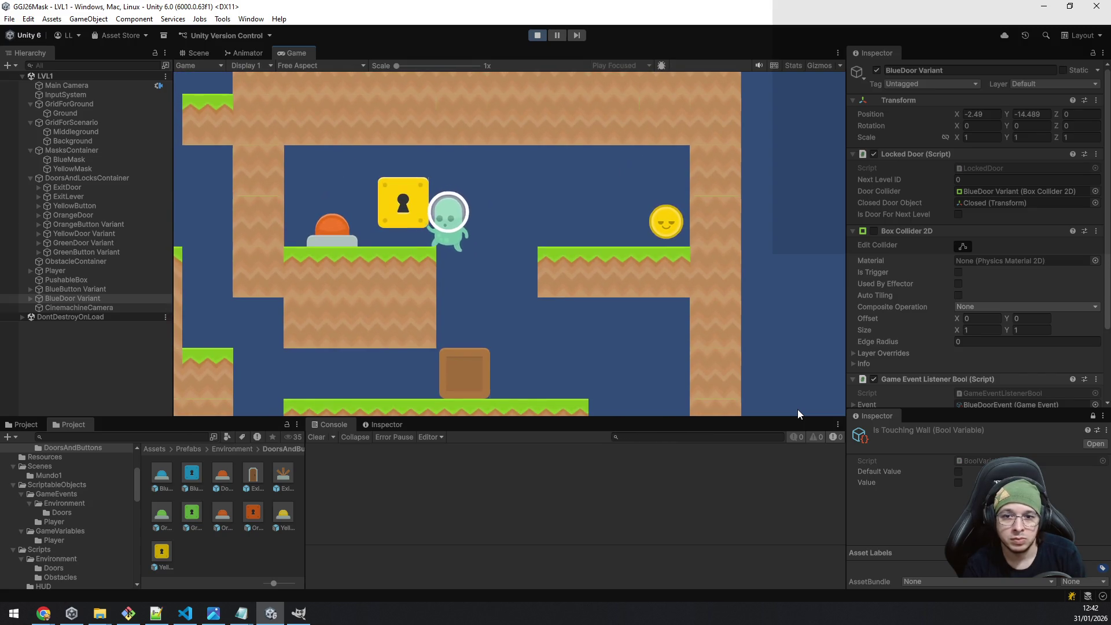
key(d)
key(space)
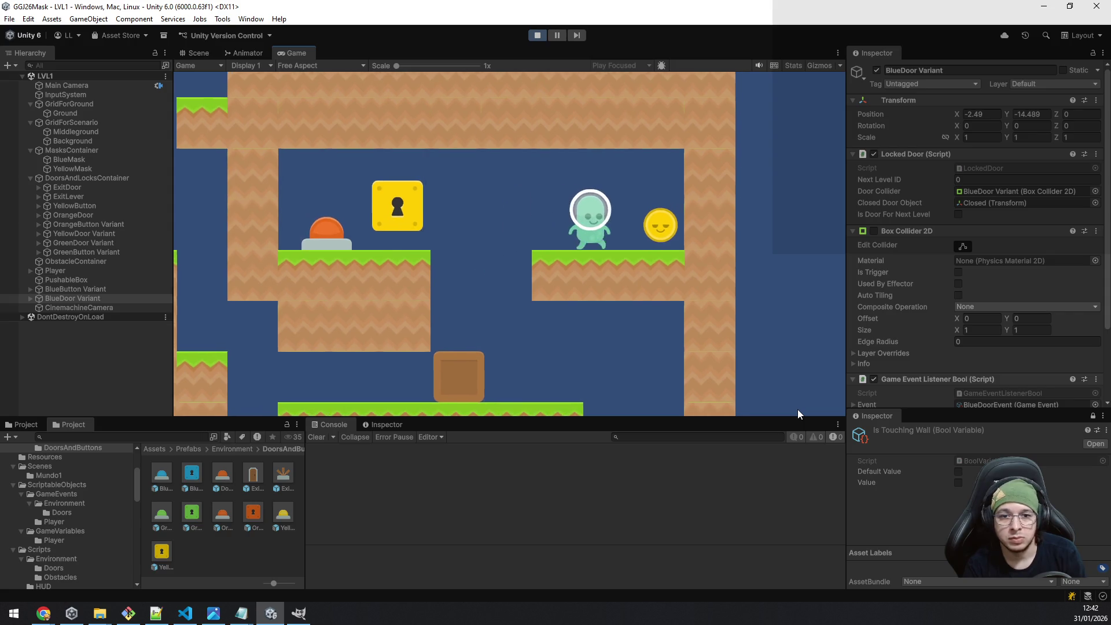
key(a)
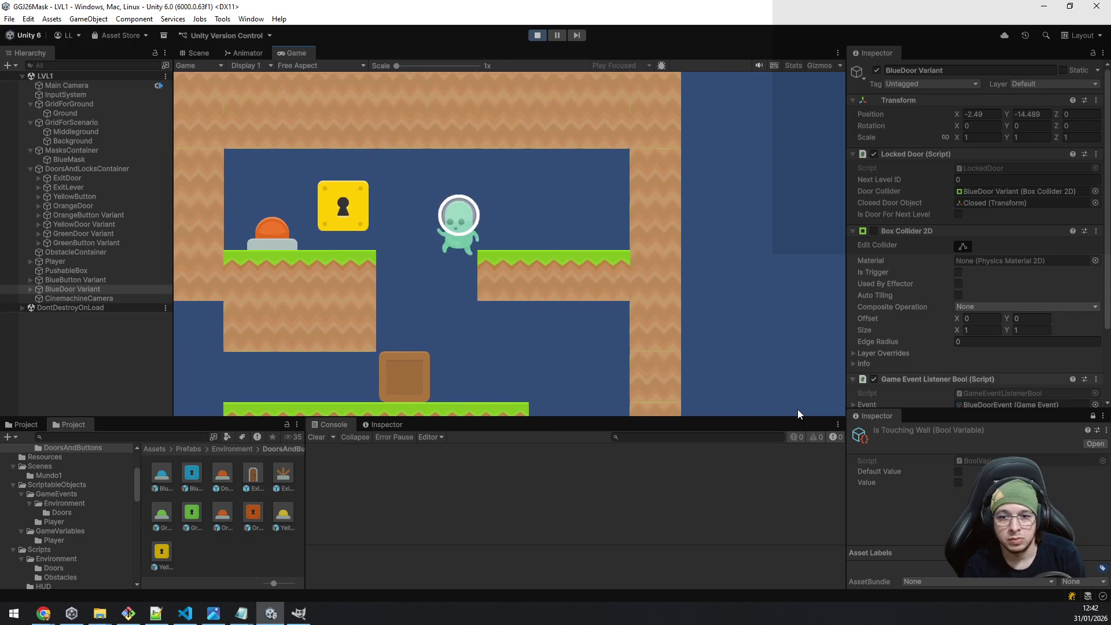
key(e)
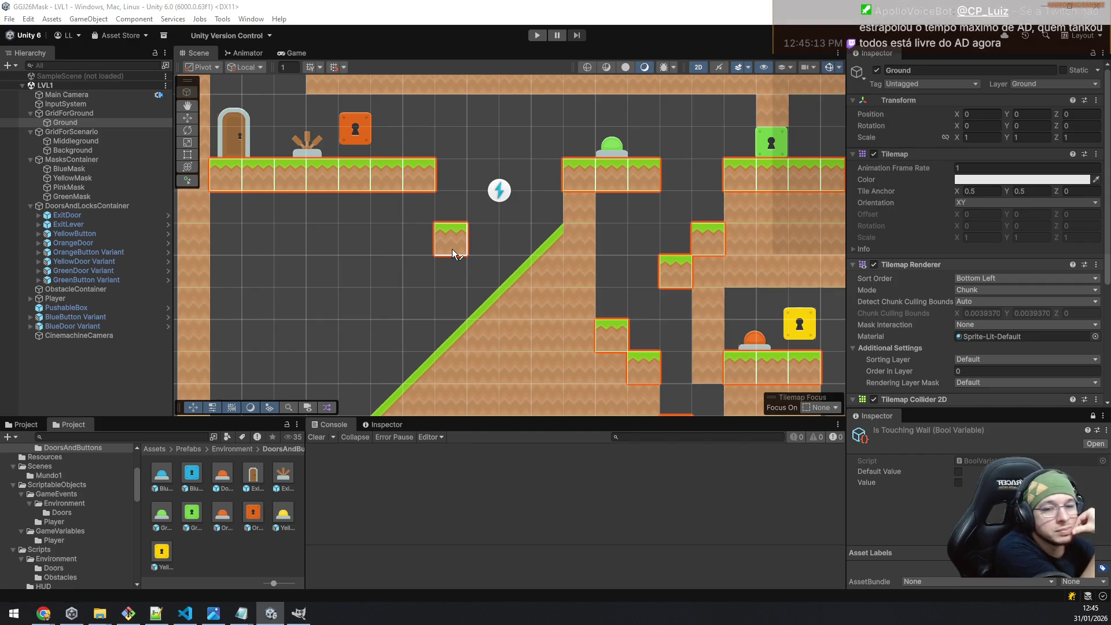
Drag the stray grass tile away from the slope beside the lightning orb.
scroll(454, 253, down, 3)
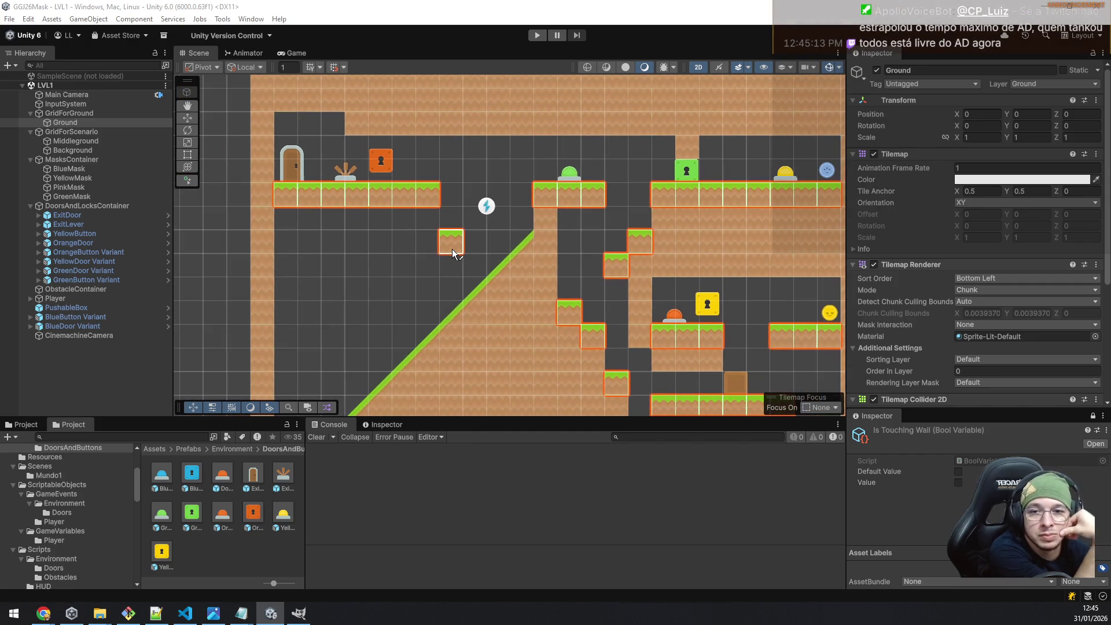
drag(454, 253, 429, 251)
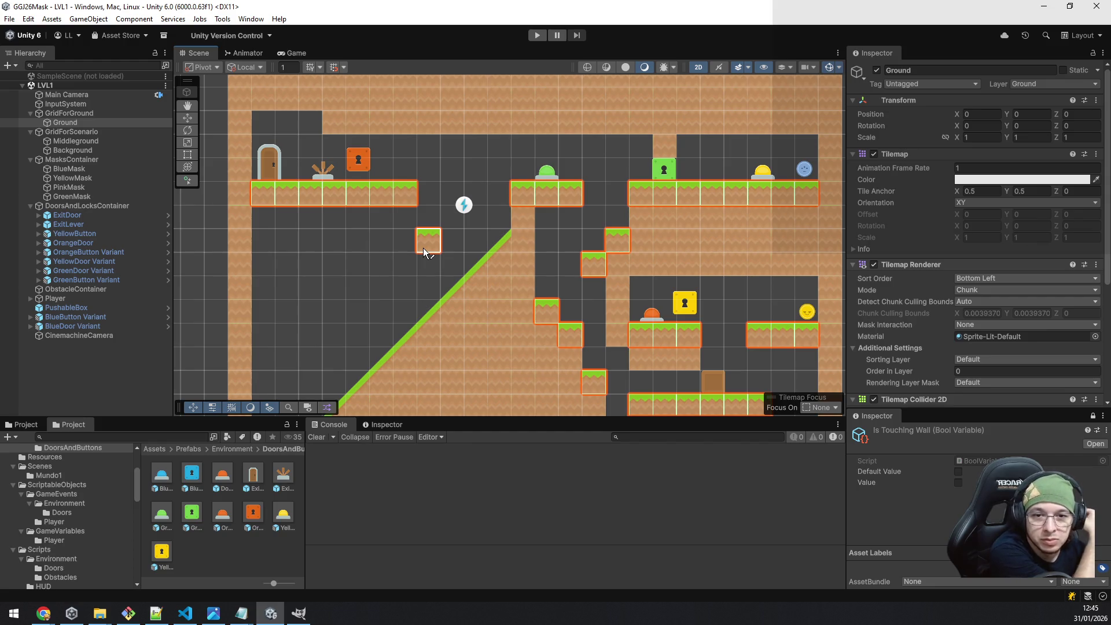
mouse_move(425, 253)
mouse_down()
mouse_move(426, 203)
mouse_move(614, 134)
mouse_move(720, 179)
mouse_move(727, 307)
mouse_move(662, 180)
mouse_up()
scroll(731, 231, up, 3)
scroll(661, 179, down, 3)
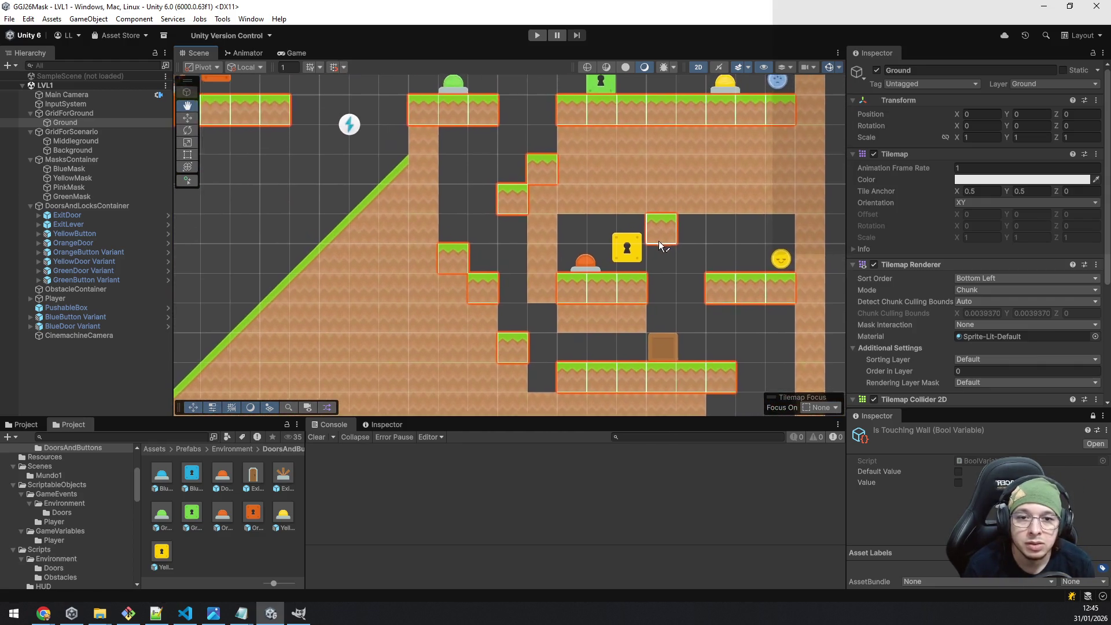
mouse_move(635, 268)
mouse_down()
mouse_move(466, 124)
mouse_move(317, 116)
mouse_move(424, 160)
mouse_move(370, 154)
mouse_up()
scroll(416, 156, down, 2)
mouse_move(373, 156)
mouse_down()
mouse_move(451, 227)
mouse_move(446, 215)
mouse_up()
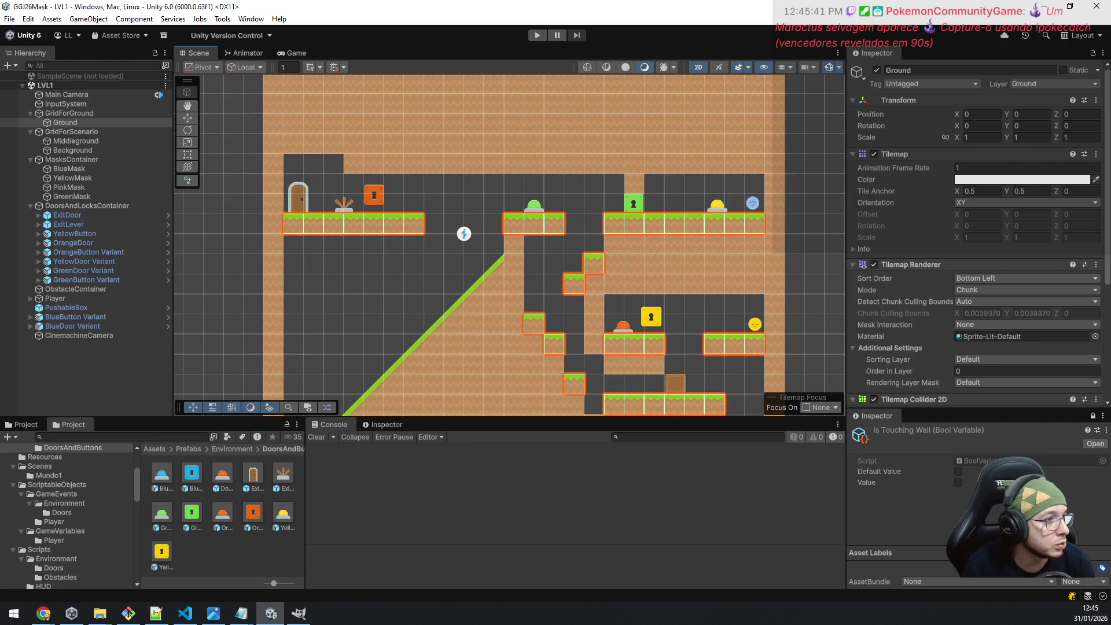
Select GridForGround to inspect its components, then clear the selection.
click(77, 115)
drag(431, 284, 399, 241)
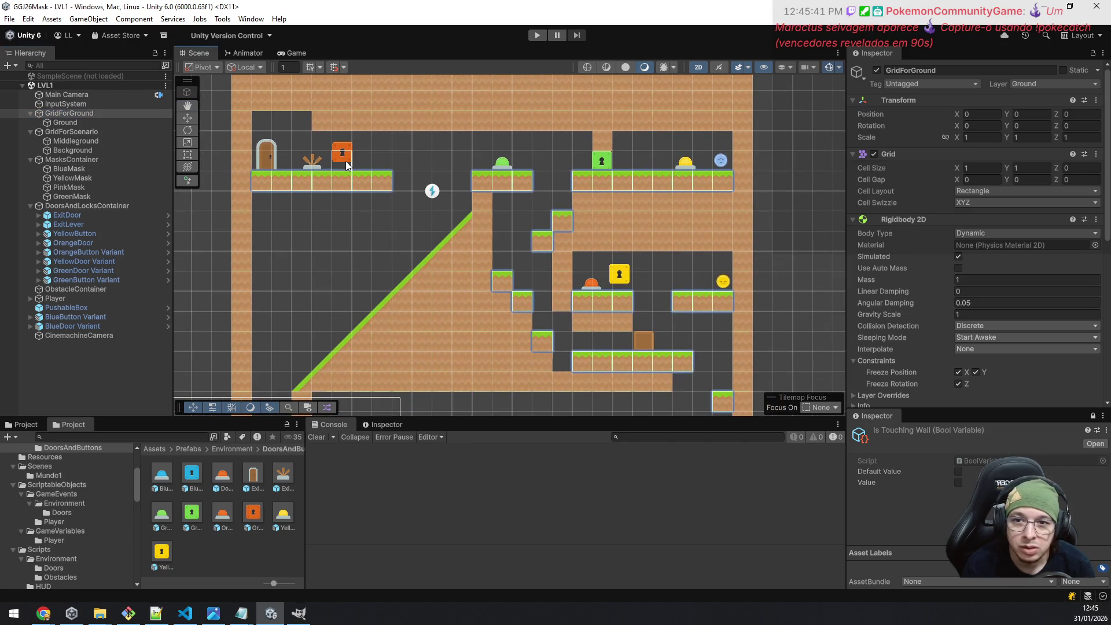
scroll(607, 273, up, 4)
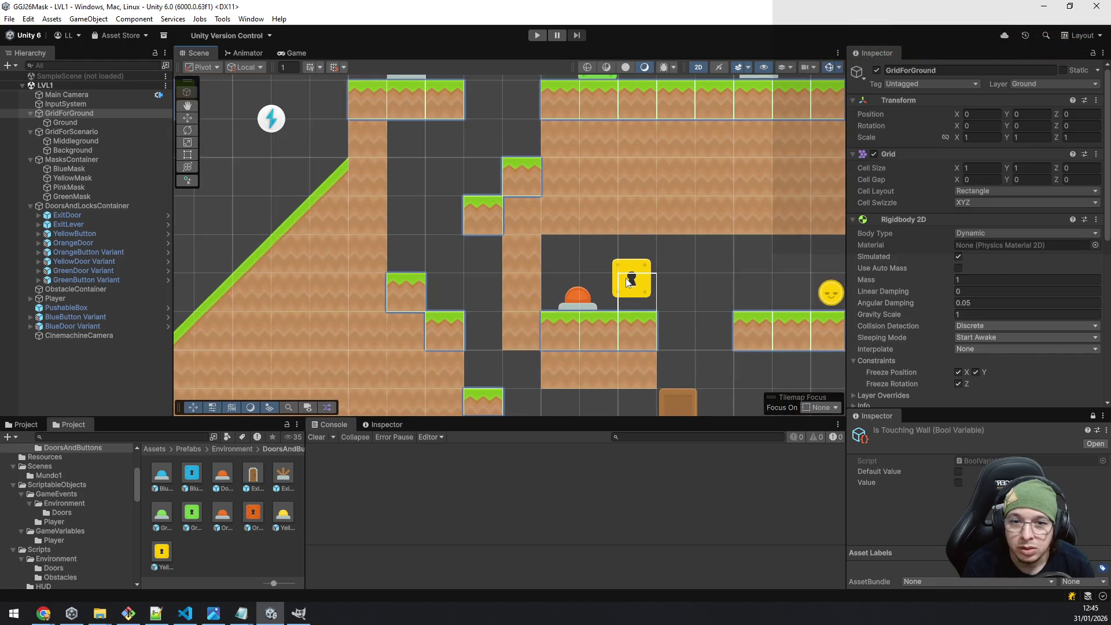
click(56, 371)
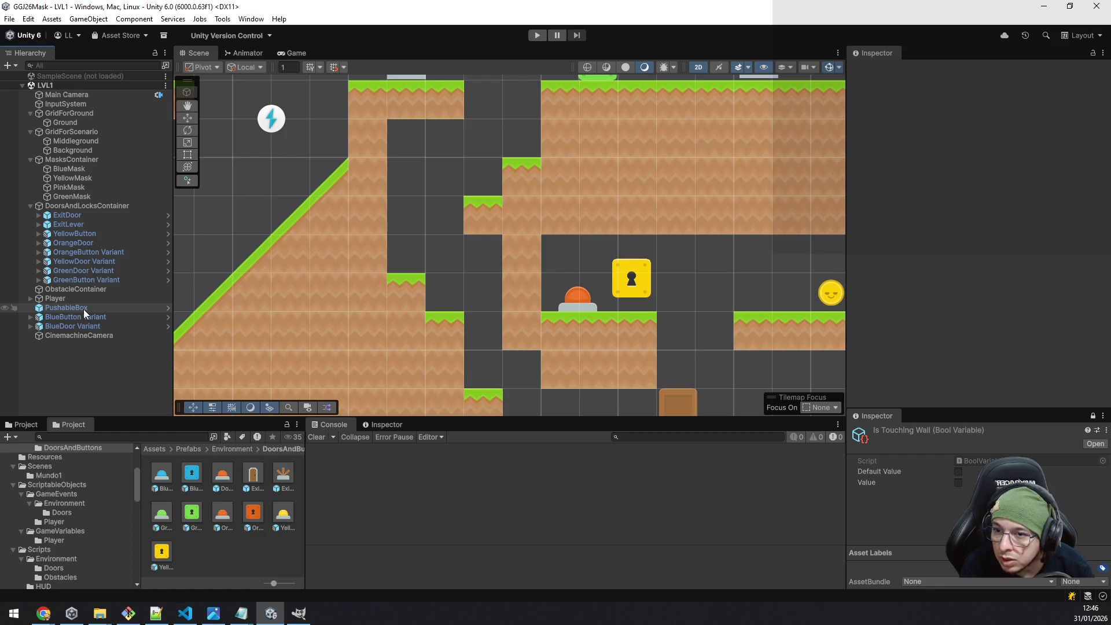
Move PushableBox into ObstacleContainer and BlueButton Variant into DoorsAndLocksContainer in the Hierarchy.
mouse_move(82, 308)
mouse_down()
mouse_move(94, 291)
mouse_move(88, 320)
mouse_move(76, 206)
mouse_up()
mouse_move(75, 324)
mouse_down()
mouse_move(90, 269)
mouse_move(76, 206)
mouse_up()
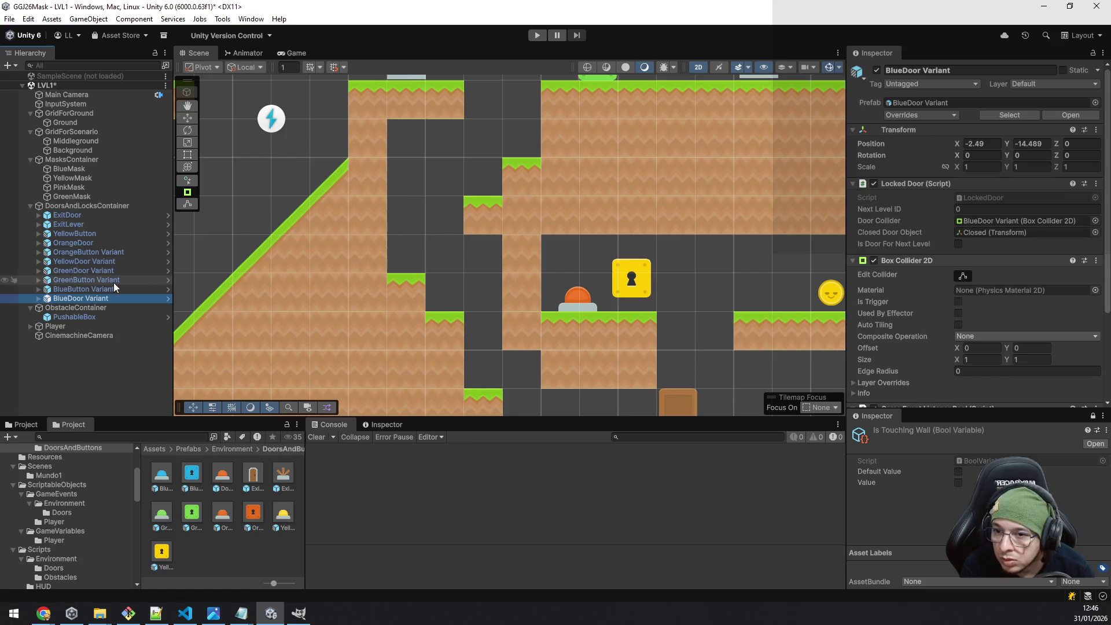
scroll(538, 304, down, 2)
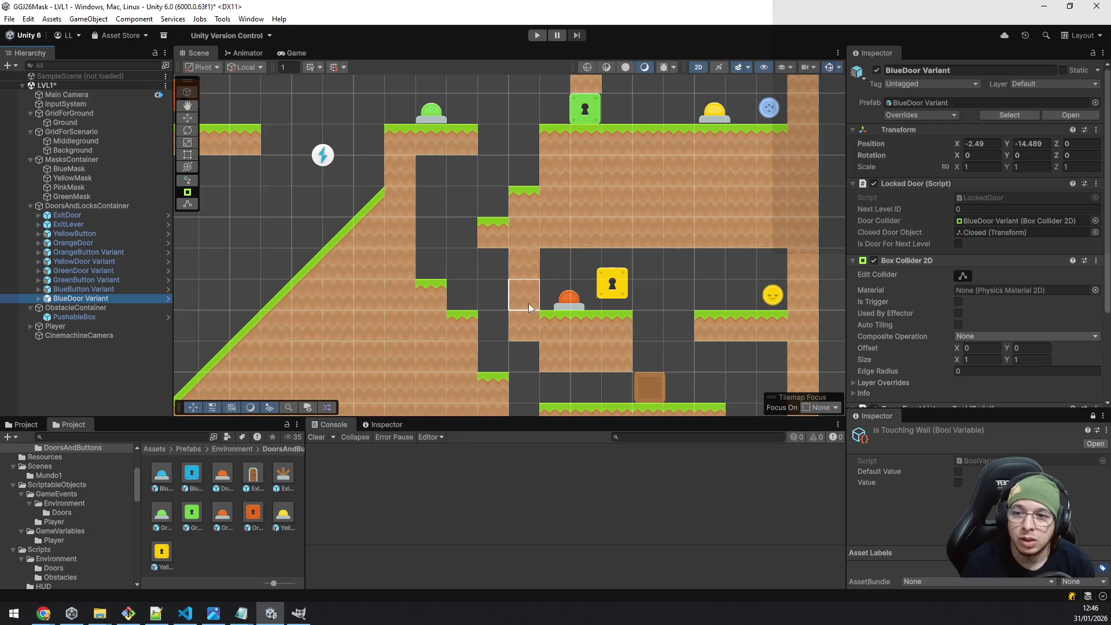
mouse_move(309, 246)
mouse_down()
mouse_move(341, 305)
mouse_move(429, 210)
mouse_move(434, 268)
mouse_move(471, 106)
mouse_move(481, 124)
mouse_move(431, 204)
mouse_move(398, 169)
mouse_move(416, 154)
mouse_move(364, 207)
mouse_move(407, 231)
mouse_up()
scroll(429, 209, down, 1)
scroll(478, 105, down, 1)
scroll(408, 232, up, 1)
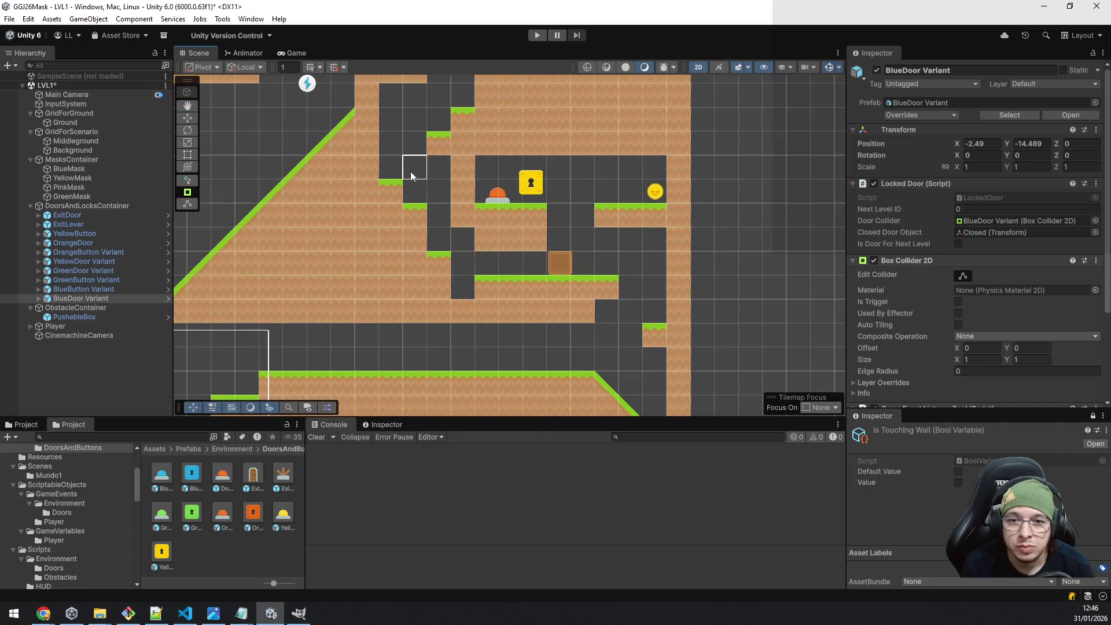
drag(410, 168, 394, 241)
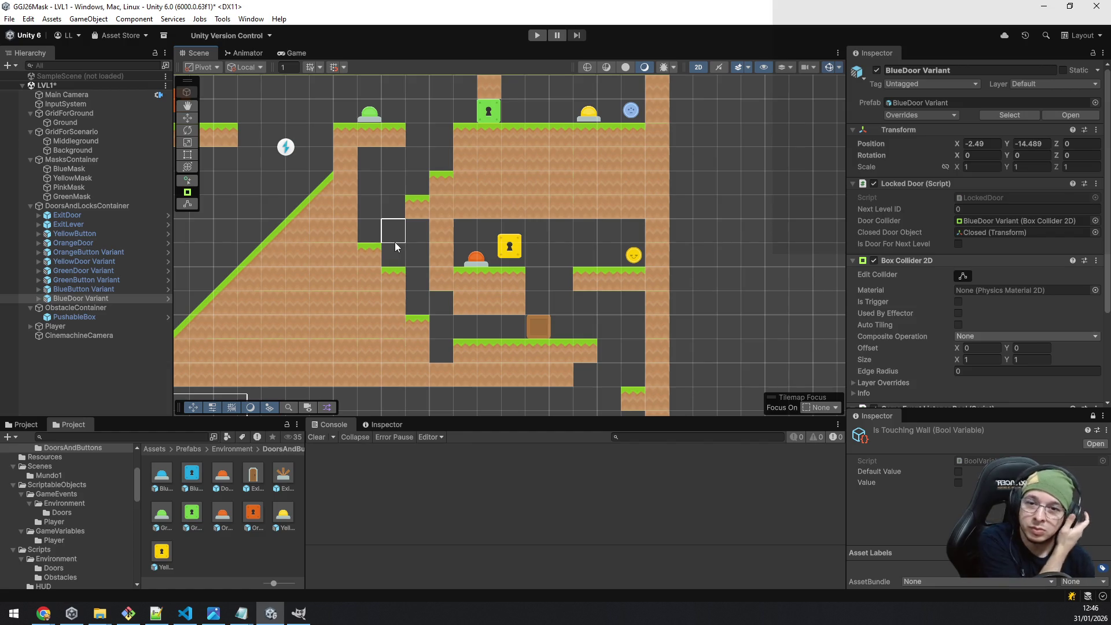
mouse_move(356, 201)
mouse_down()
mouse_move(429, 262)
mouse_move(447, 234)
mouse_up()
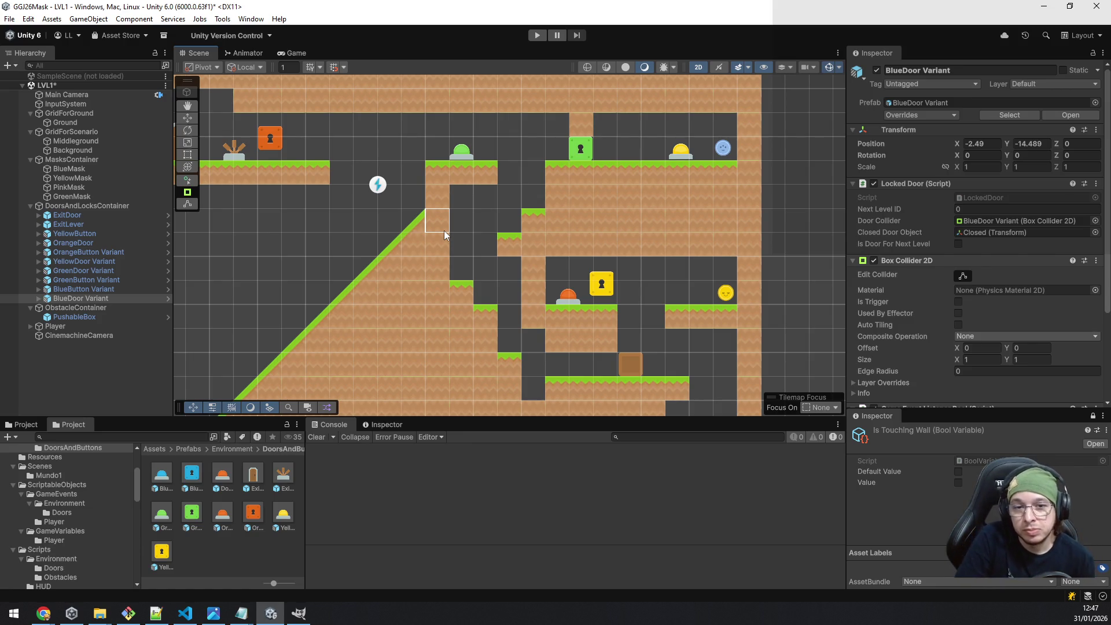
Select the Ground tilemap and pick a single grid cell in the level.
click(93, 123)
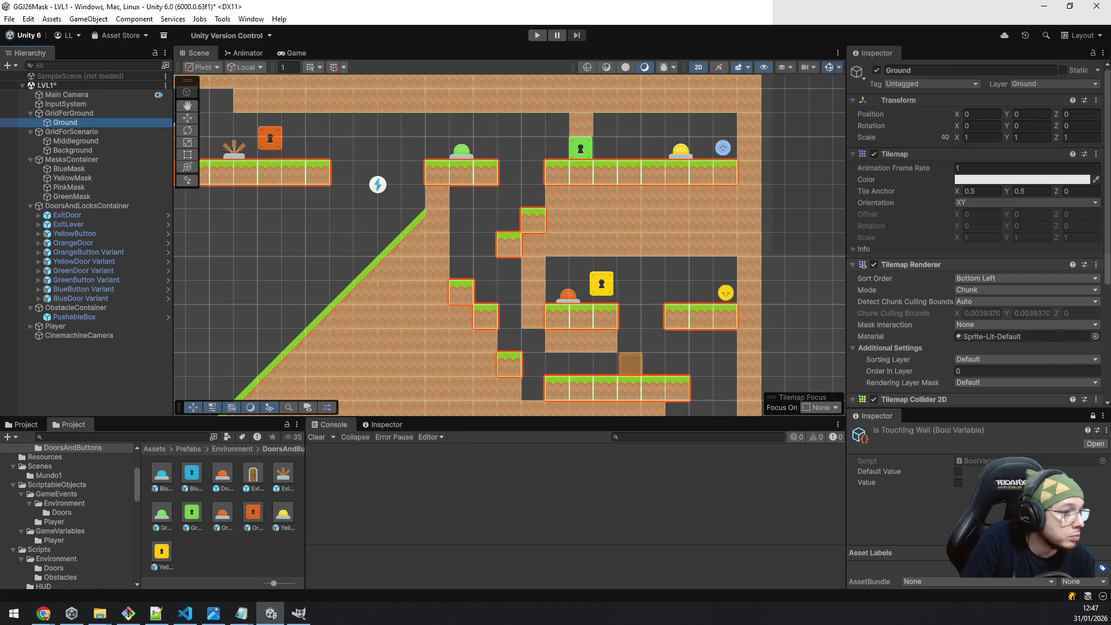
click(705, 235)
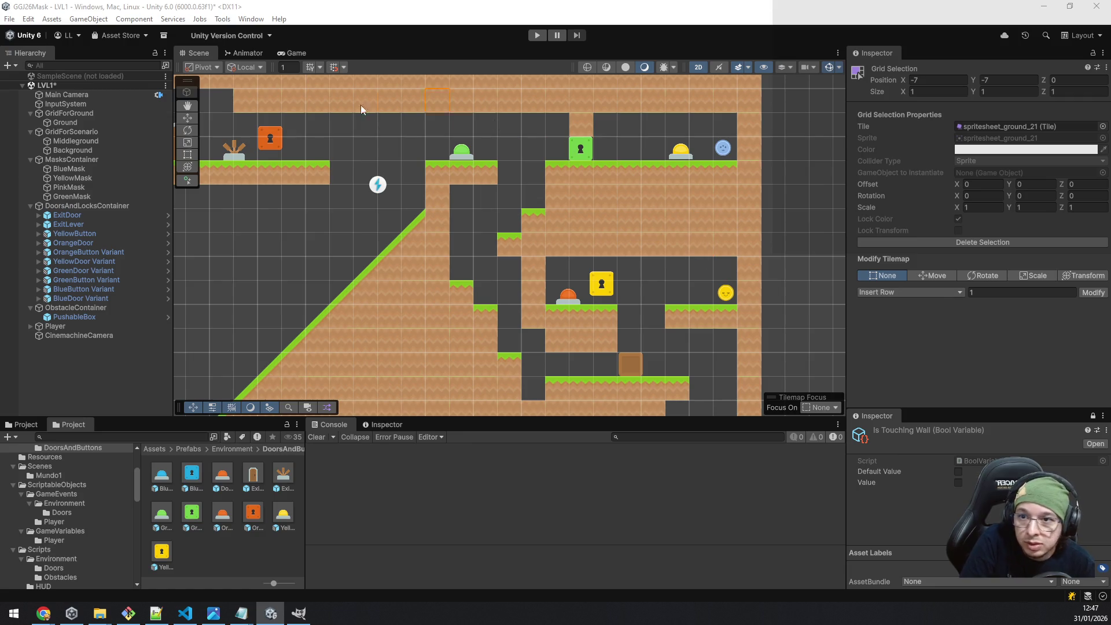
click(86, 122)
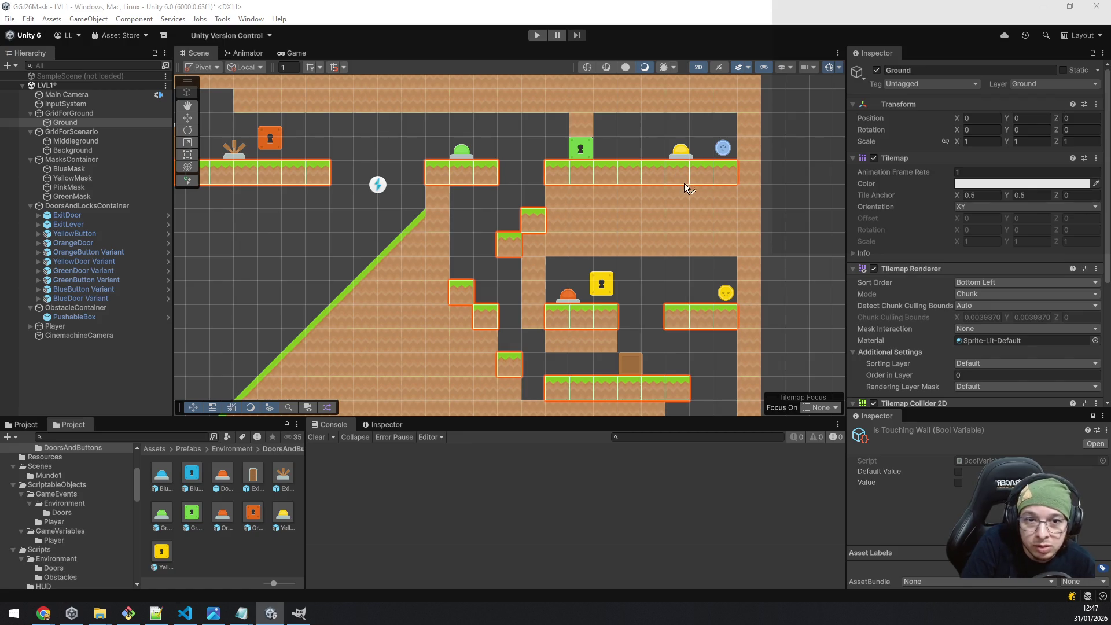
scroll(699, 200, up, 2)
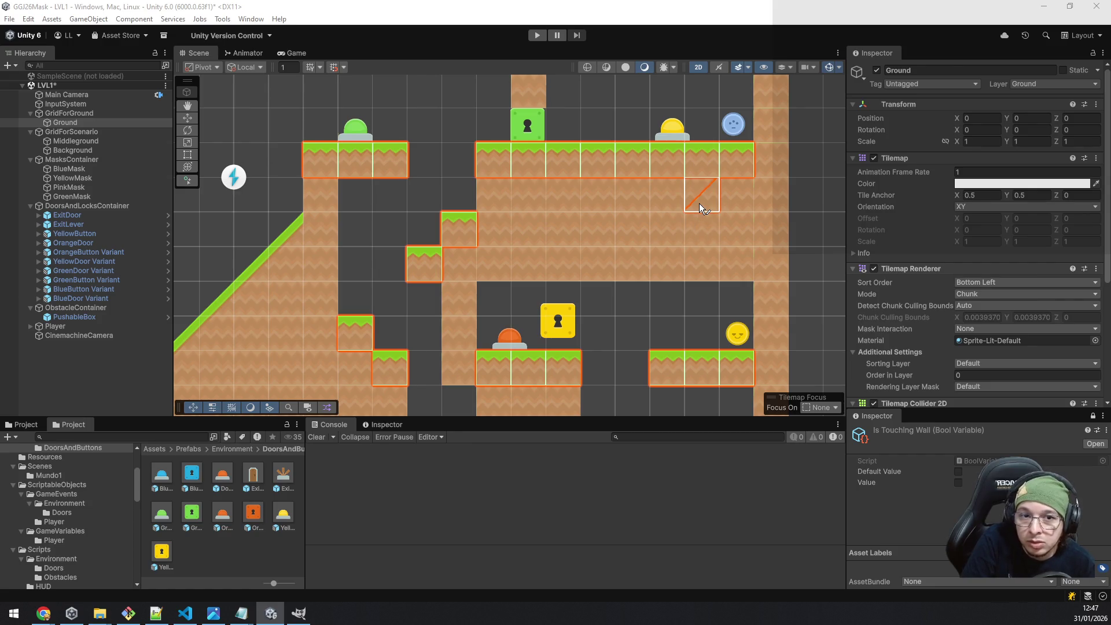
Erase the Middleground tile under the upper-right platform and the Ground grass tile beneath the blue orb.
click(76, 142)
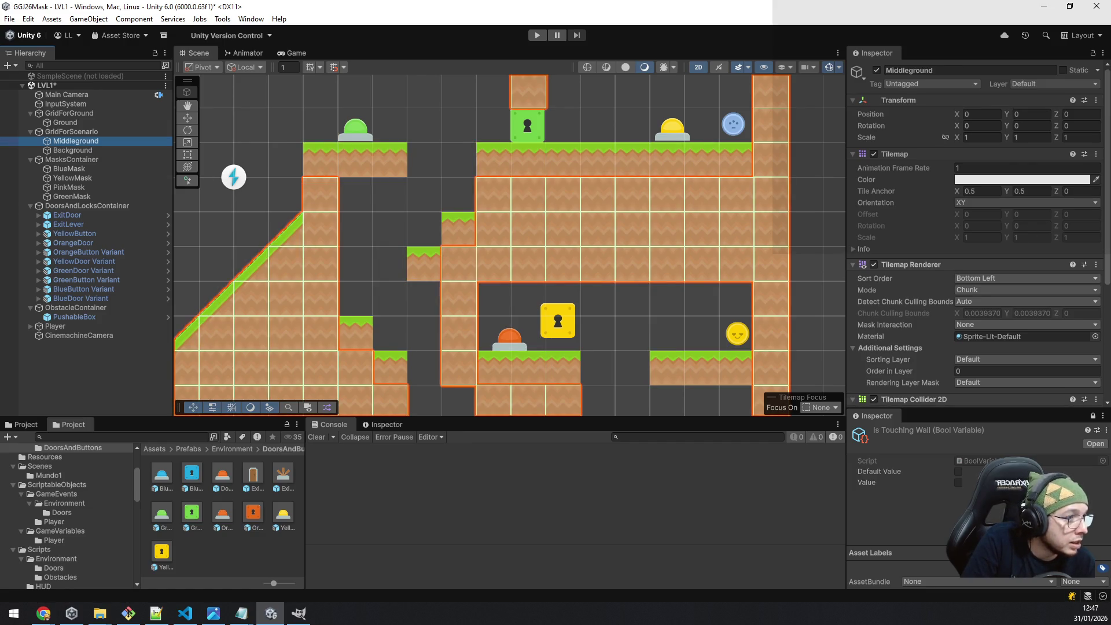
click(732, 185)
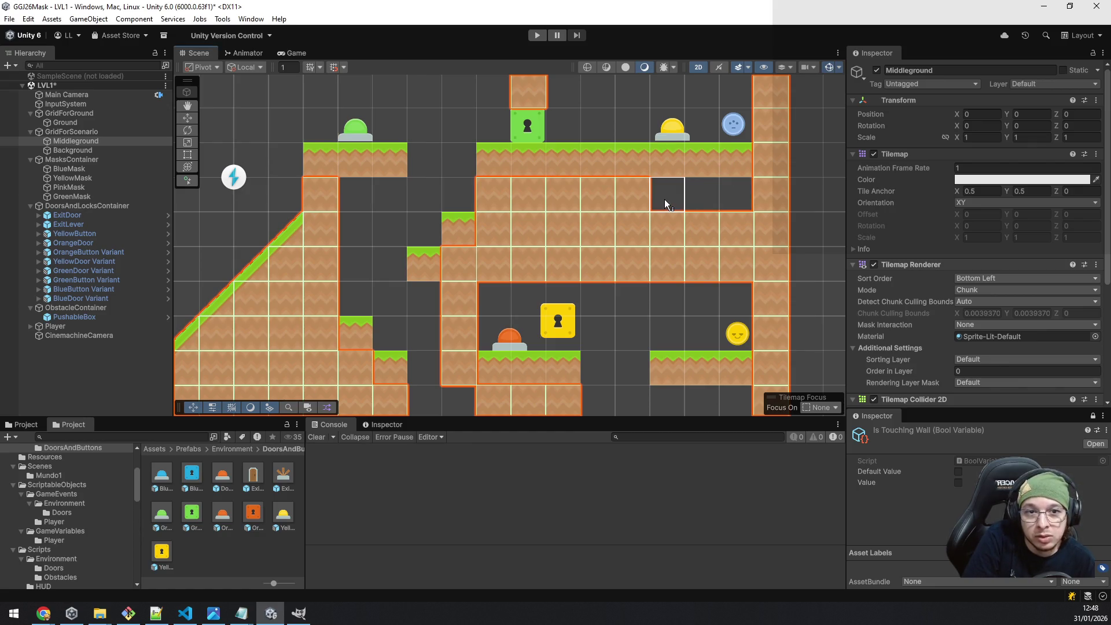
click(78, 121)
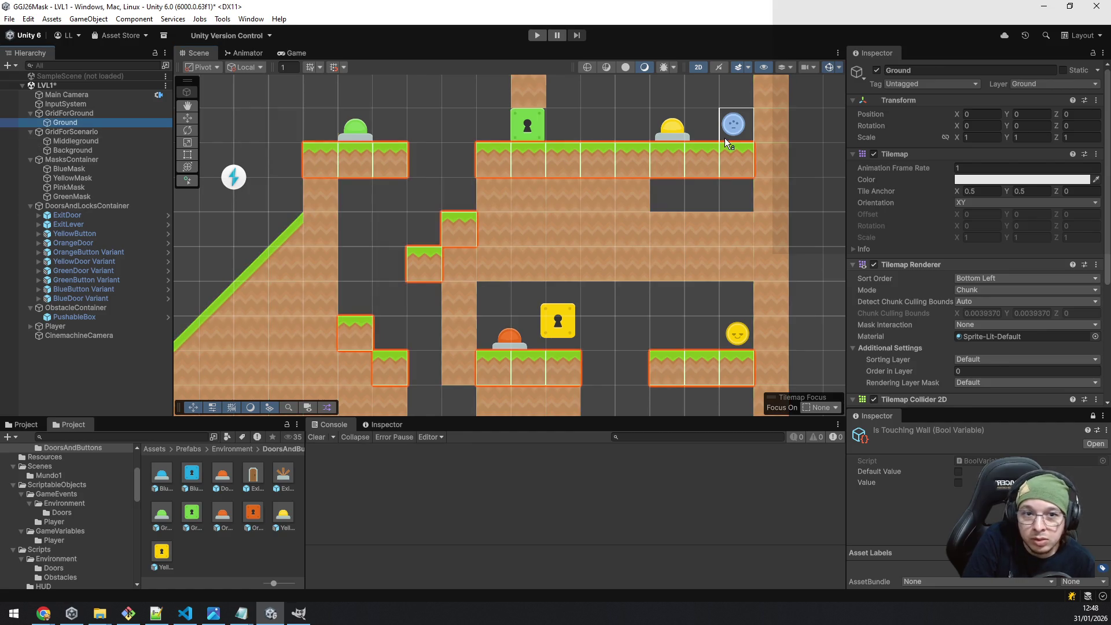
click(737, 153)
drag(652, 120, 655, 206)
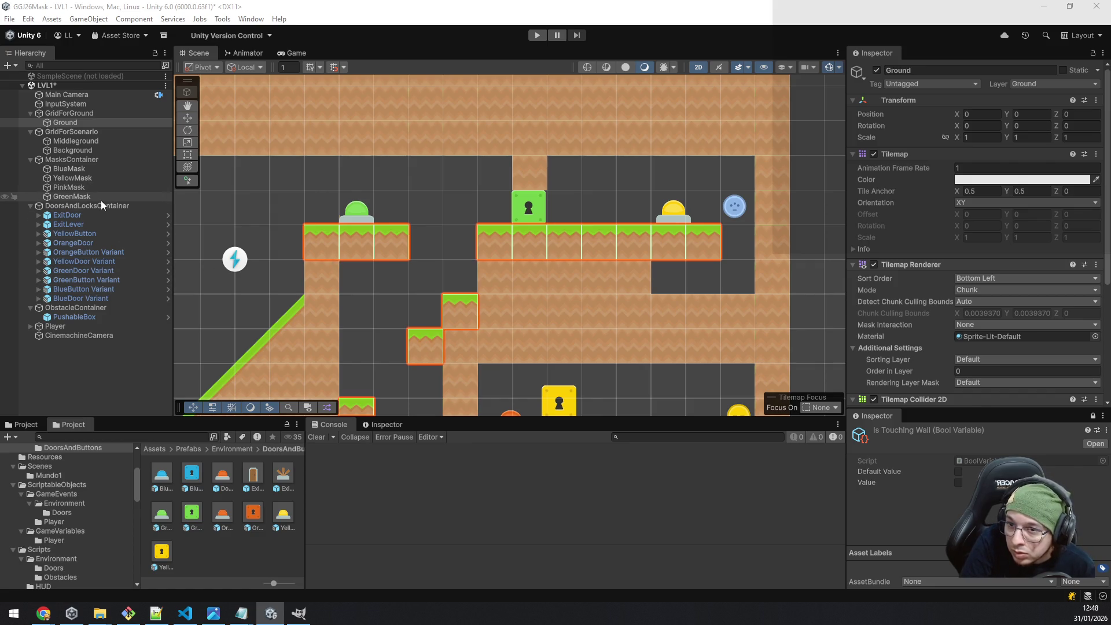
click(89, 171)
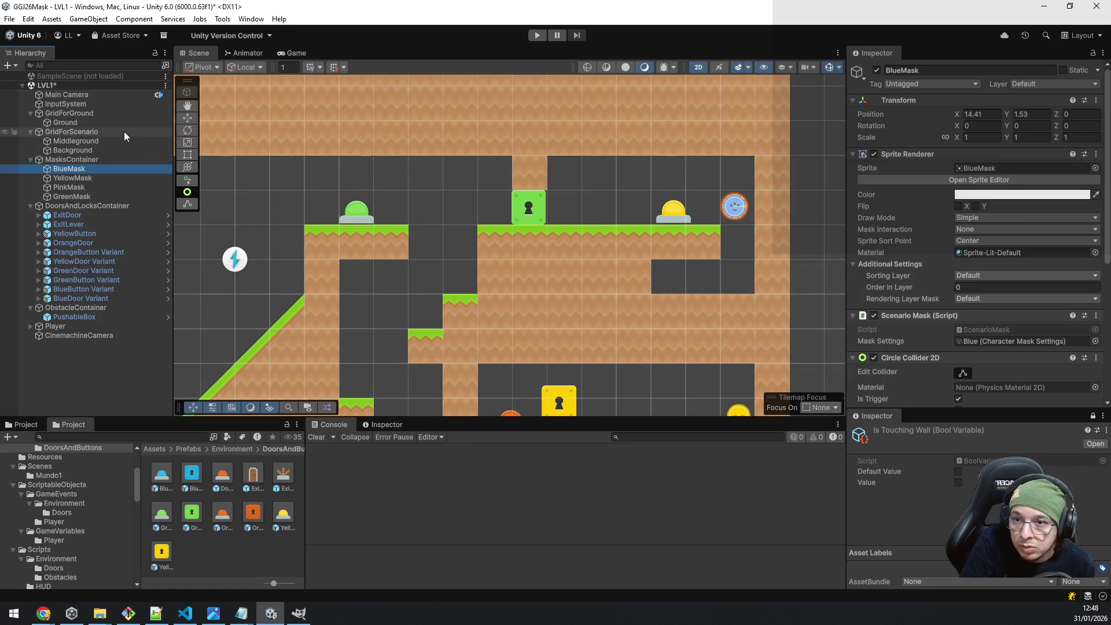
Slide BlueMask left to X 13.46 and YellowButton left to X 11.45 with the Move tool.
click(188, 118)
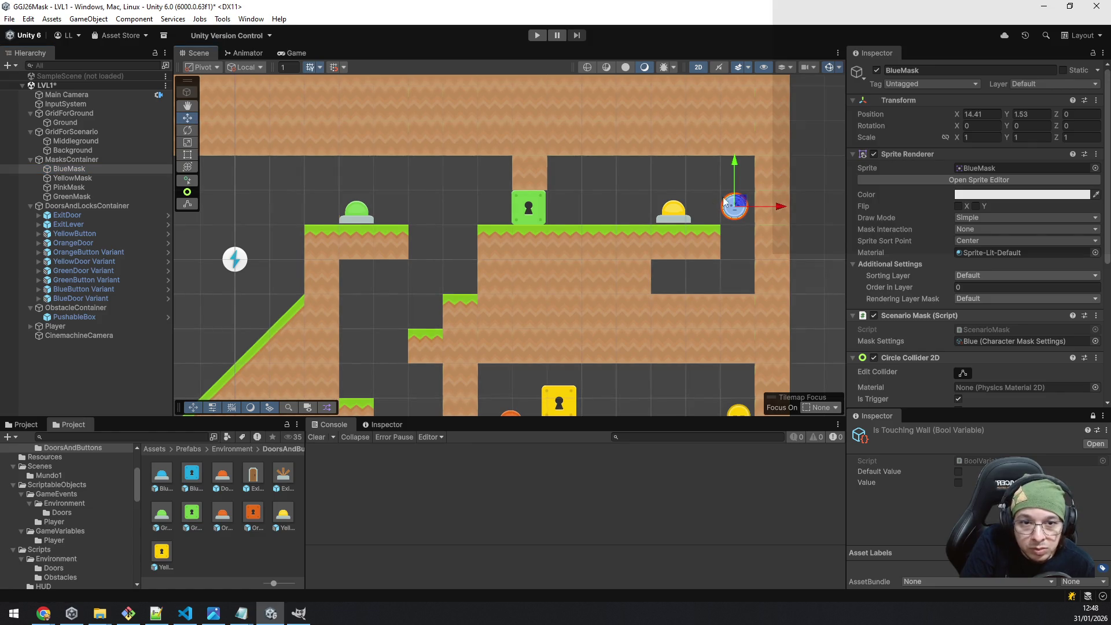
drag(759, 206, 734, 210)
mouse_move(604, 266)
mouse_down()
mouse_move(600, 216)
mouse_move(612, 219)
mouse_up()
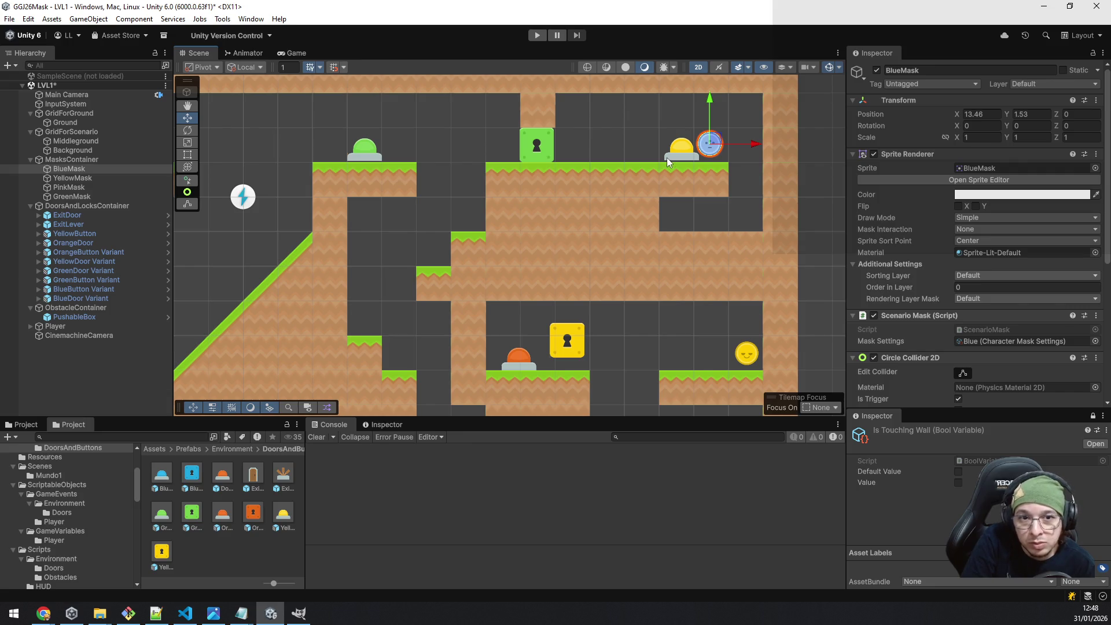
click(686, 148)
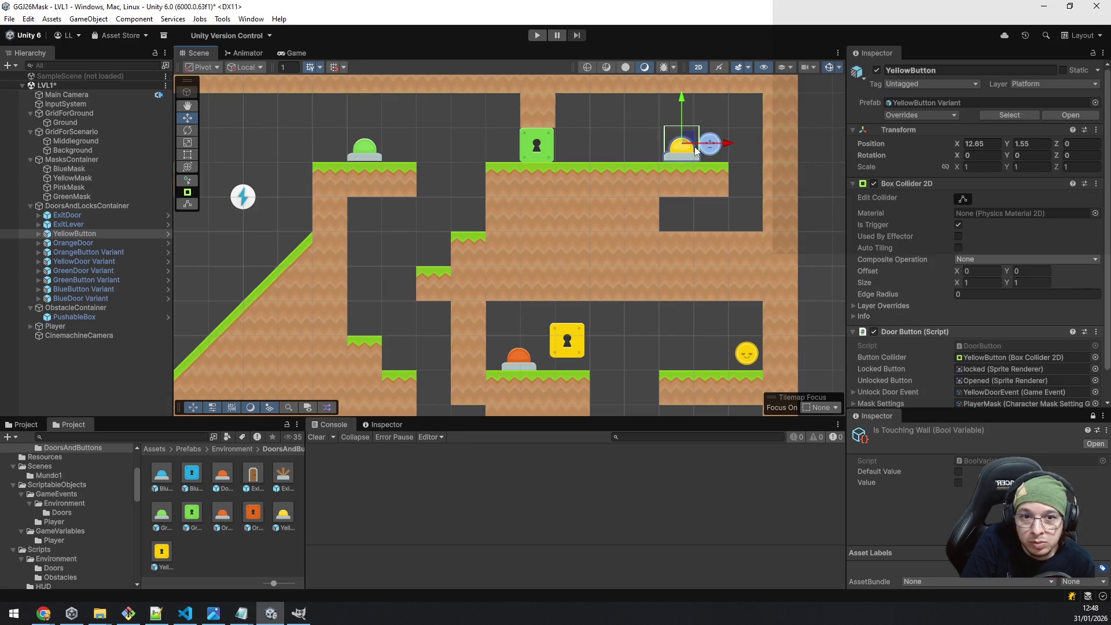
drag(727, 149, 686, 145)
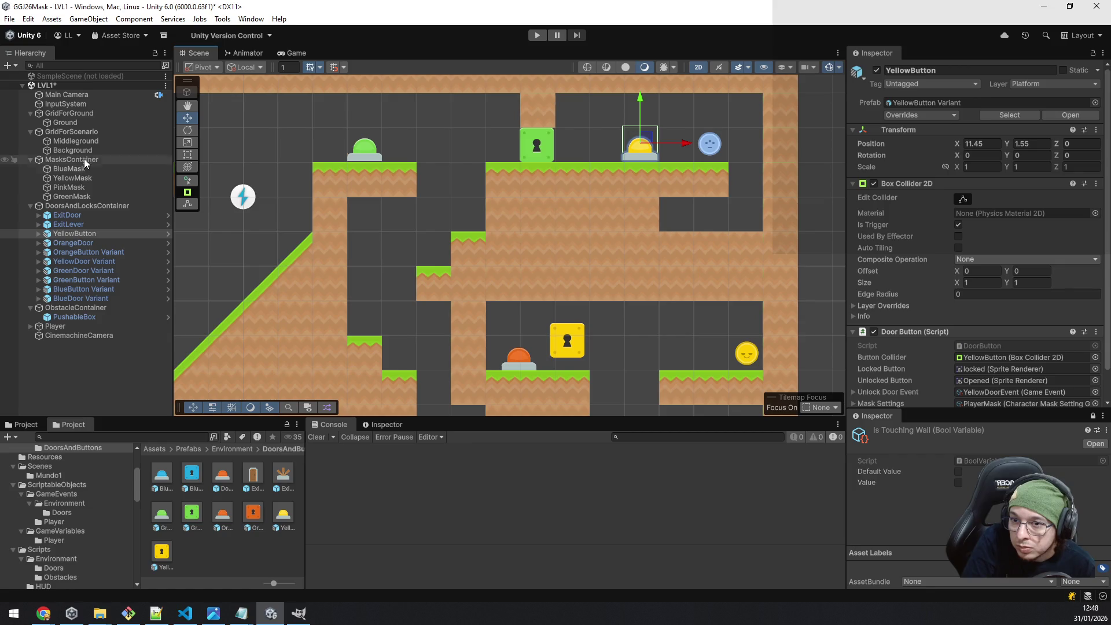
click(85, 143)
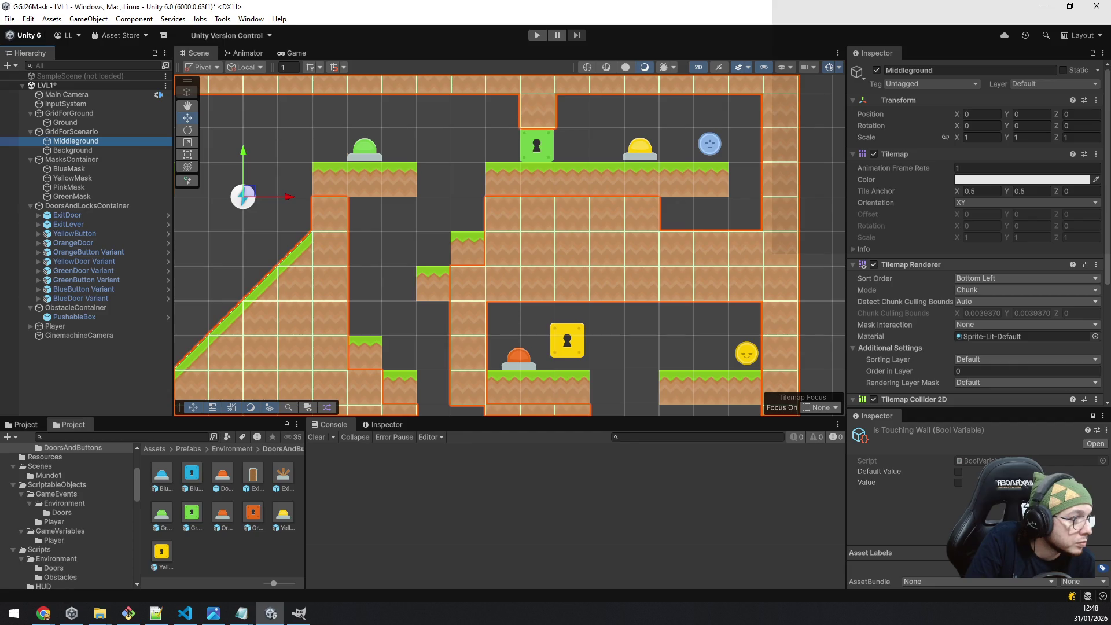
Erase Middleground tiles to widen the dark gap, then paint a slope and grass tile on Ground.
click(886, 293)
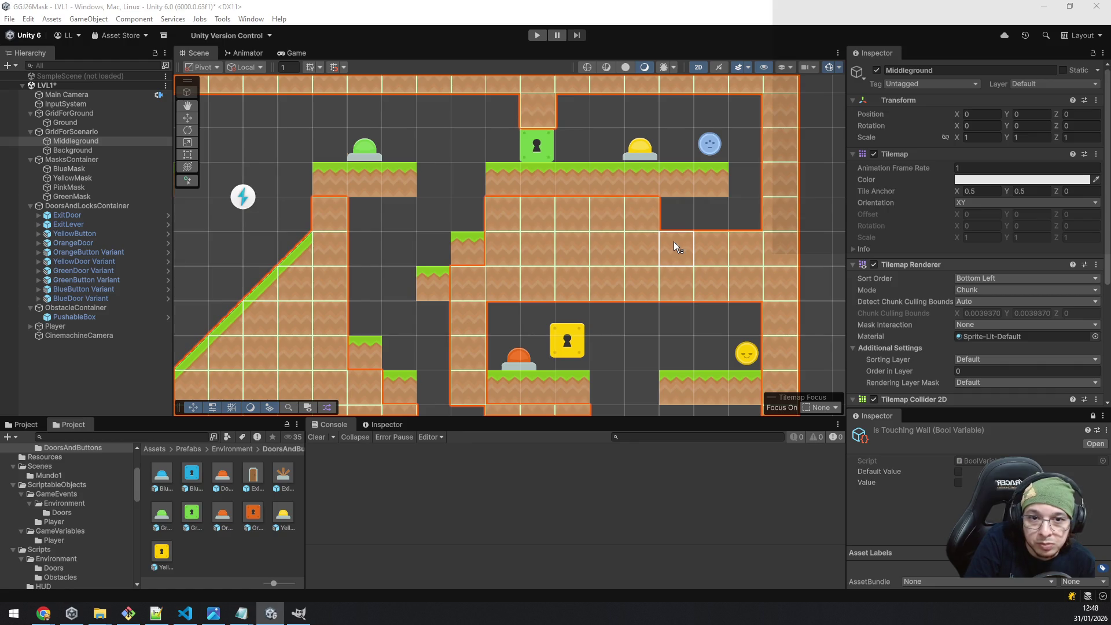
mouse_move(653, 227)
mouse_down()
mouse_move(647, 242)
mouse_move(623, 234)
mouse_up()
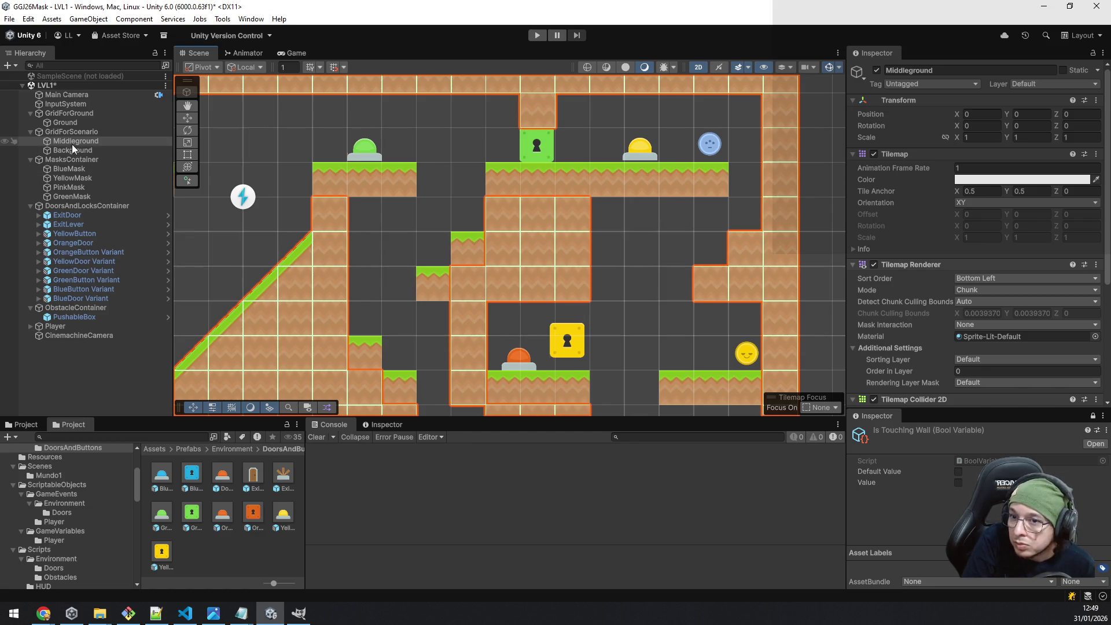
click(66, 123)
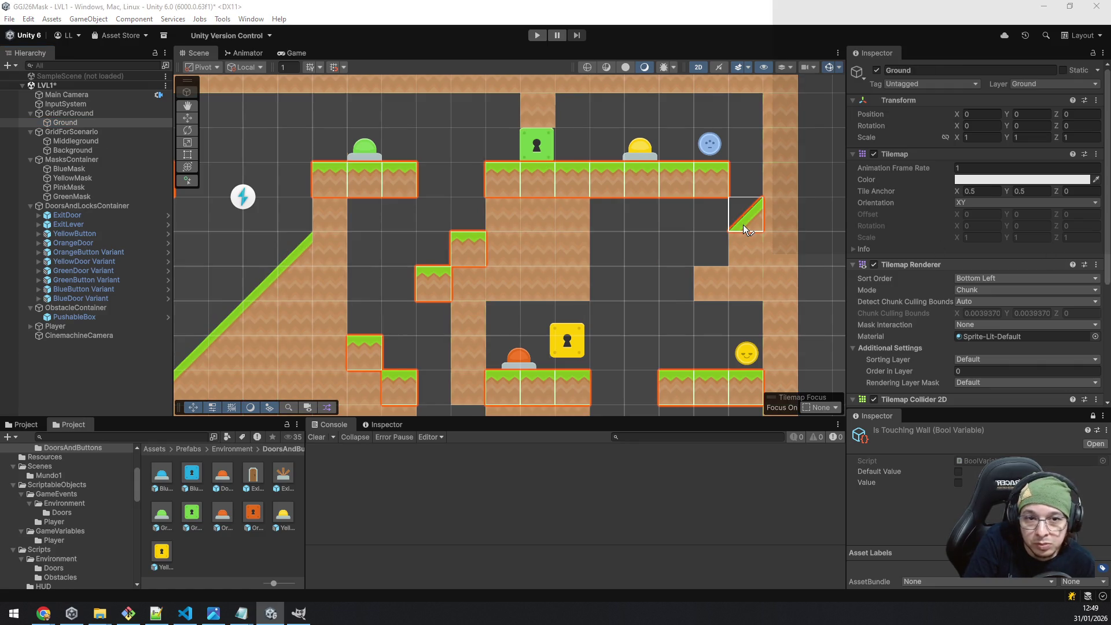
click(670, 277)
drag(624, 317, 643, 225)
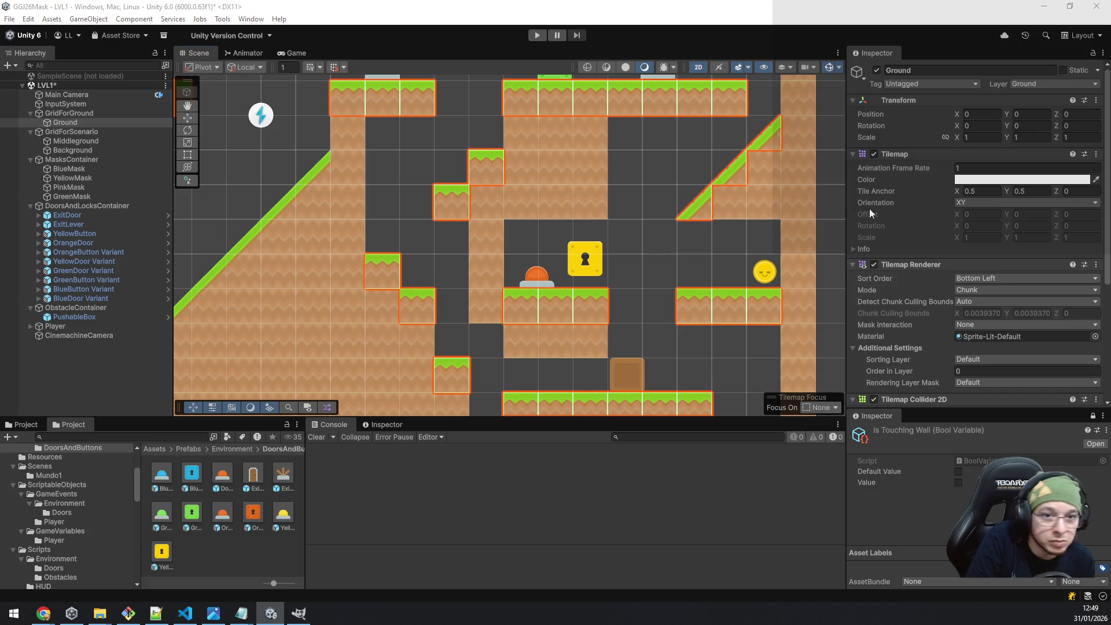
click(671, 248)
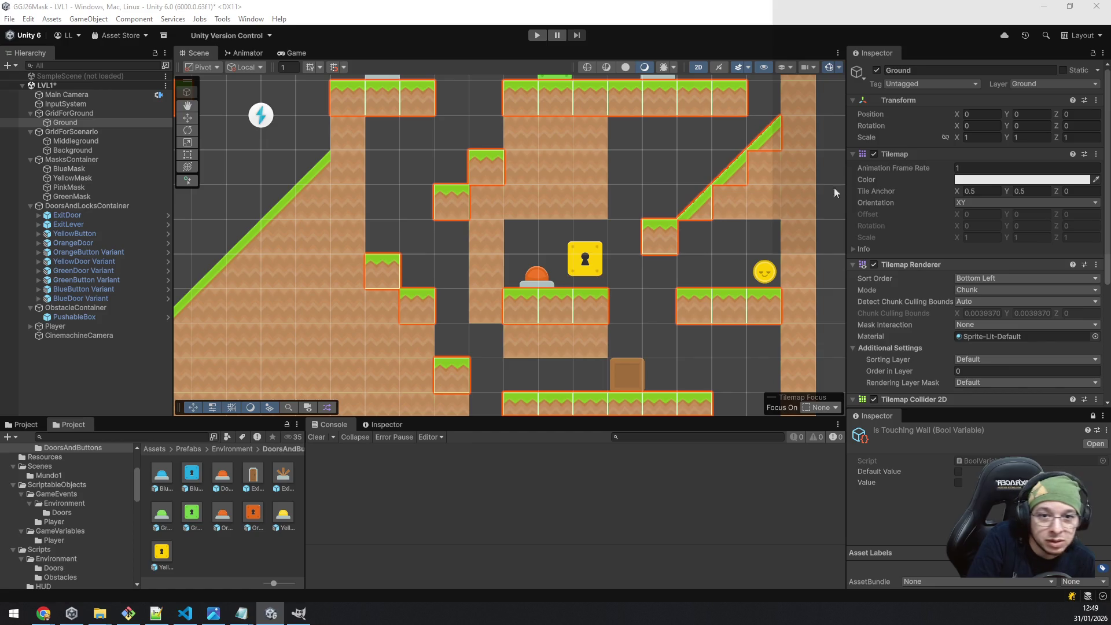
Erase the grass tile block and the right ramp's top slope tile.
click(665, 240)
drag(654, 163, 655, 244)
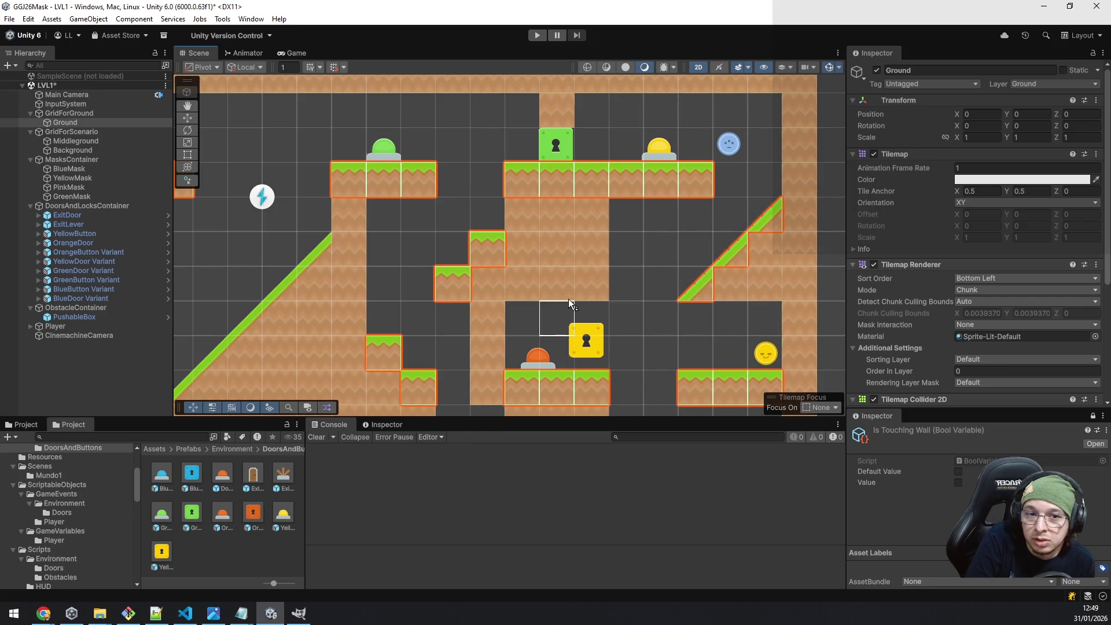
mouse_move(623, 321)
mouse_down()
mouse_move(654, 165)
mouse_move(697, 282)
mouse_move(712, 192)
mouse_move(688, 234)
mouse_move(624, 244)
mouse_move(658, 263)
mouse_move(696, 232)
mouse_up()
click(732, 205)
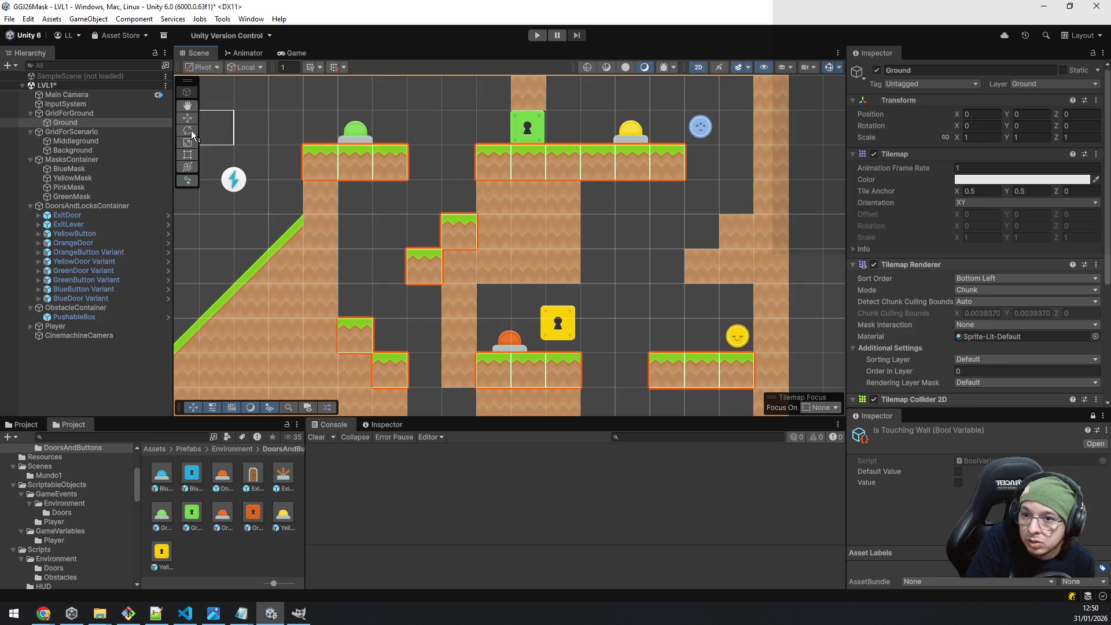
Paint the right ramp's three slope tiles on the Middleground tilemap.
click(91, 141)
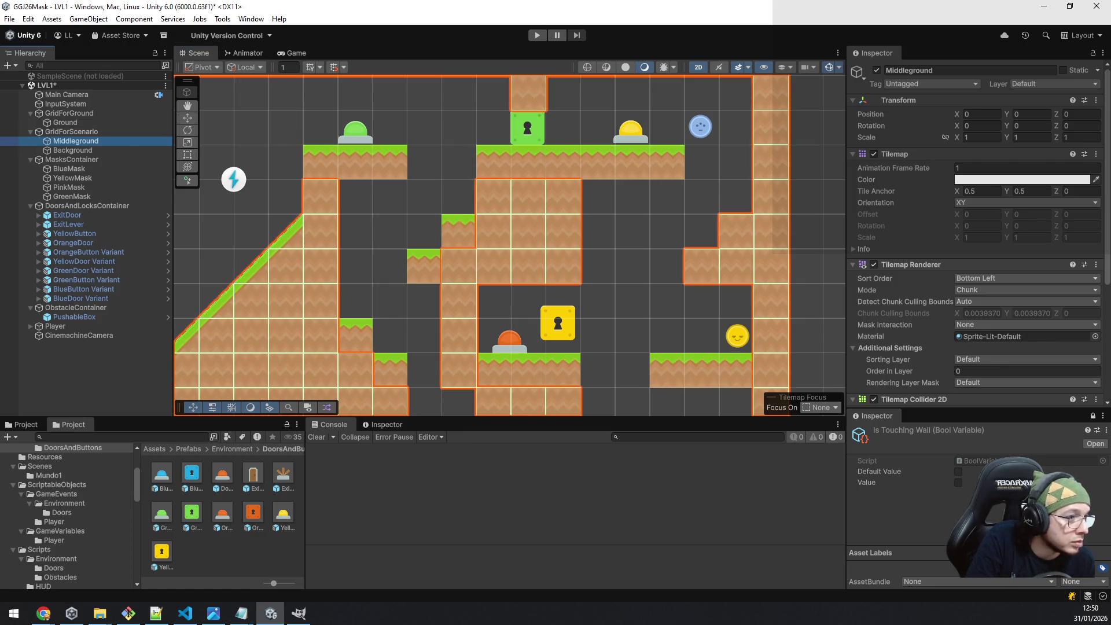
click(746, 210)
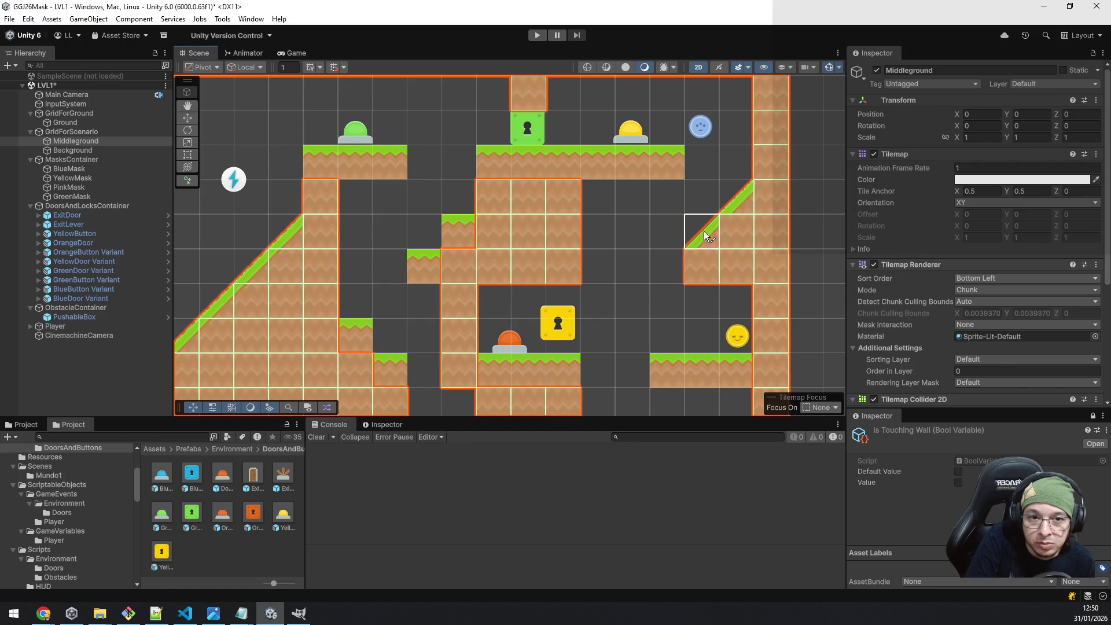
click(686, 242)
click(658, 266)
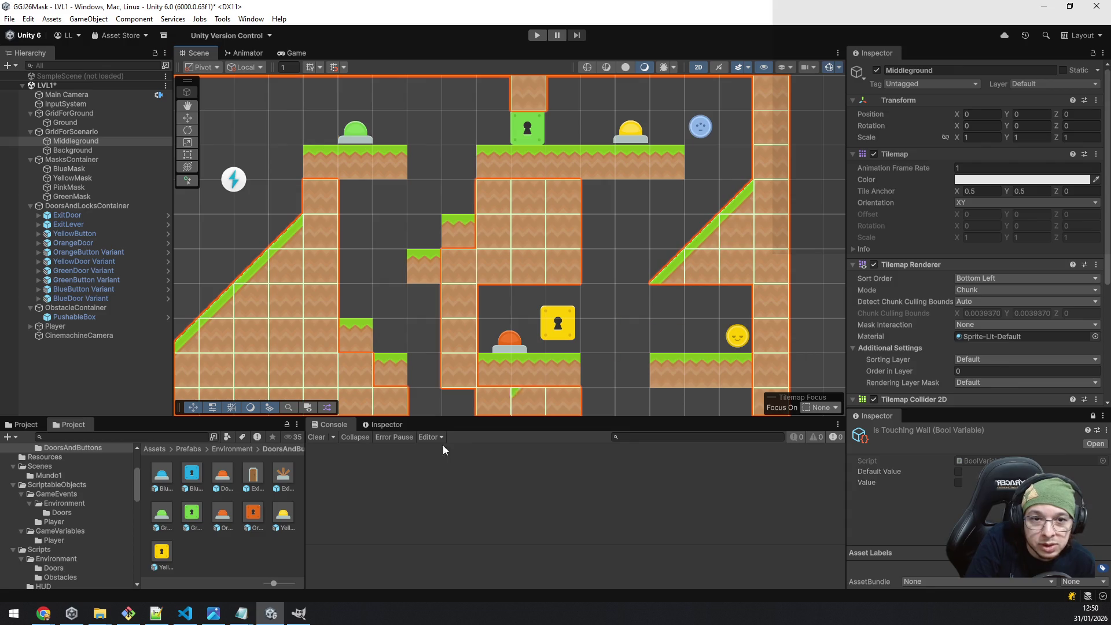
Paint a tile just left of the slope and save the LVL1 scene.
mouse_move(430, 348)
mouse_down()
mouse_move(592, 171)
mouse_move(575, 233)
mouse_up()
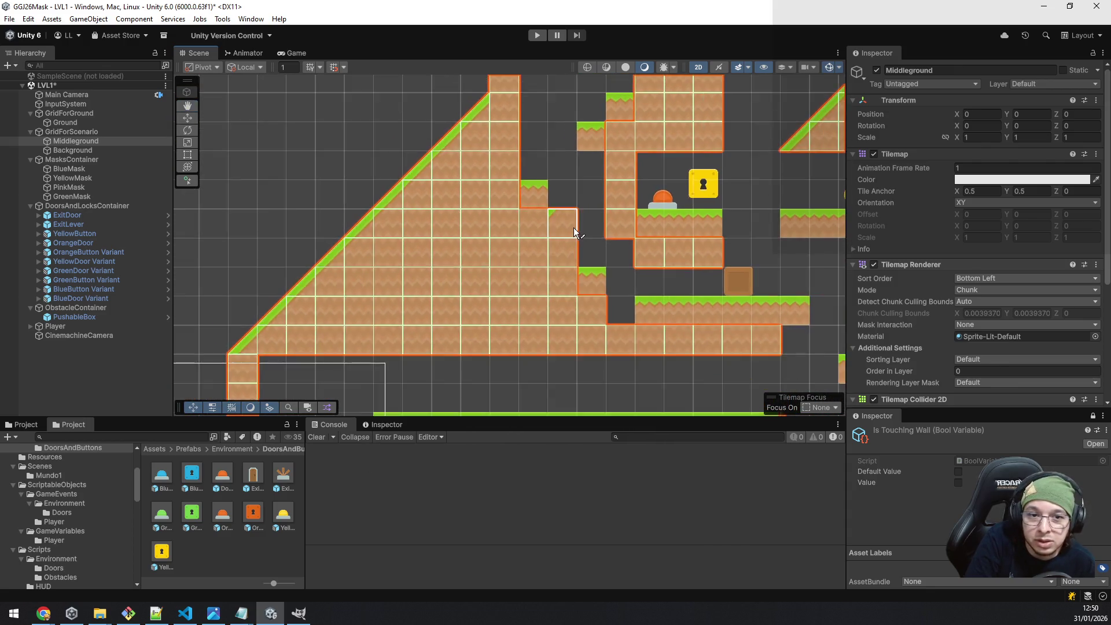
scroll(576, 234, down, 3)
drag(538, 290, 534, 298)
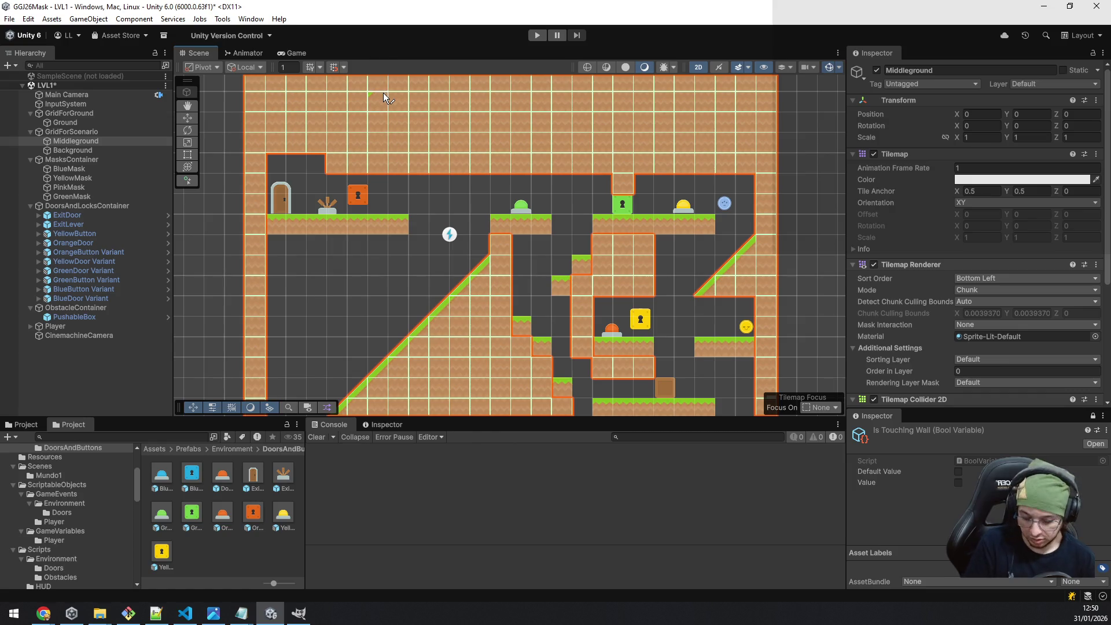
click(419, 306)
key(ctrl+s)
mouse_move(419, 306)
mouse_down()
mouse_move(520, 136)
mouse_move(485, 265)
mouse_up()
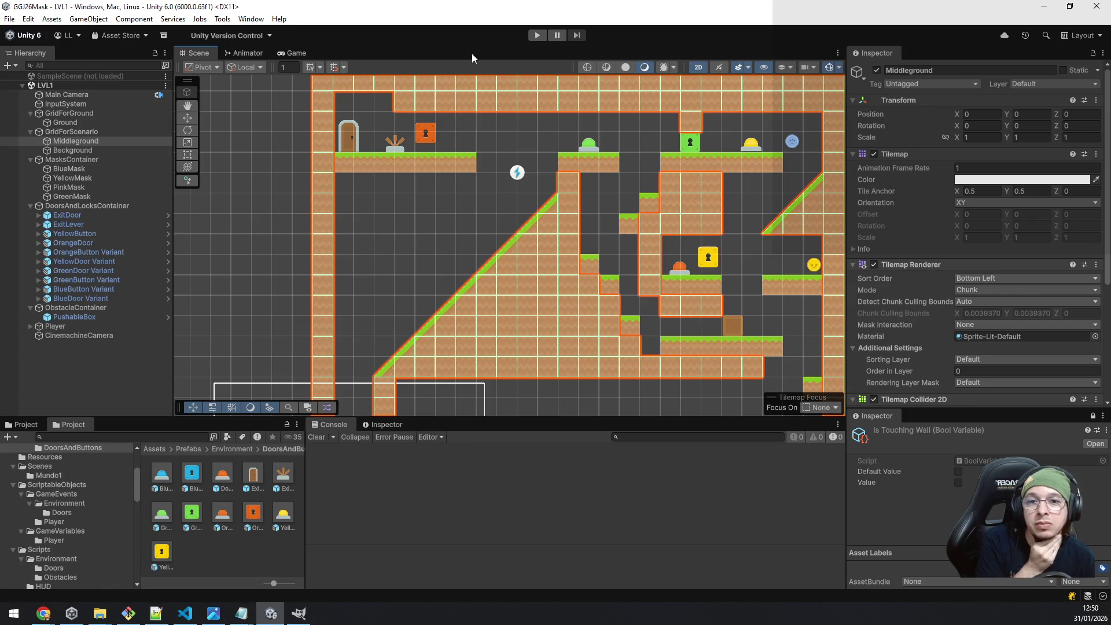
Start Play mode and collect the pink and green masks on the lower ledges.
click(537, 36)
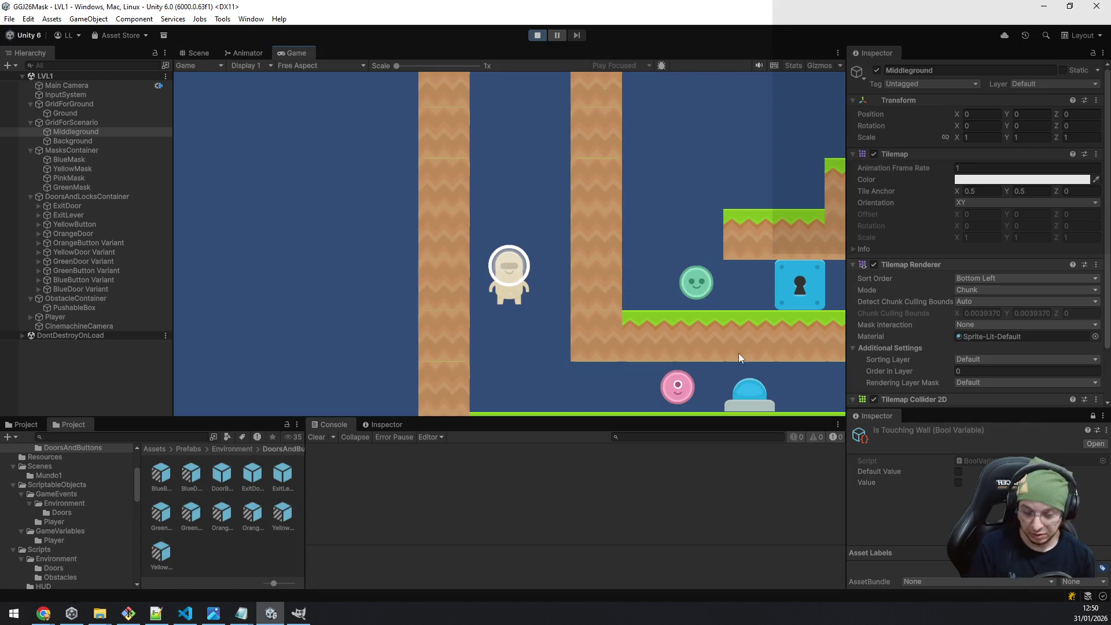
key(d)
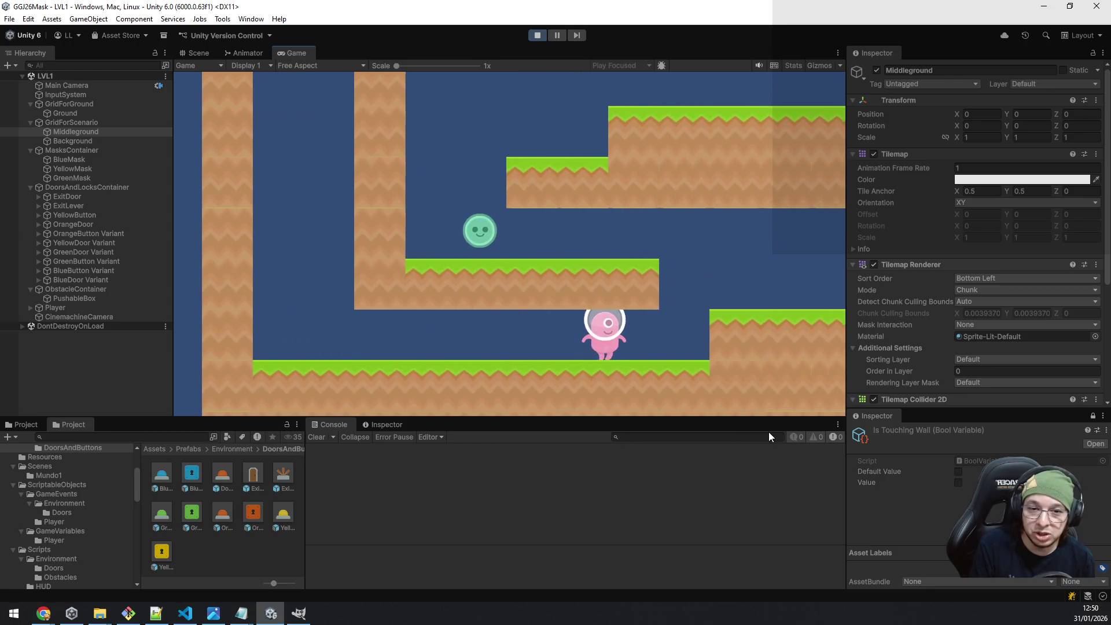
key(space)
key(a)
key(space)
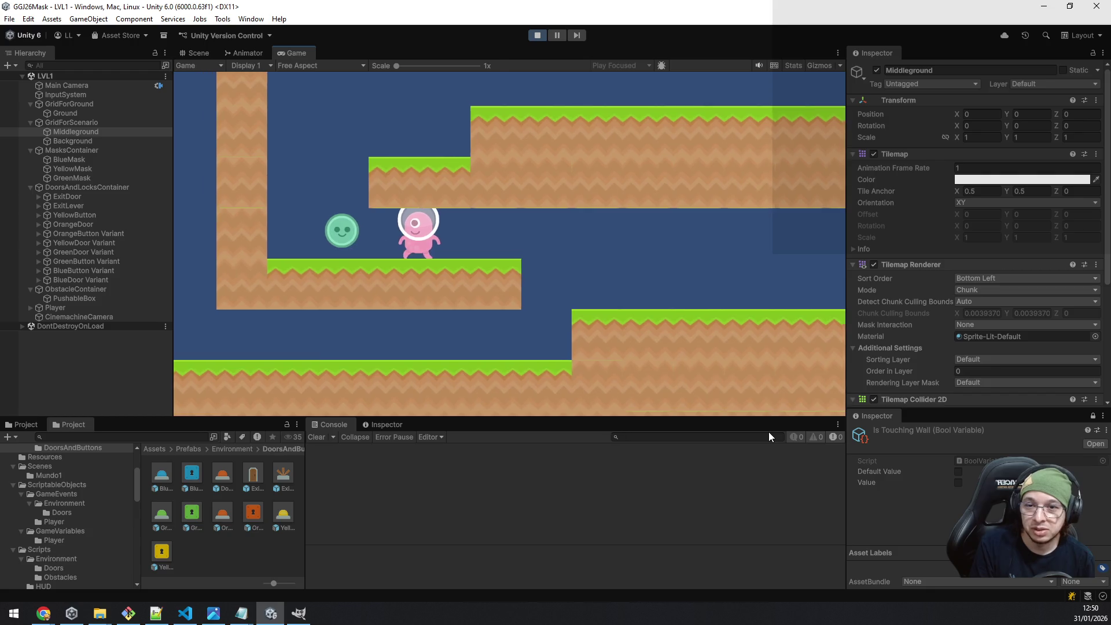
key(a)
key(space)
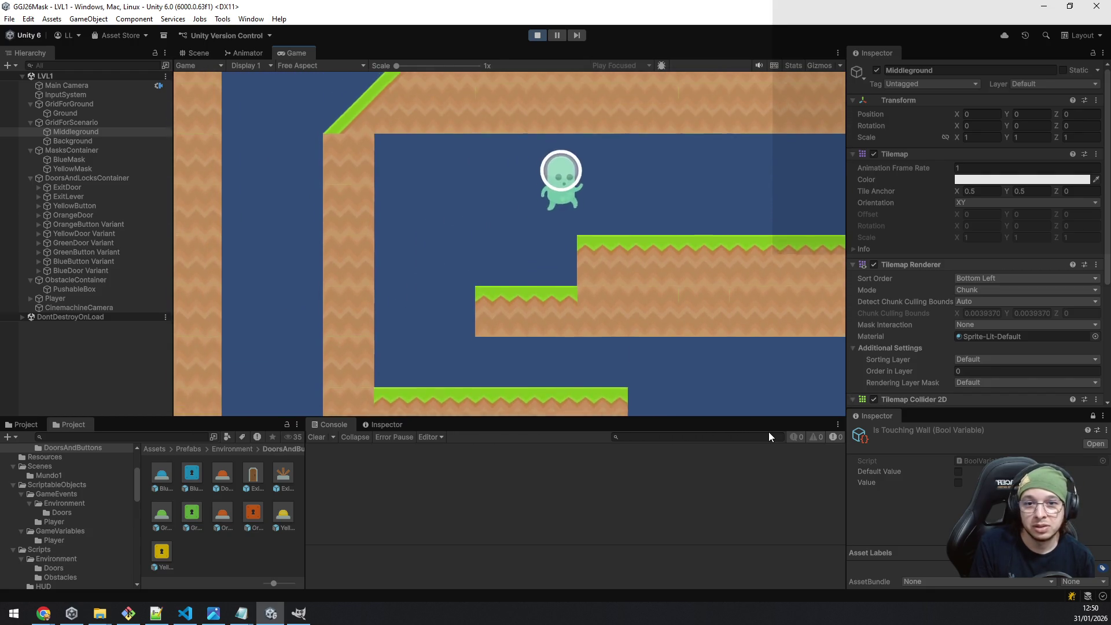
Run right along the corridor, double back, and climb onto the upper grassy platform.
key(d)
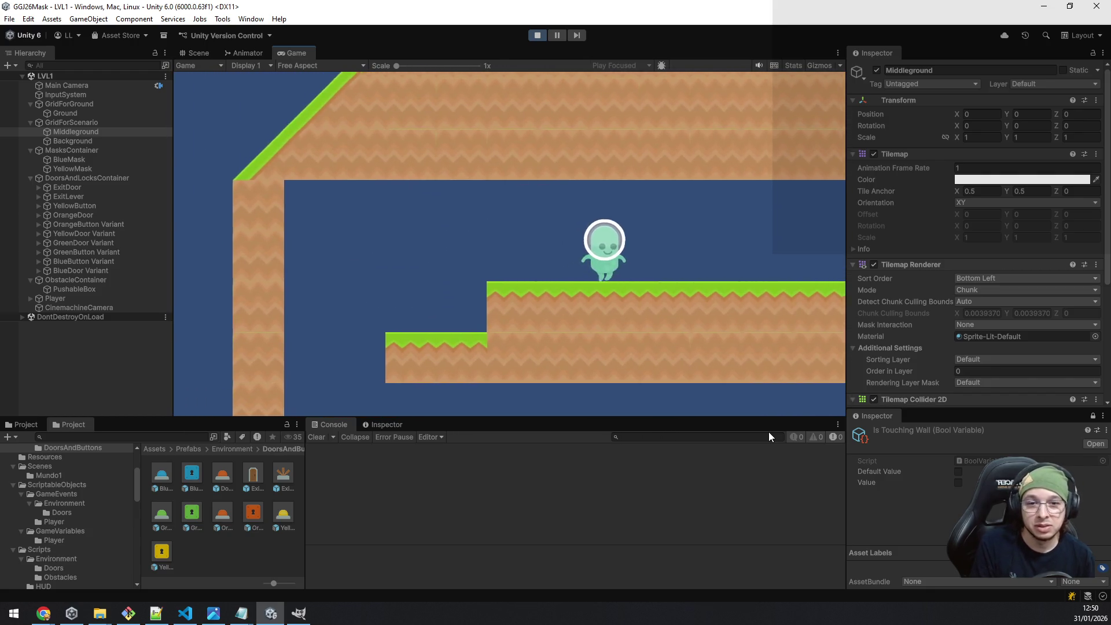
key(d)
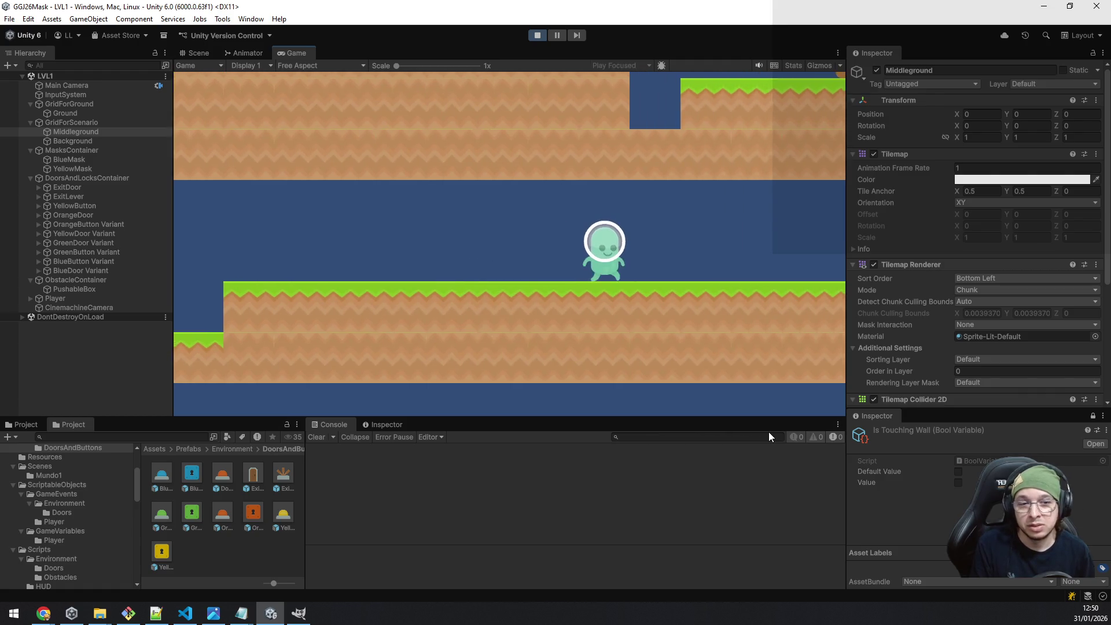
key(d)
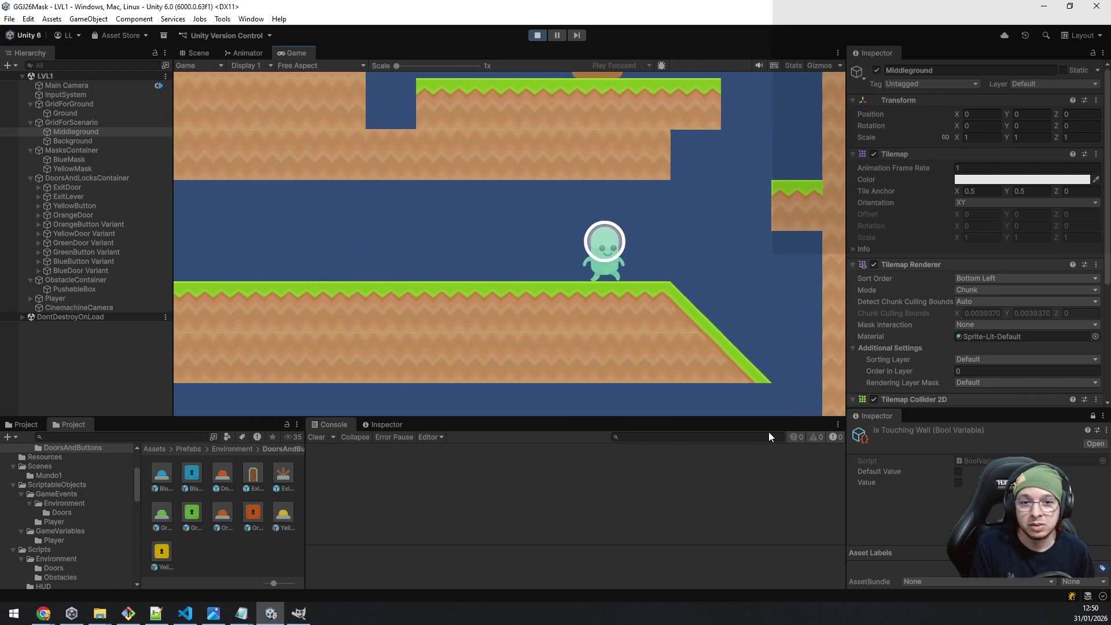
key(space)
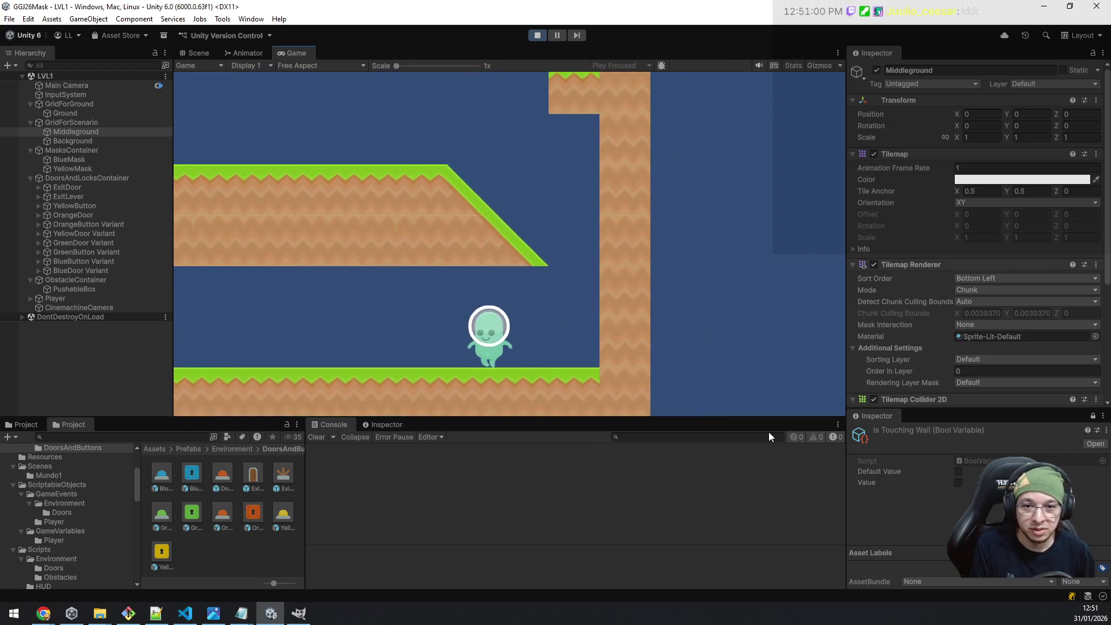
key(a)
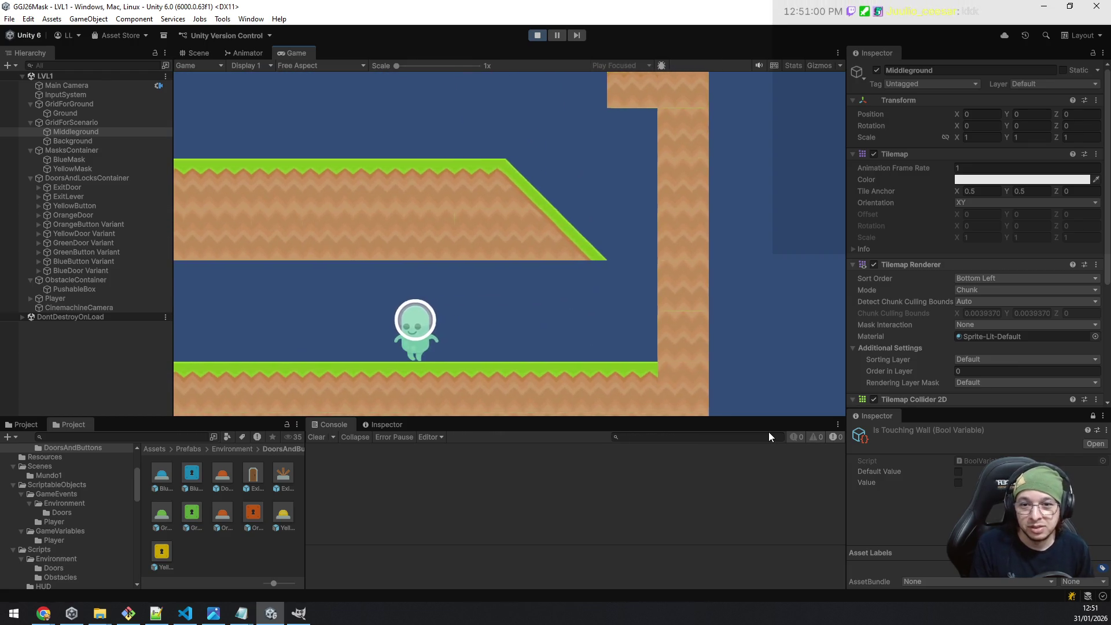
key(space)
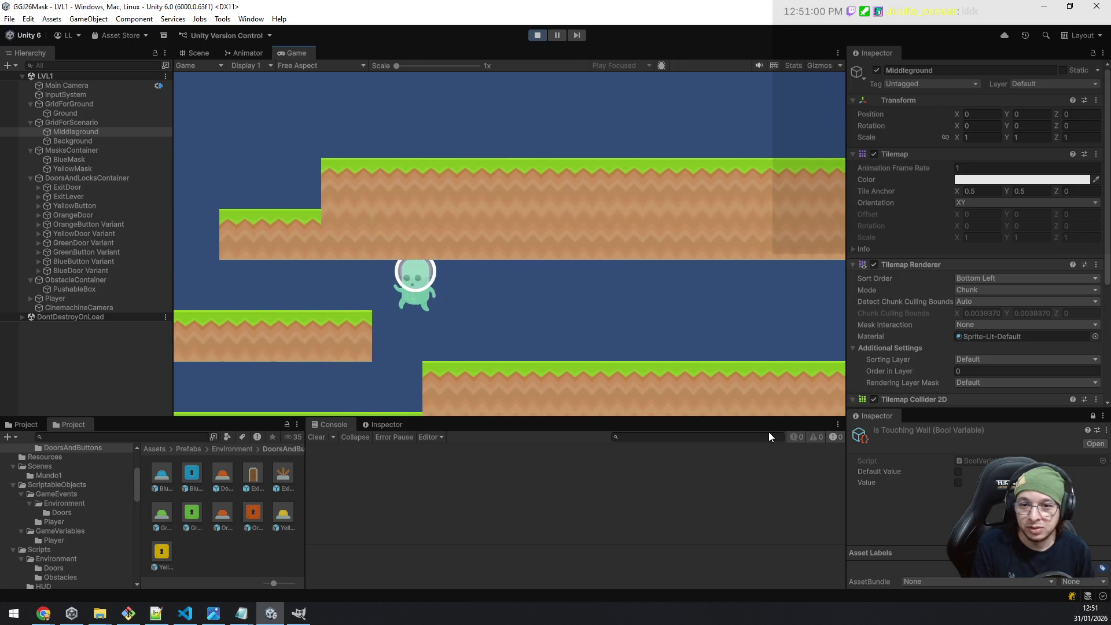
key(space)
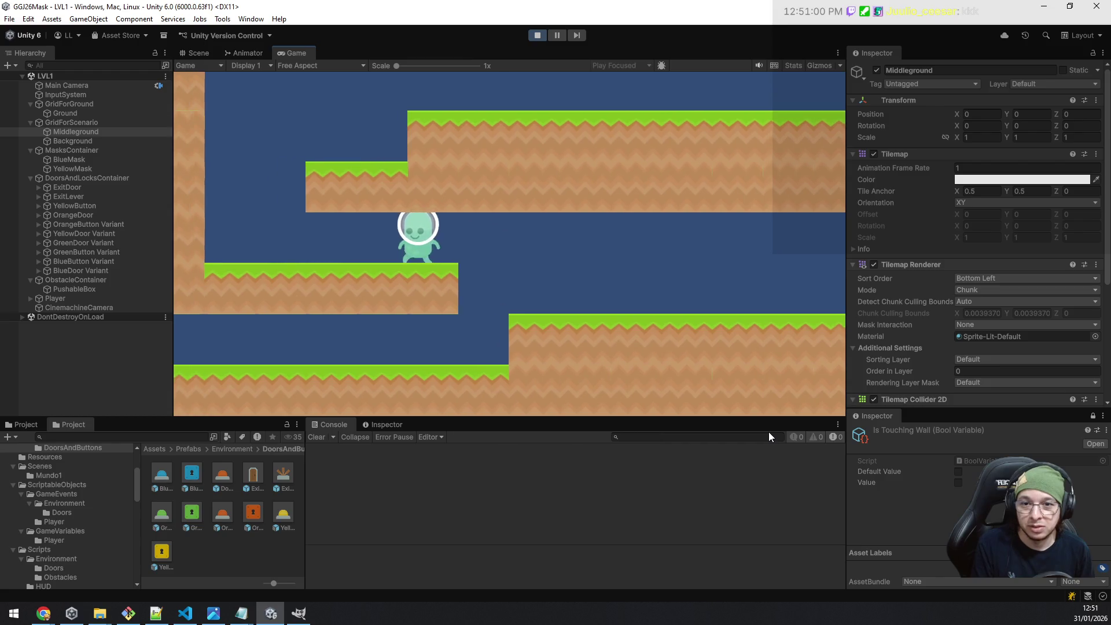
key(space)
key(d)
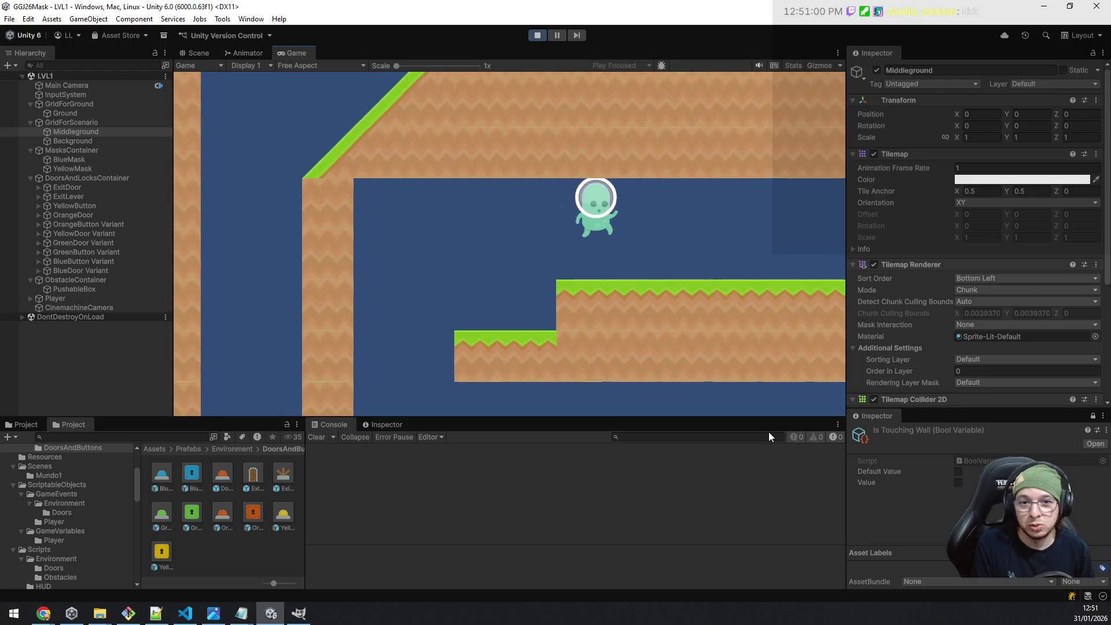
key(d)
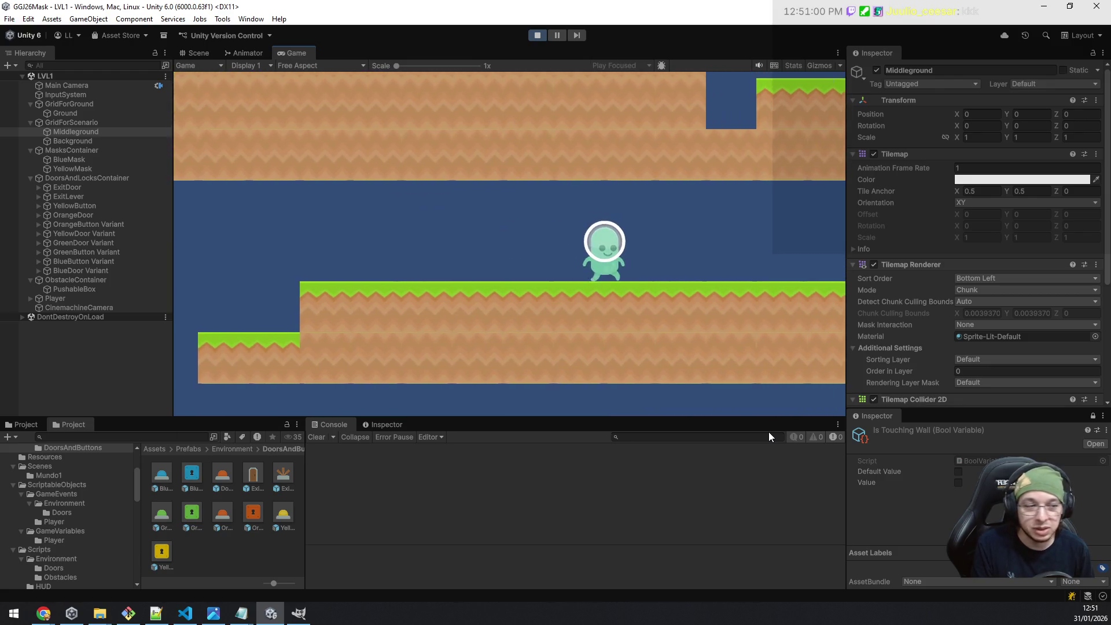
key(d)
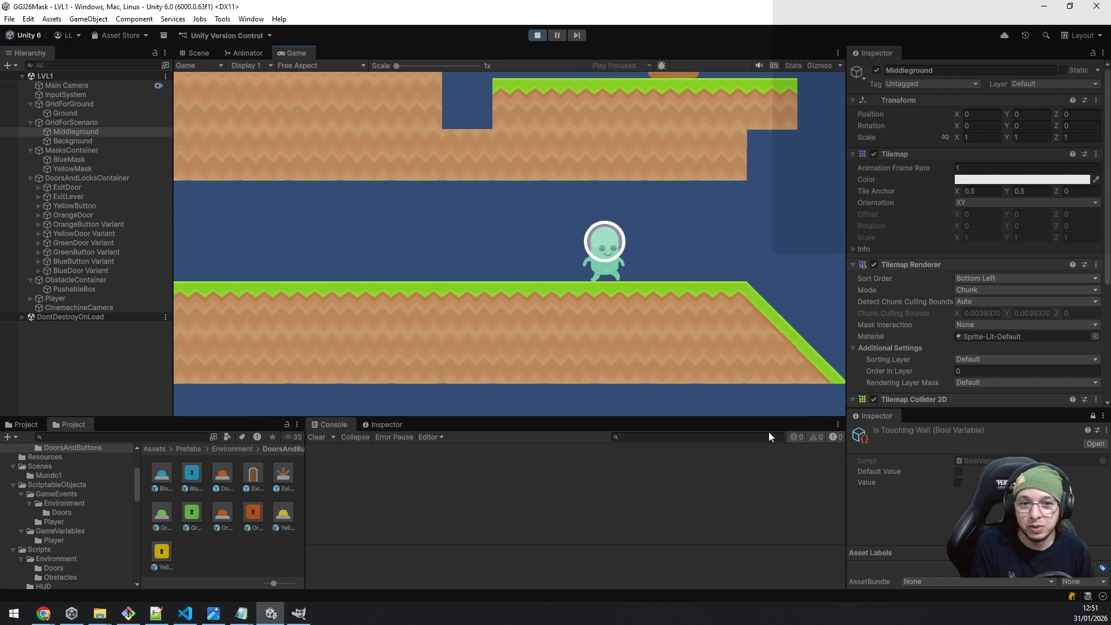
Climb the slope wall, hop onto the right platform, then drop down beside the box.
key(space)
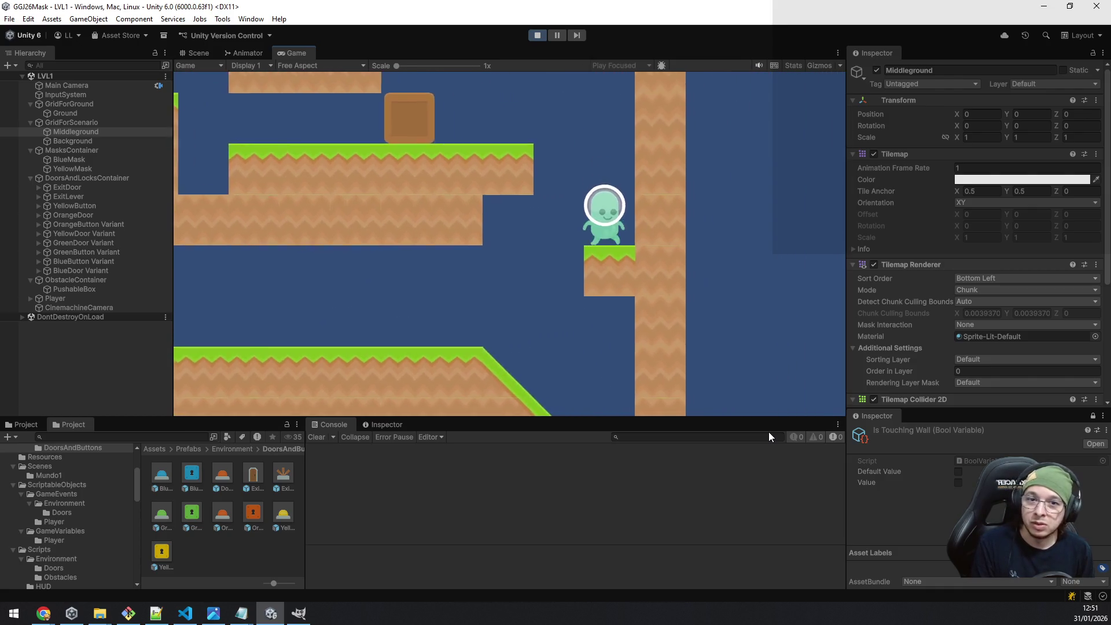
key(space)
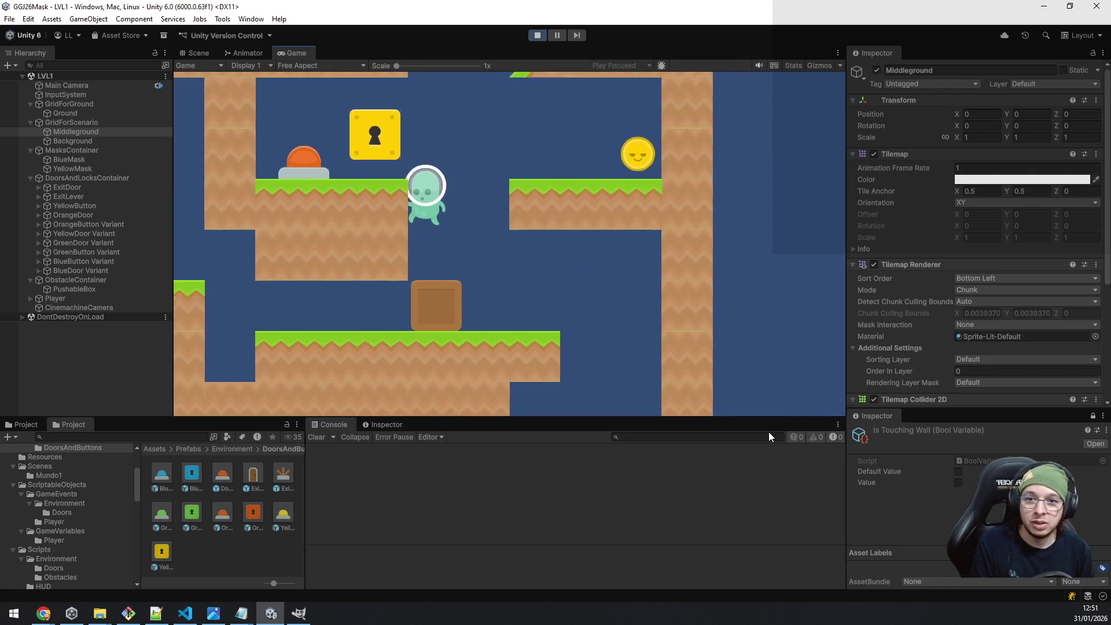
key(space)
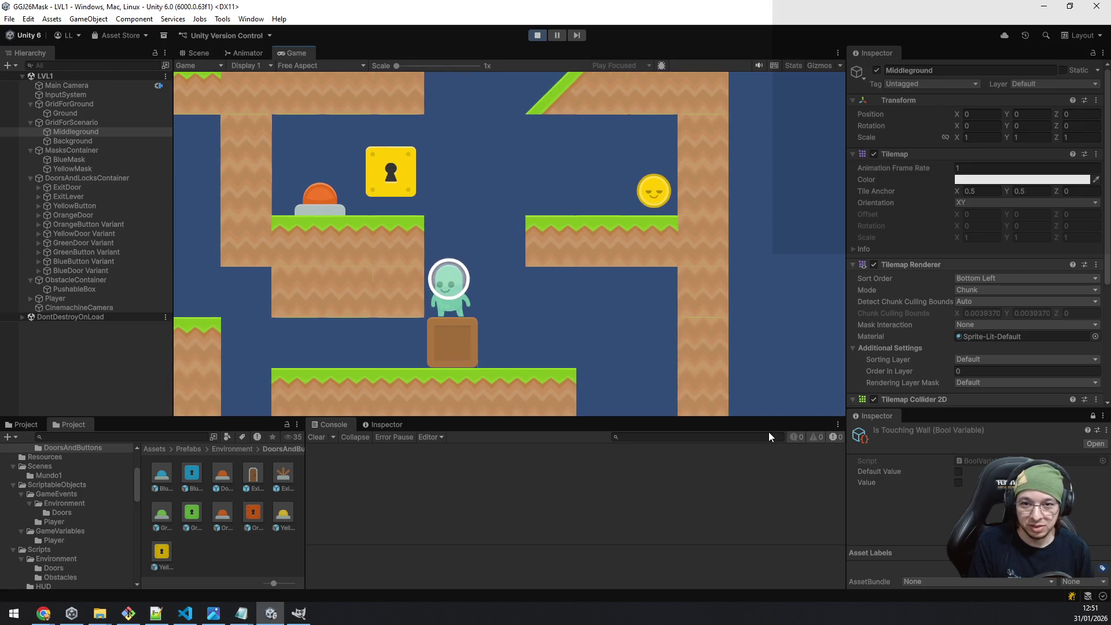
key(space)
key(space)
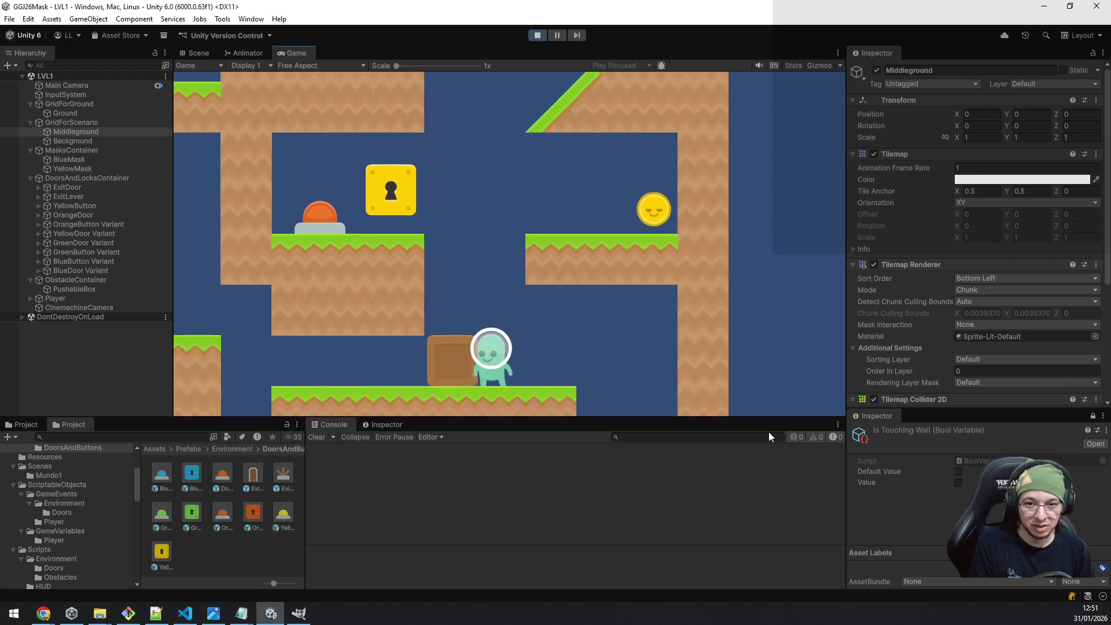
key(space)
key(space)
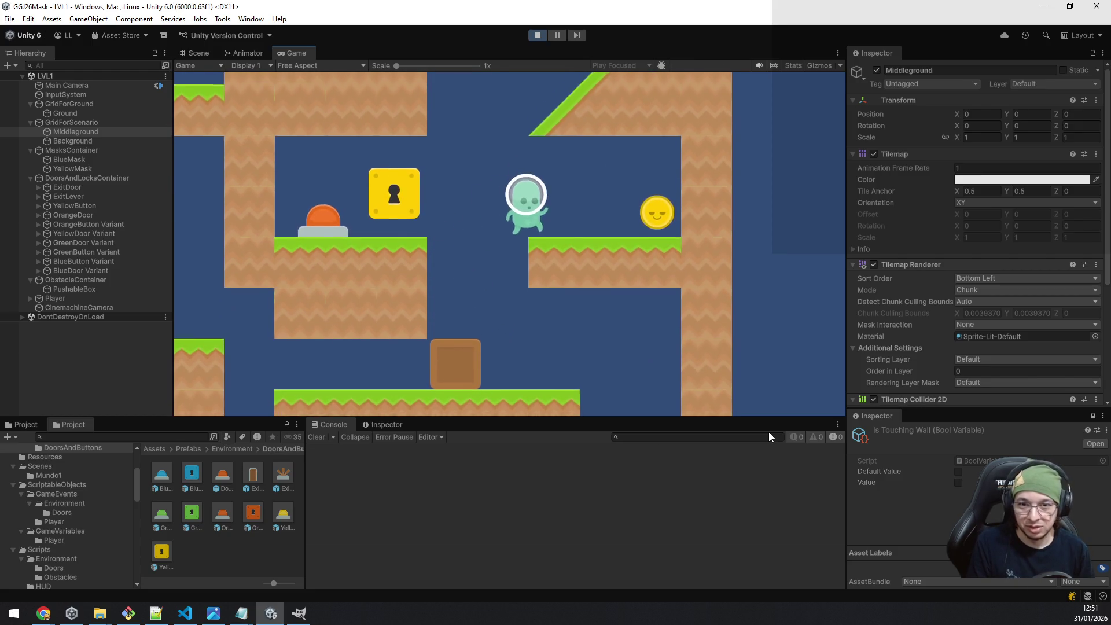
key(a)
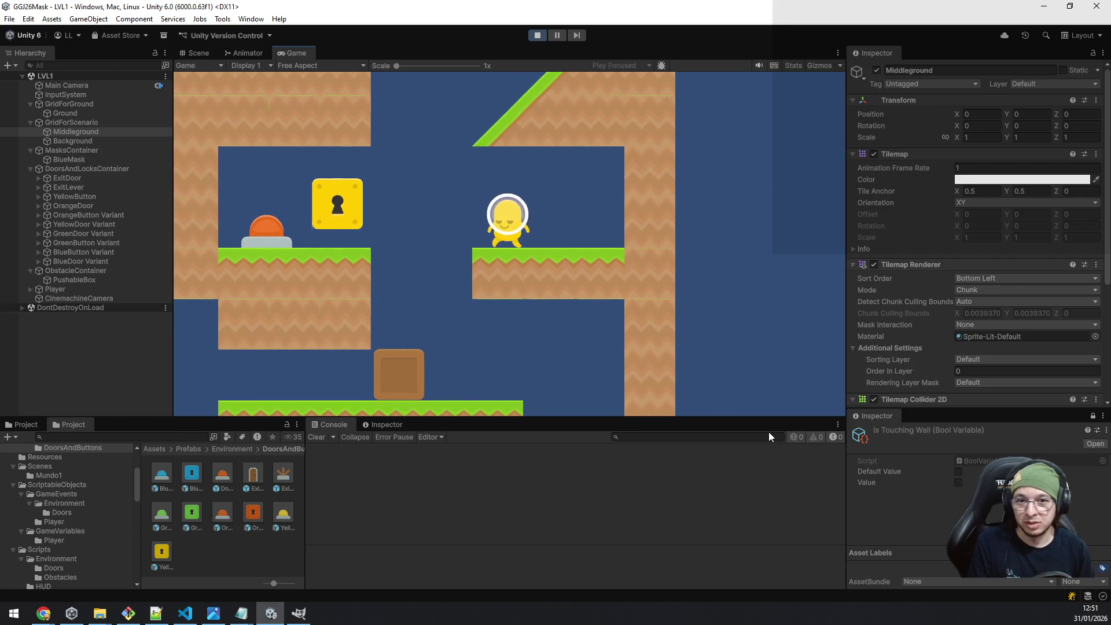
key(a)
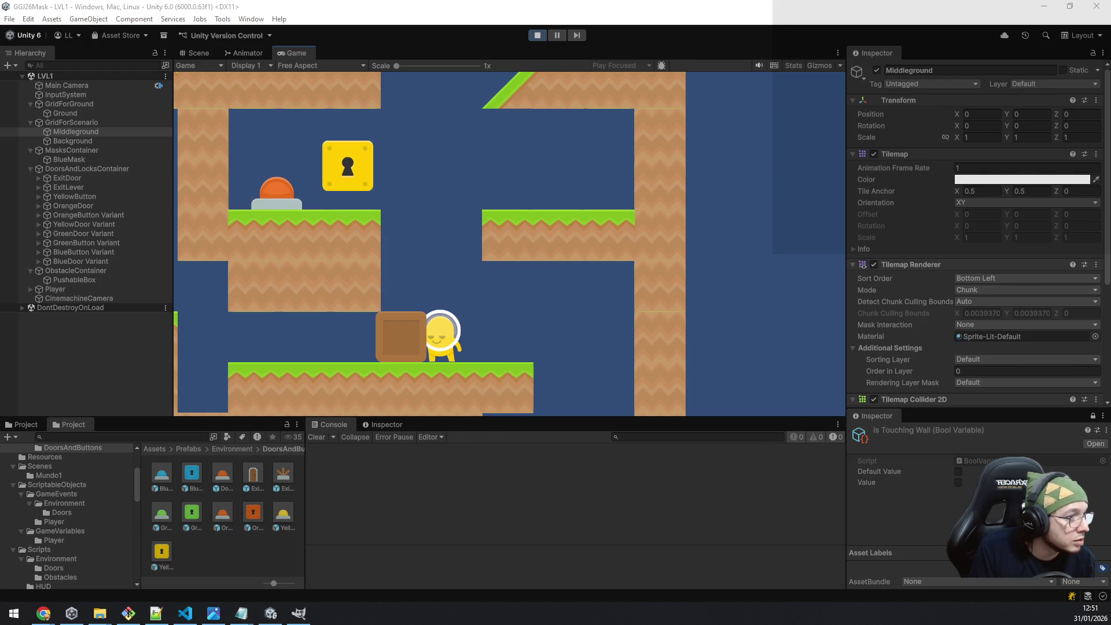
Push the box left into the pit and jump from it onto the upper ledges.
key(a)
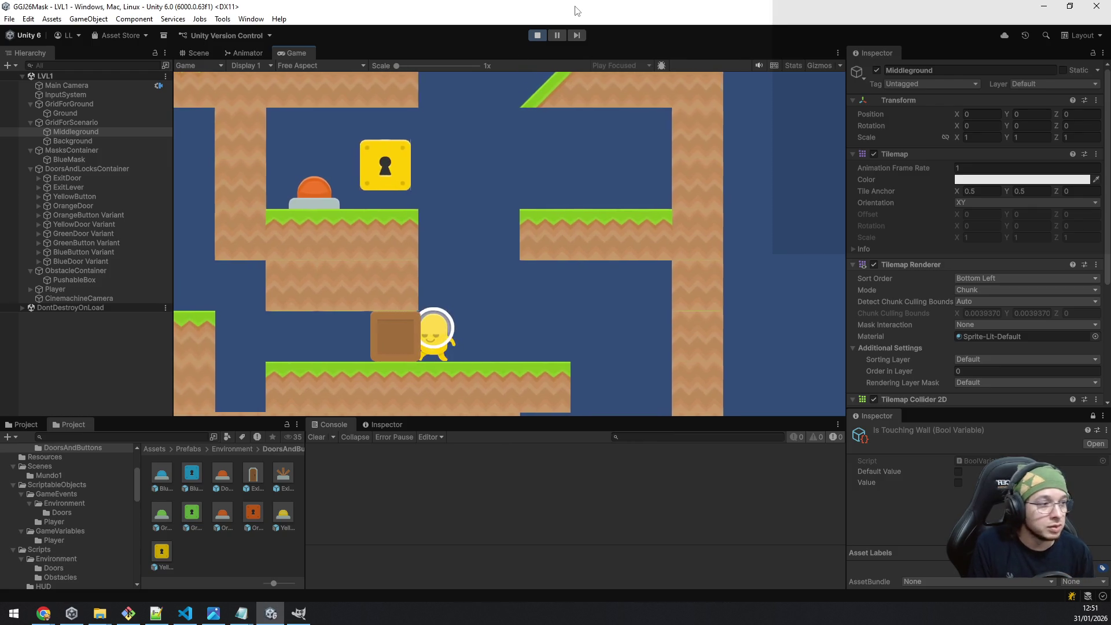
key(a)
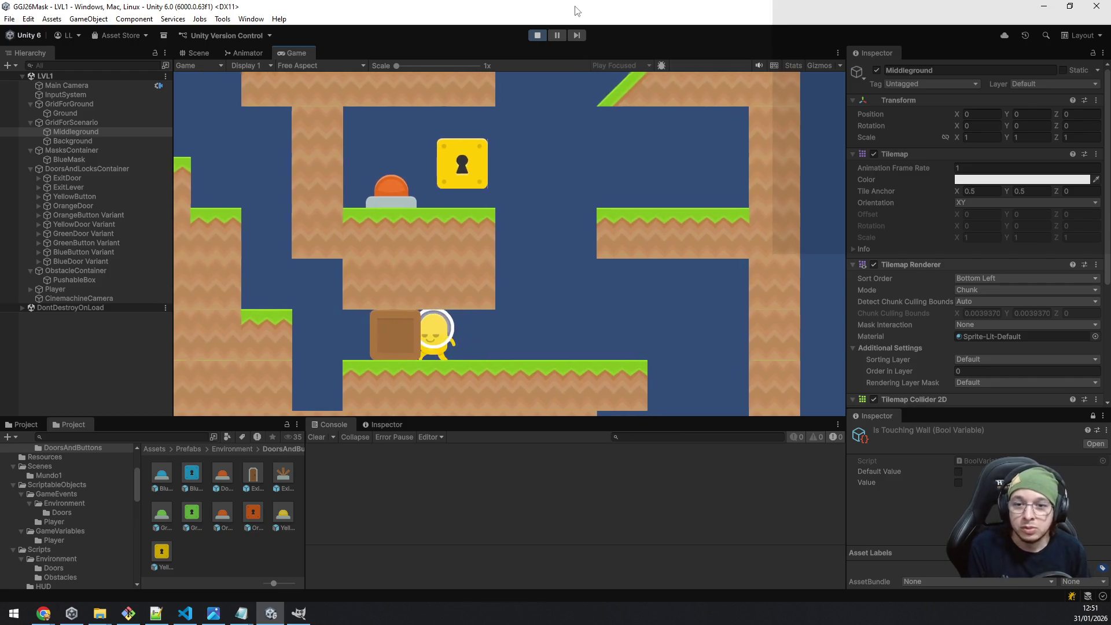
key(a)
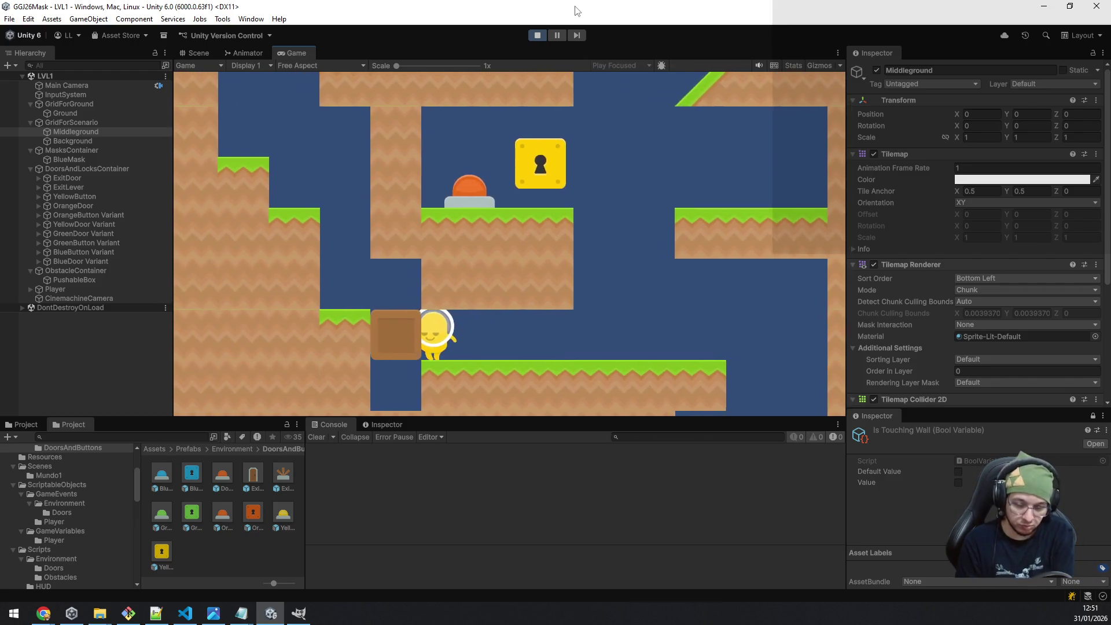
key(a)
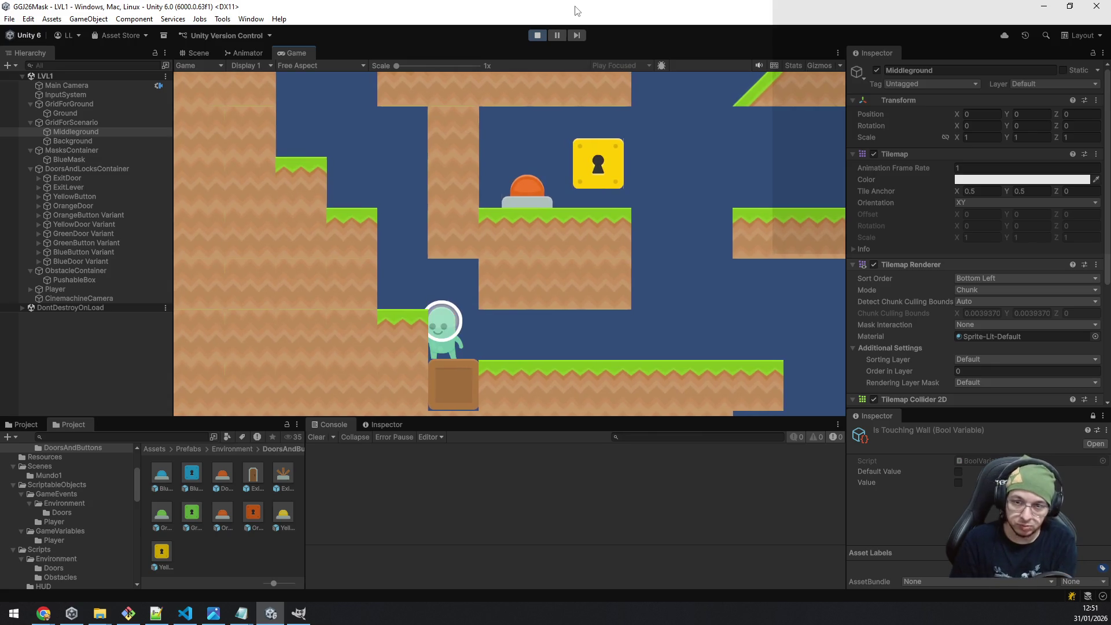
key(space)
key(a)
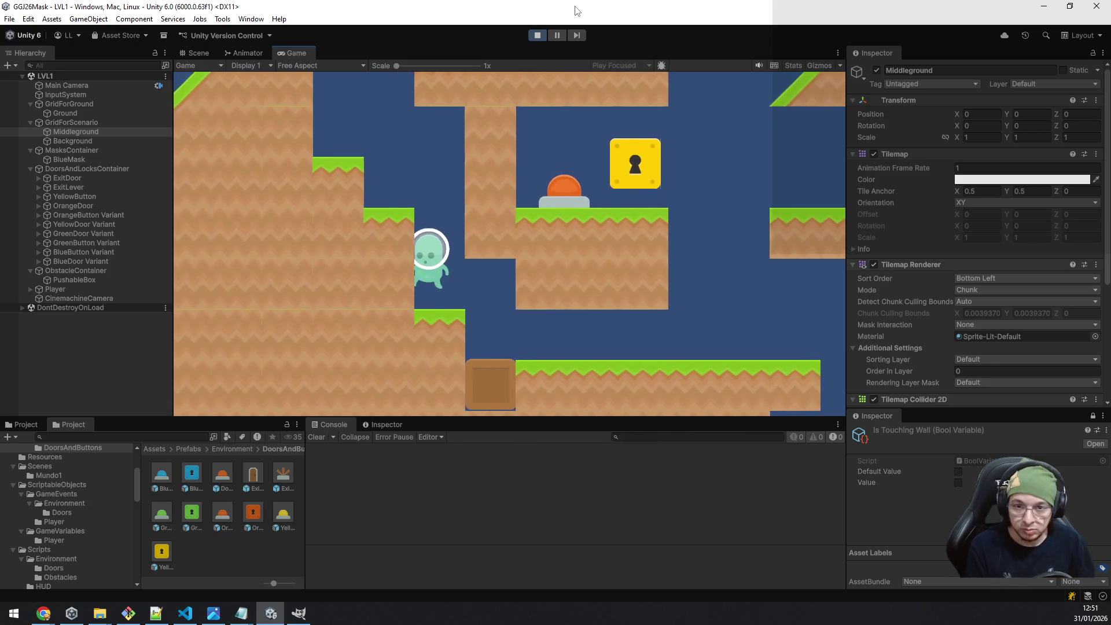
key(d)
key(space)
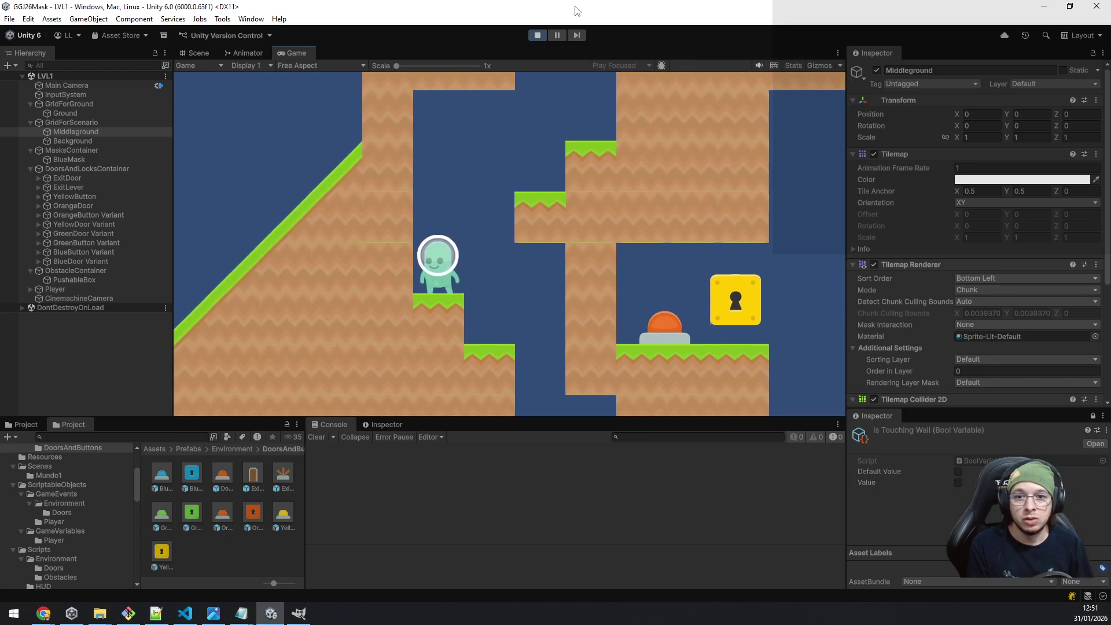
Jump across the ledges and press the green and yellow buttons.
key(space)
key(d)
key(a)
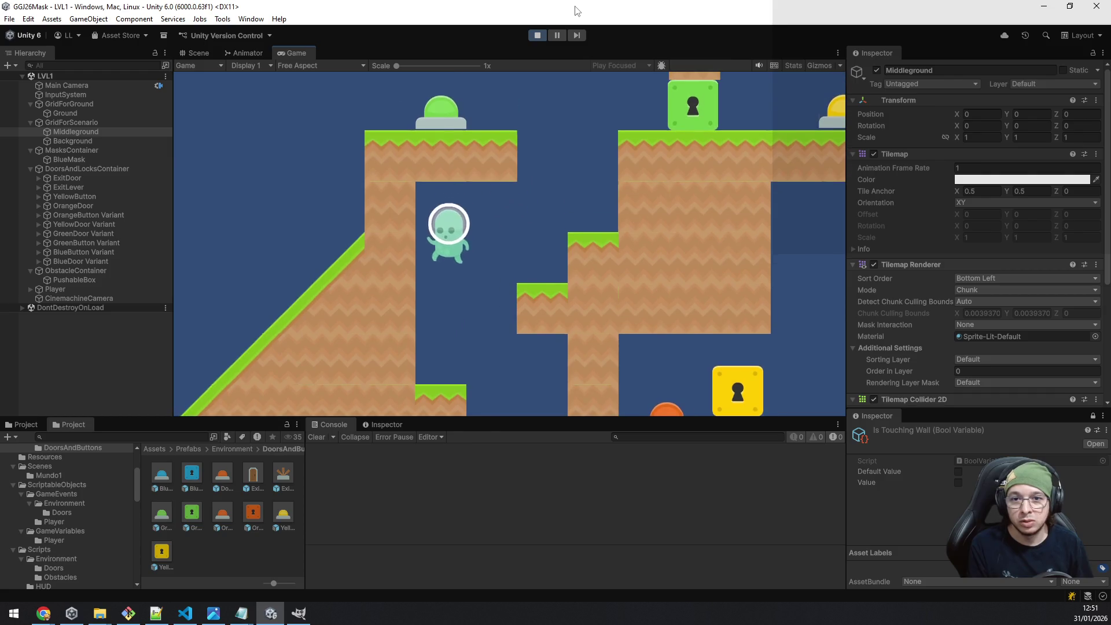
key(space)
key(space)
key(d)
key(space)
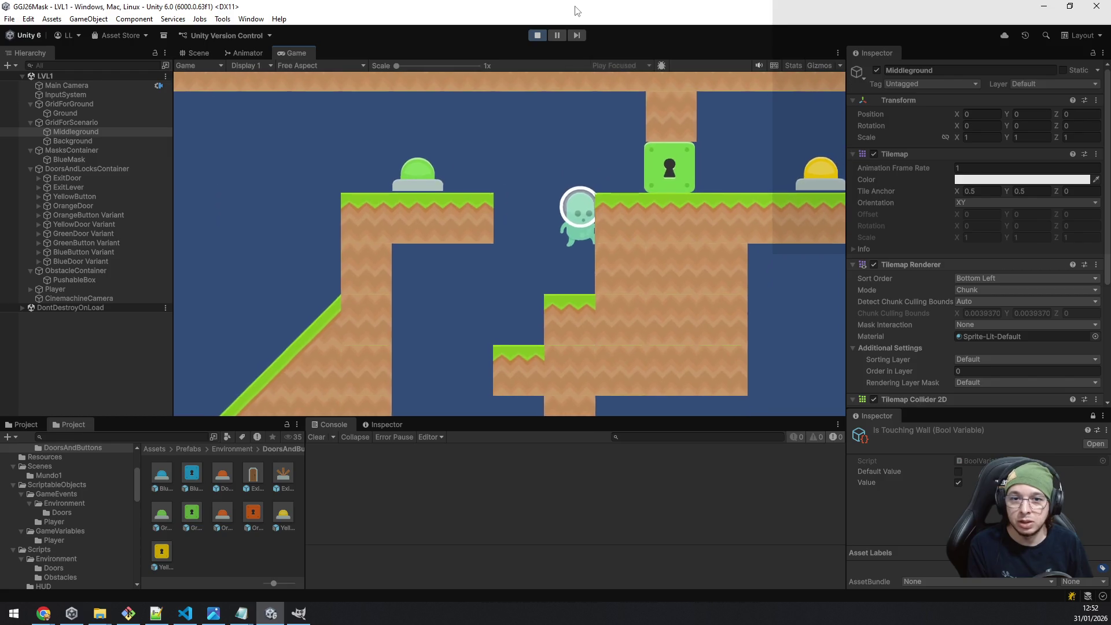
key(space)
key(a)
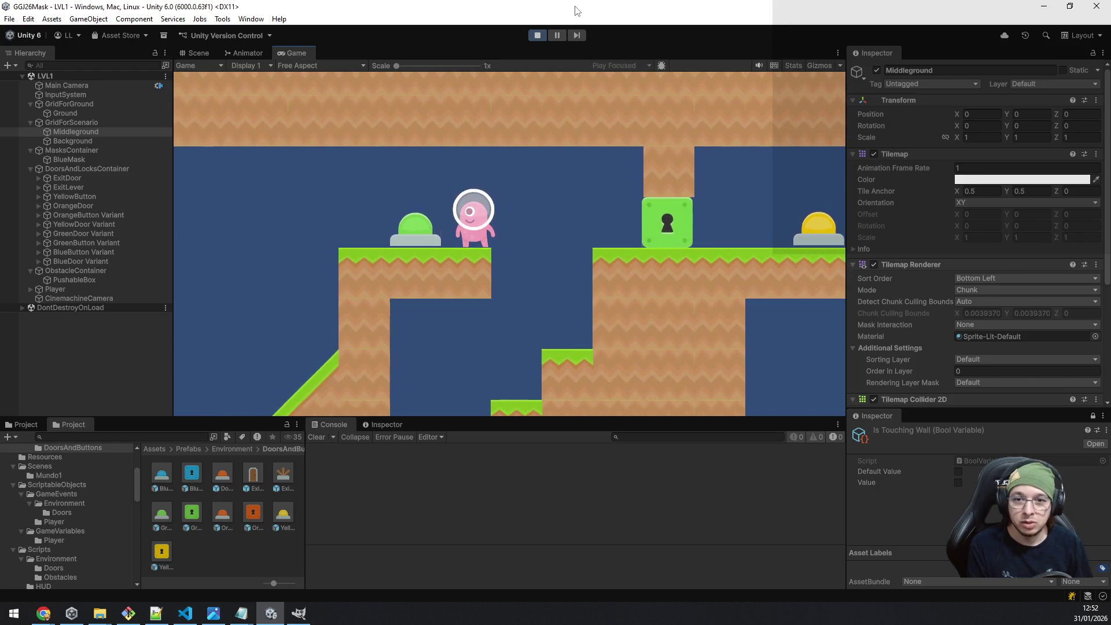
key(d)
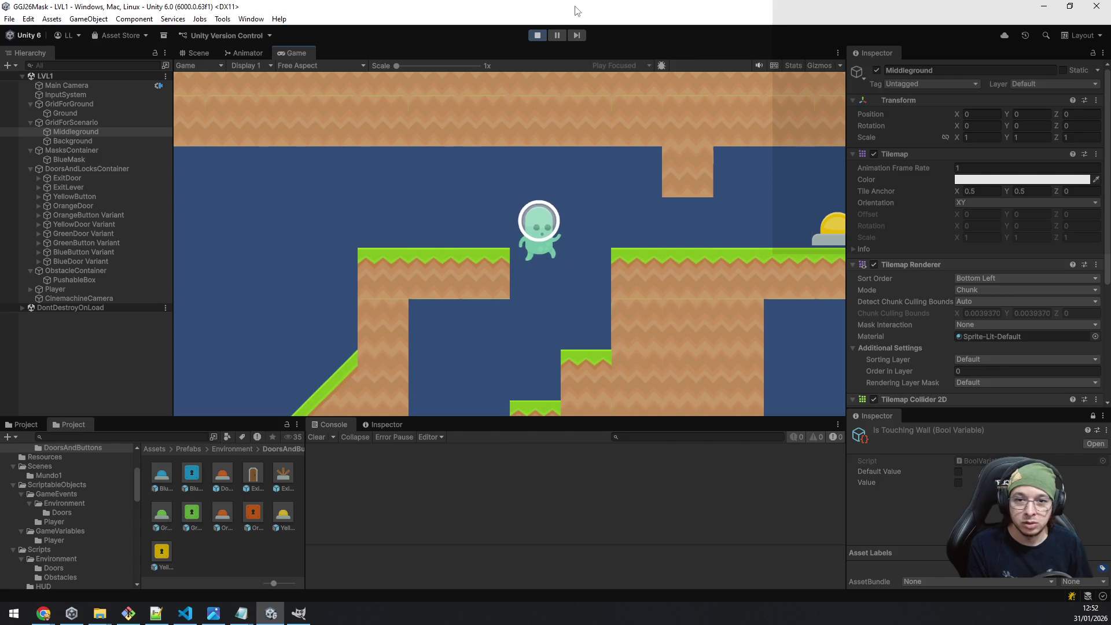
key(space)
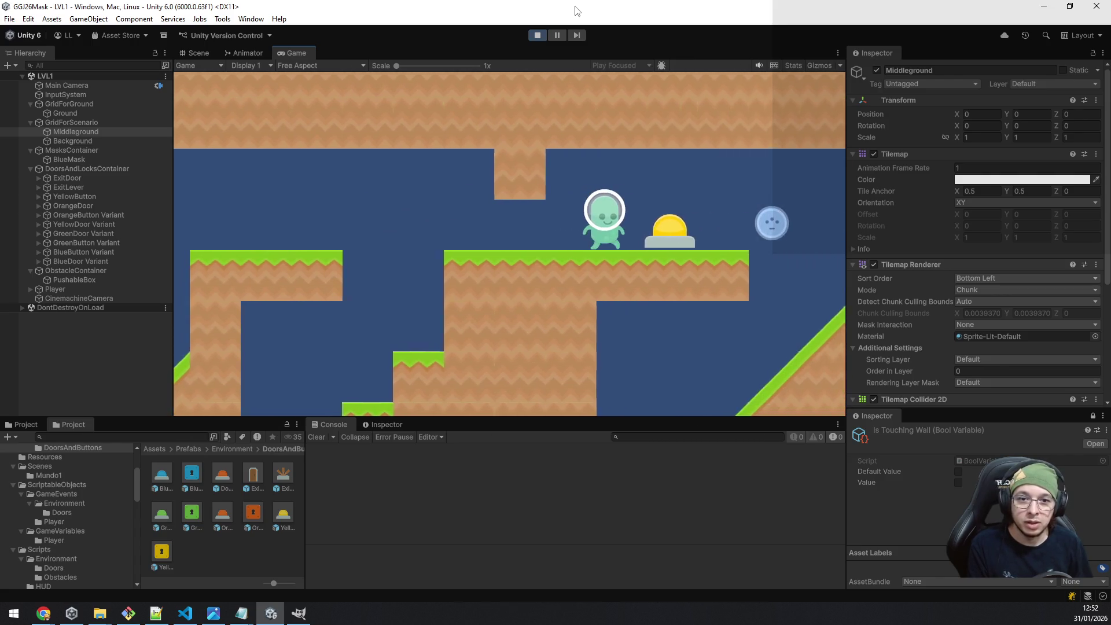
key(d)
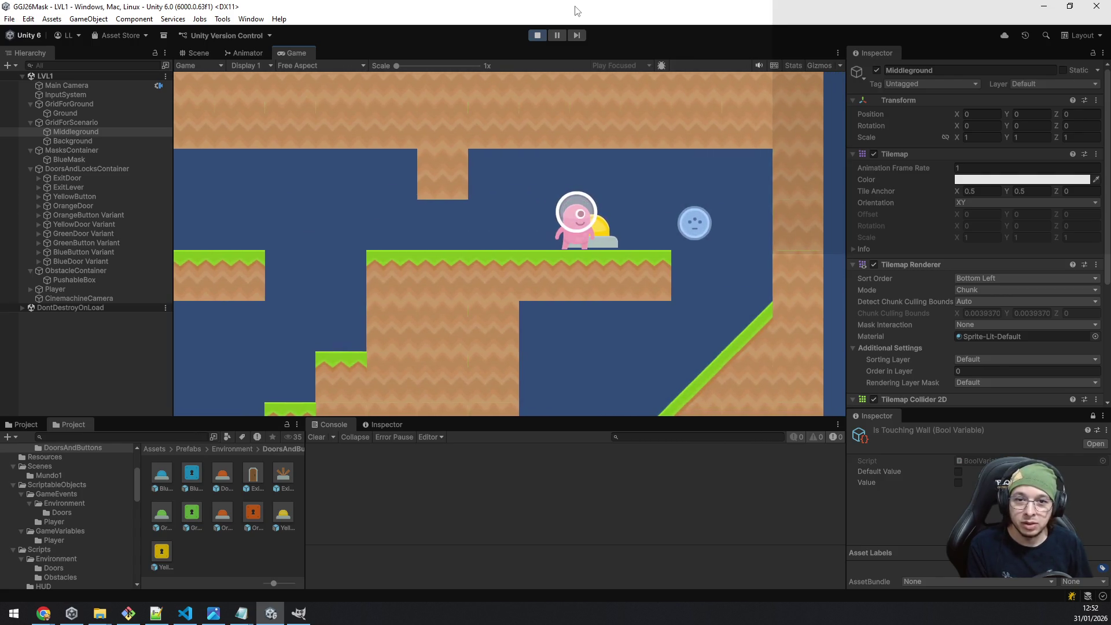
Collect the blue mask, press the orange floor button, and drop down past the crate.
key(d)
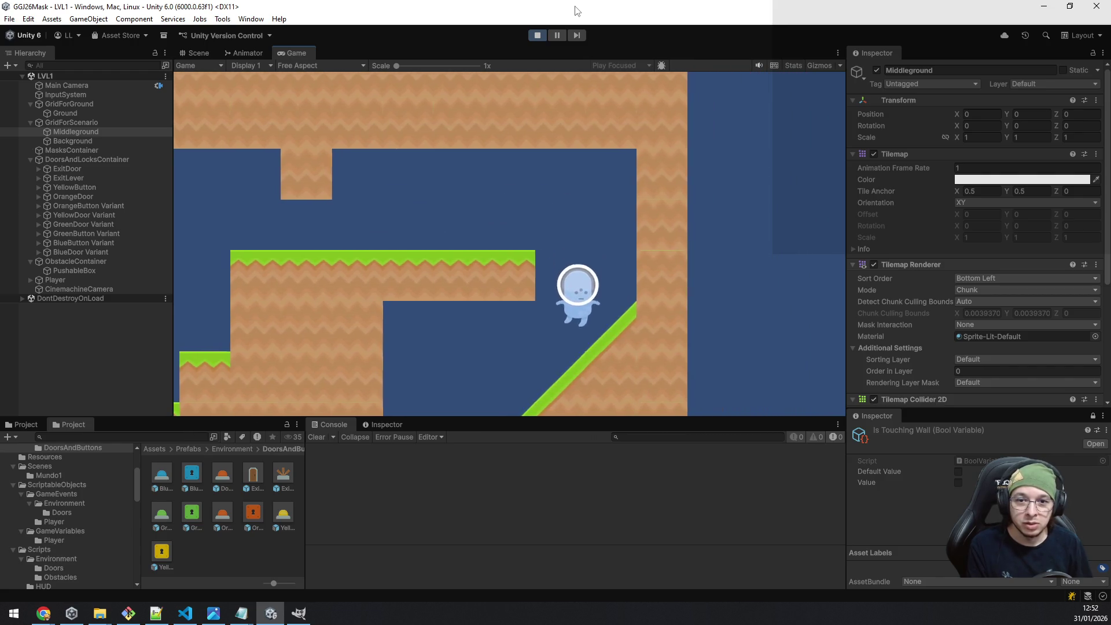
key(a)
key(a)
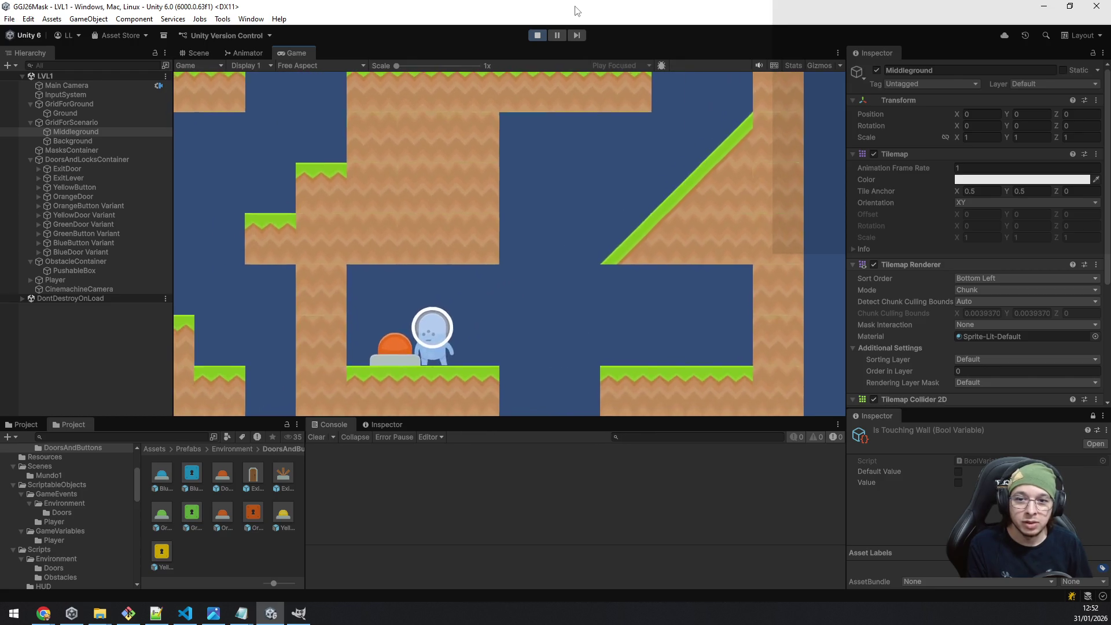
key(e)
key(d)
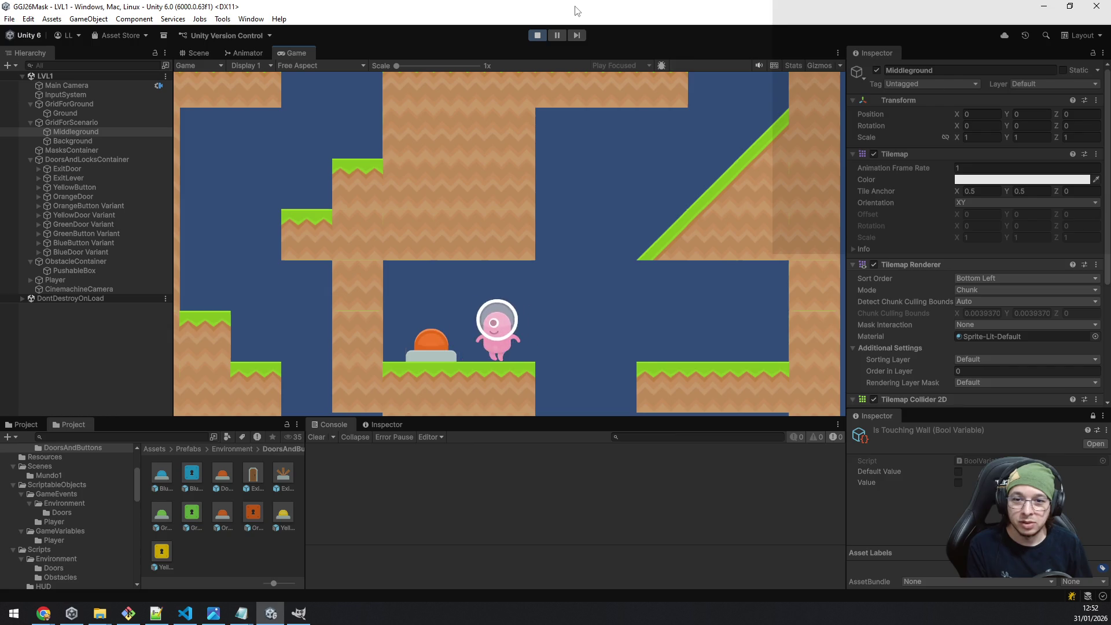
key(a)
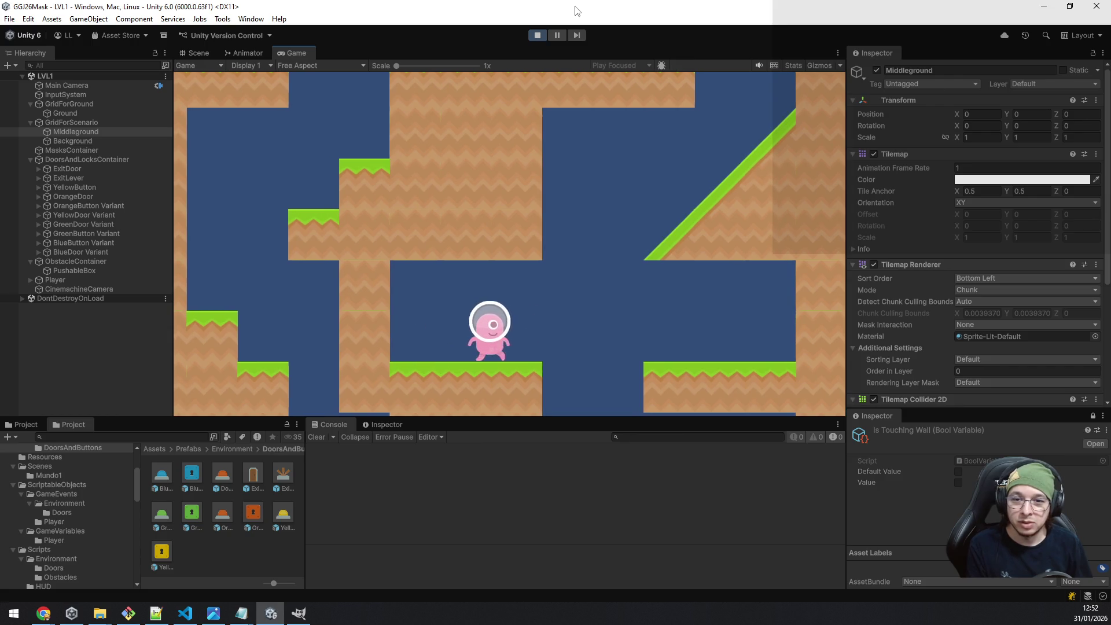
key(a)
key(e)
key(a)
key(e)
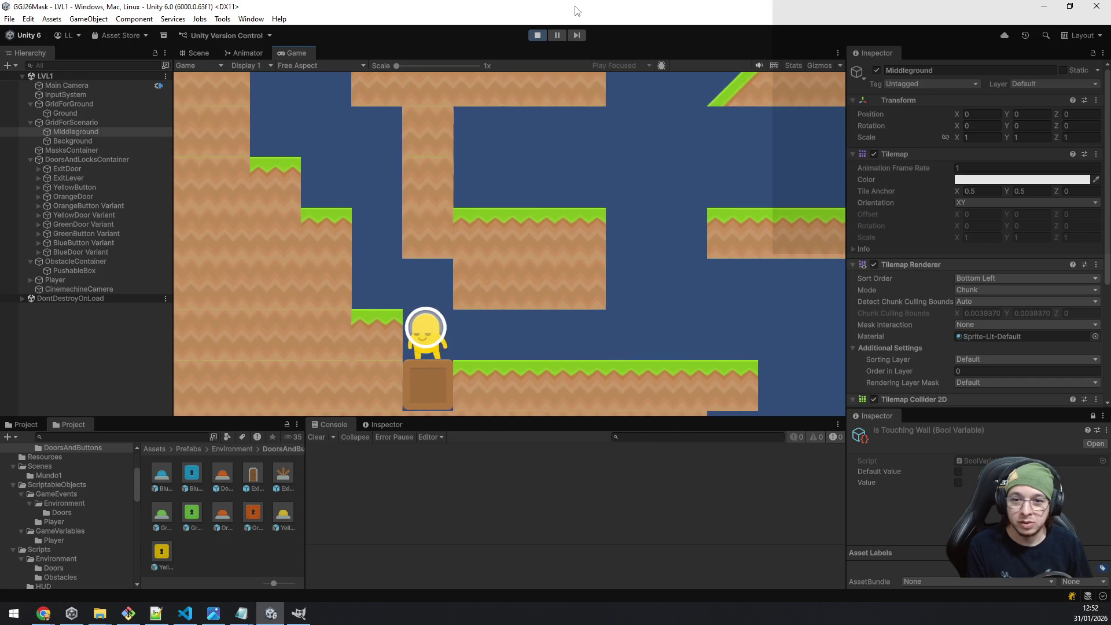
key(e)
Climb to the upper-left platform, reach the lever by the exit door, then stop playtesting.
key(a)
key(space)
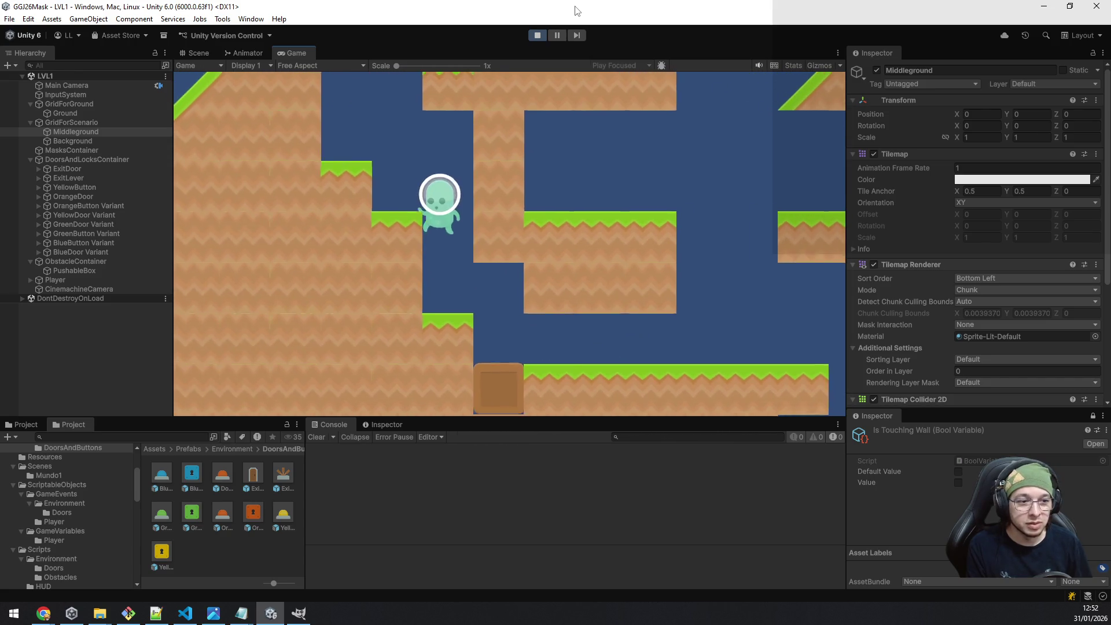
key(d)
key(space)
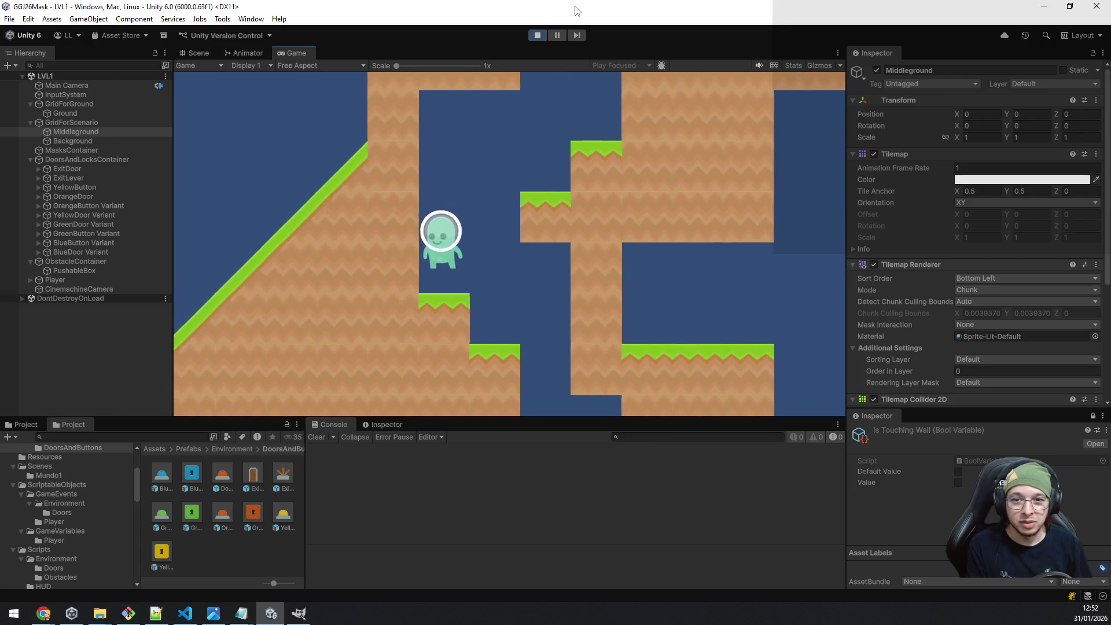
key(space)
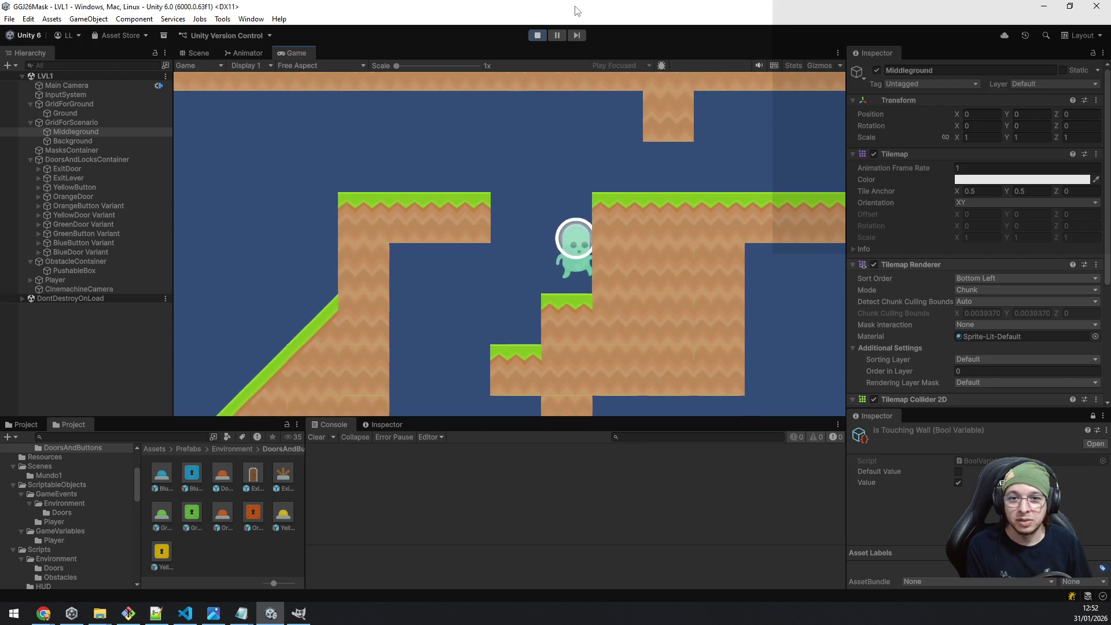
key(a)
key(a)
key(e)
key(e)
key(e)
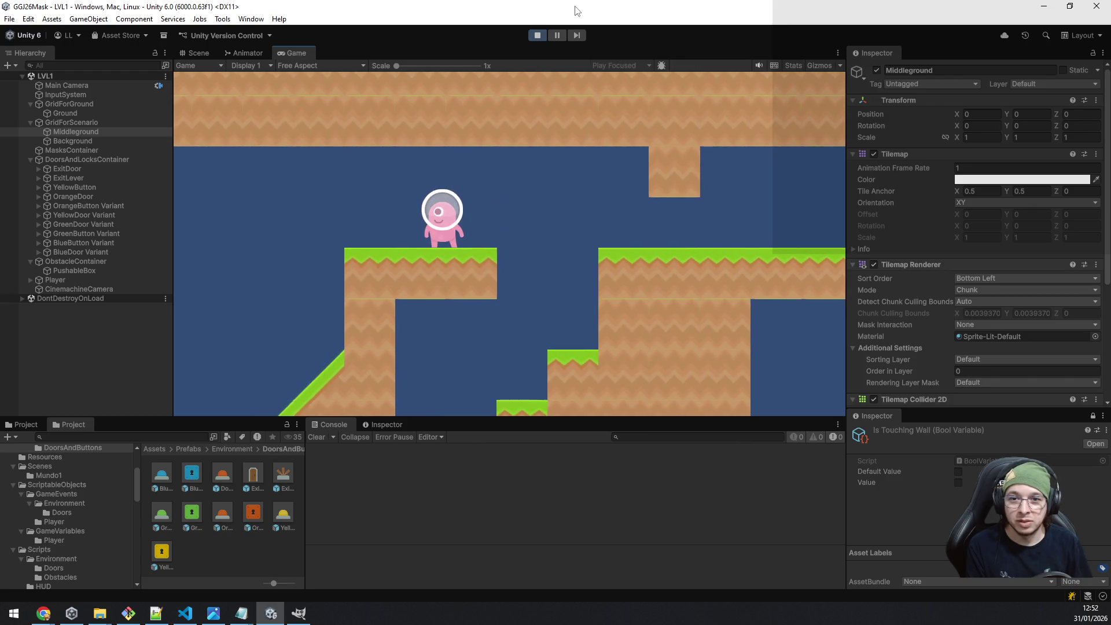
key(a)
key(space)
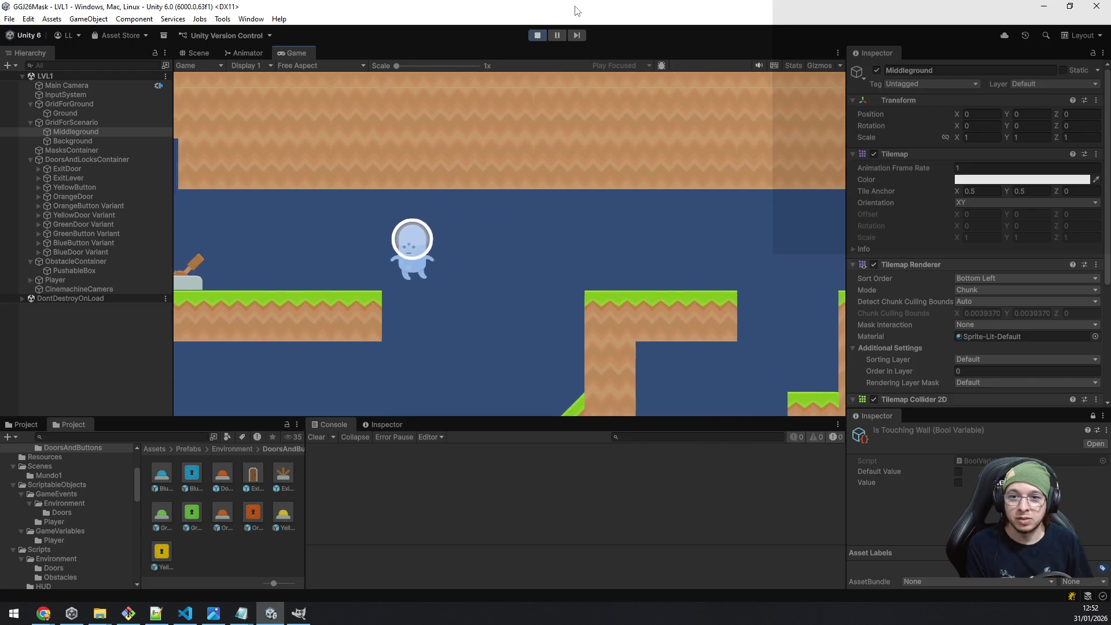
key(a)
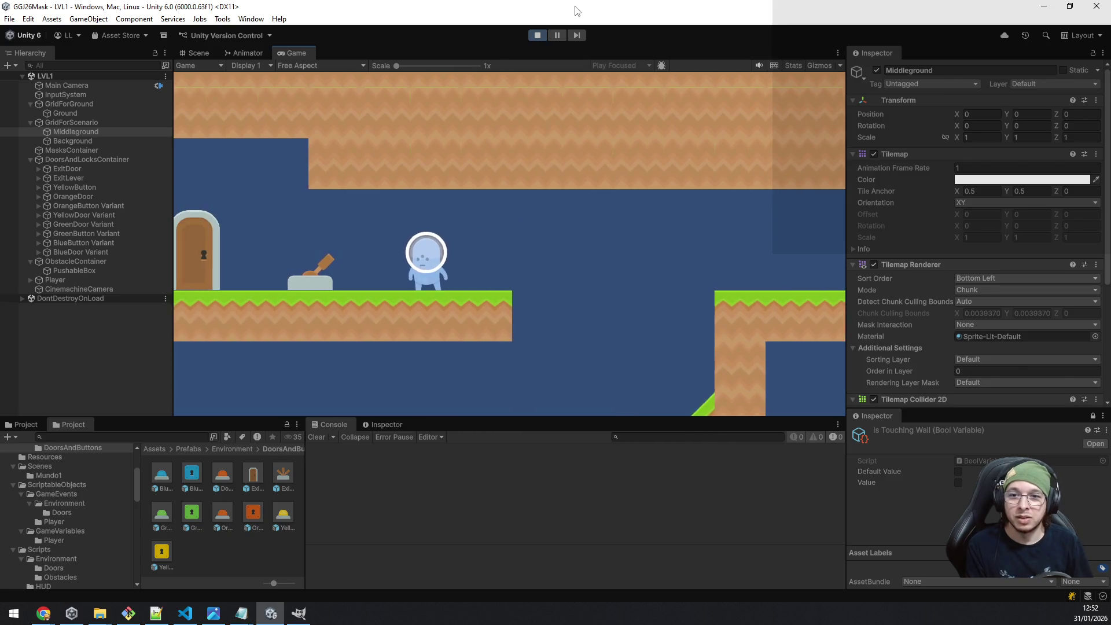
key(e)
key(e)
key(a)
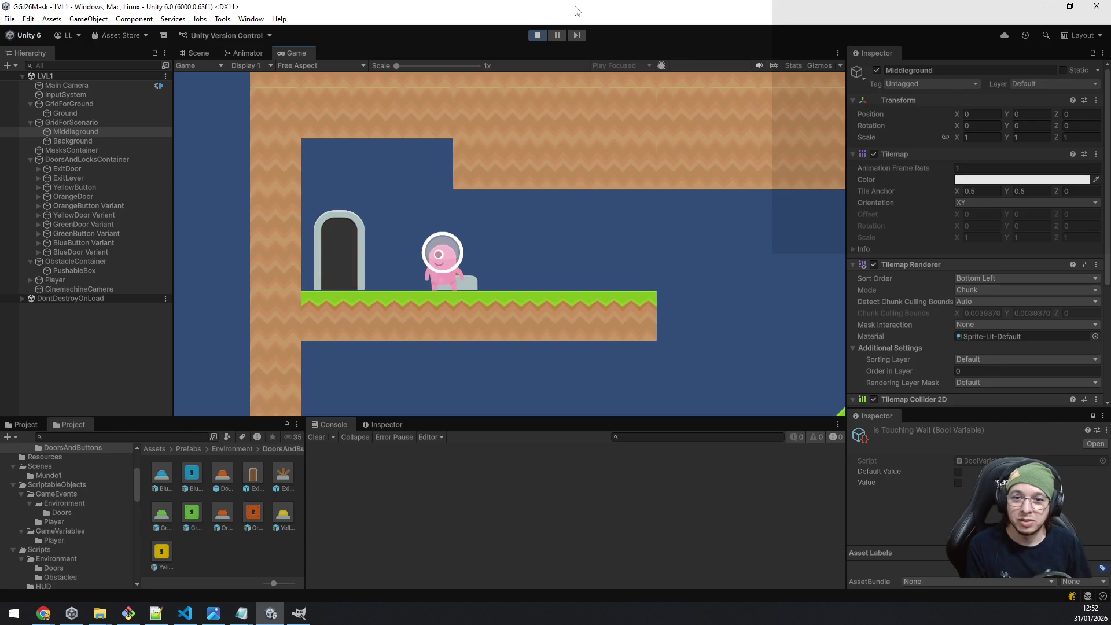
key(a)
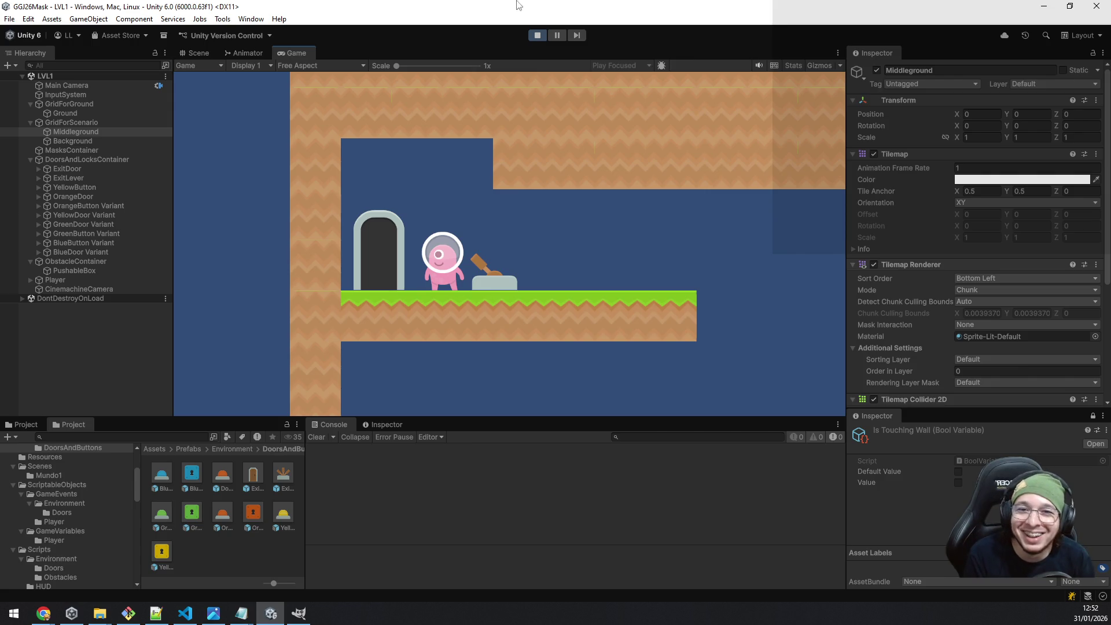
click(534, 36)
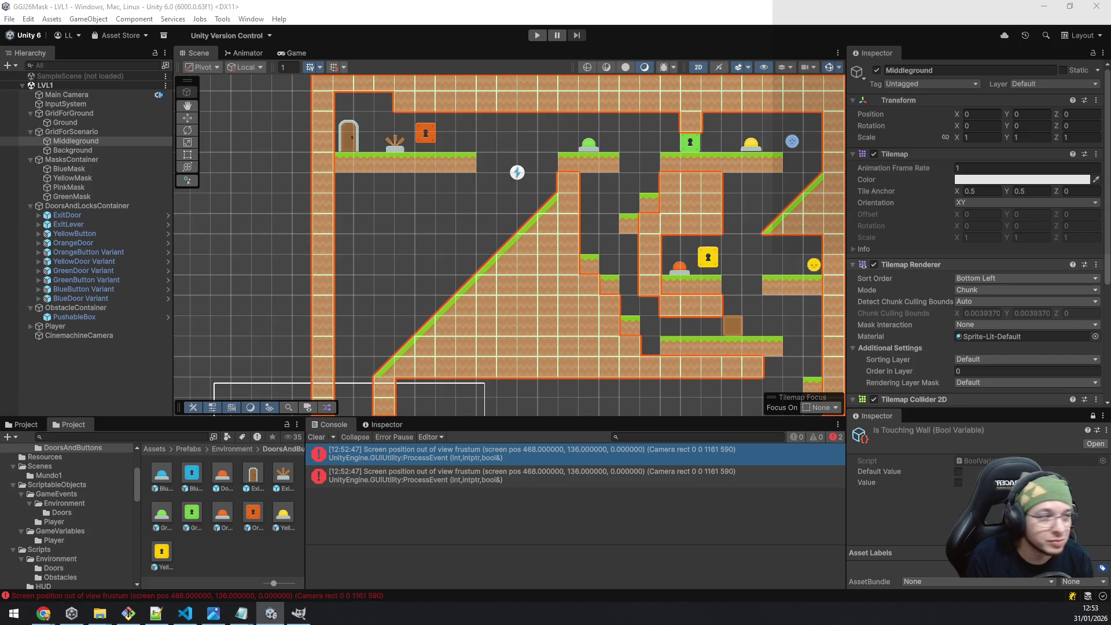
Paint two slope tiles descending left from the door platform and fill the stair gap with ground.
click(466, 193)
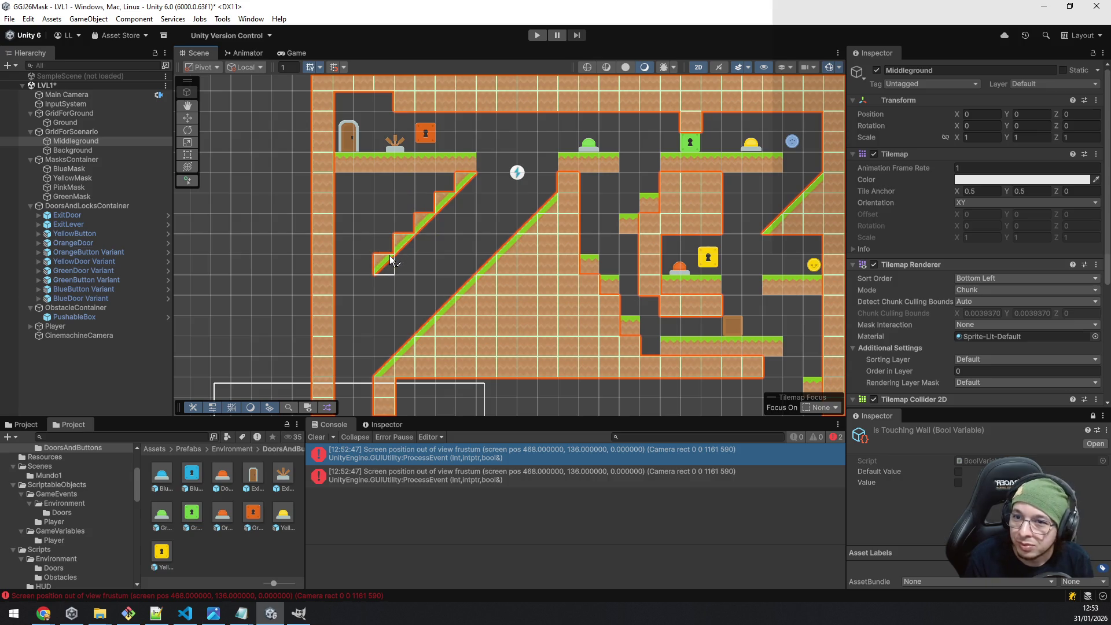
click(349, 300)
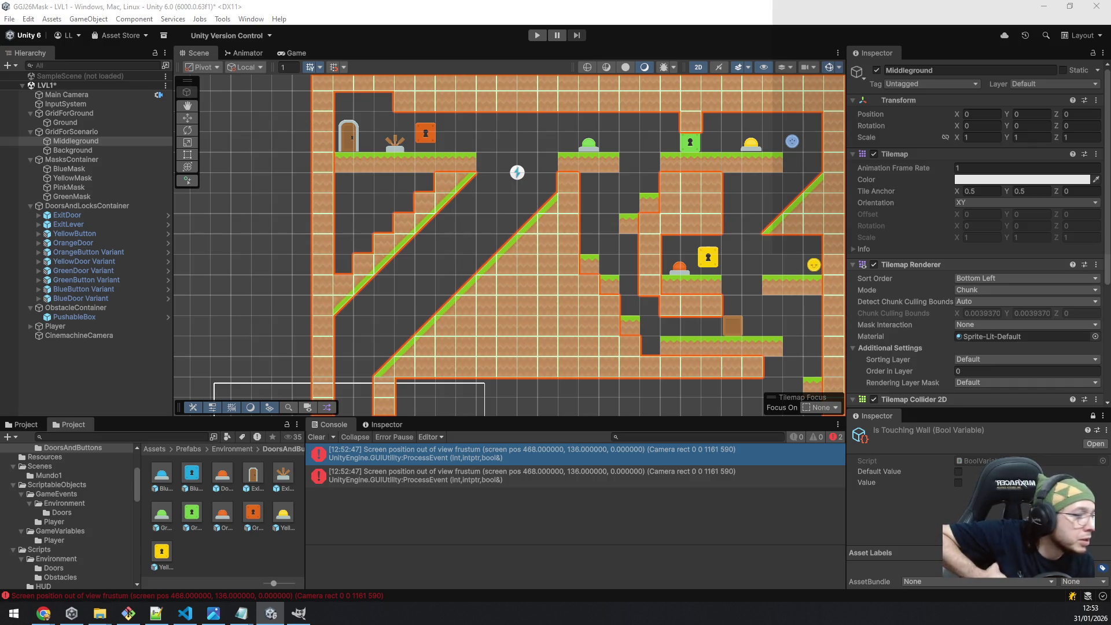
drag(346, 262, 355, 184)
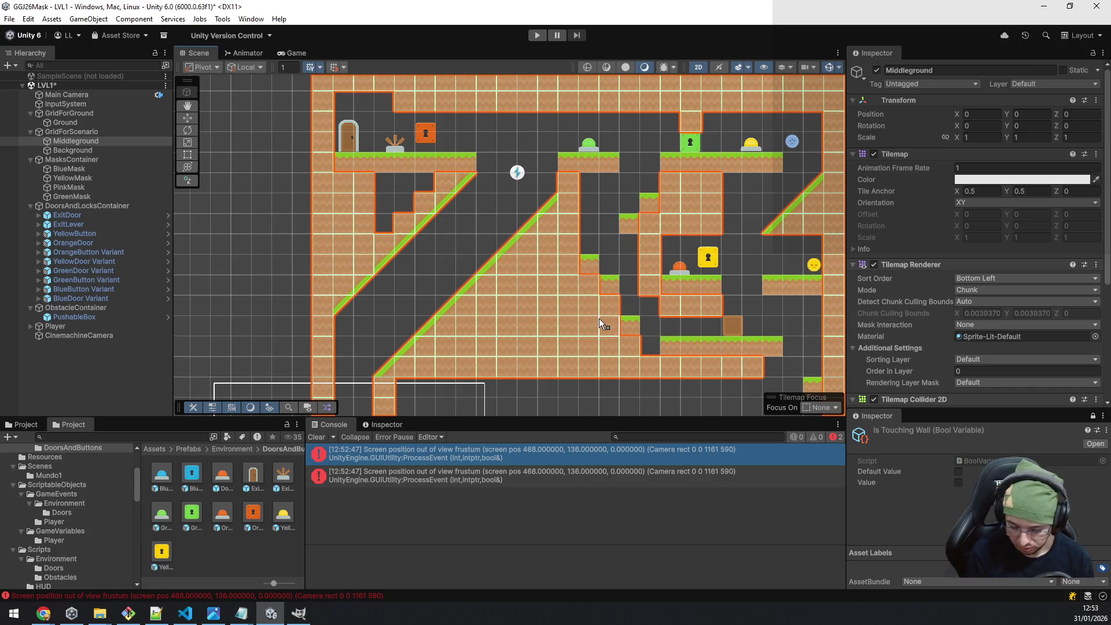
click(404, 202)
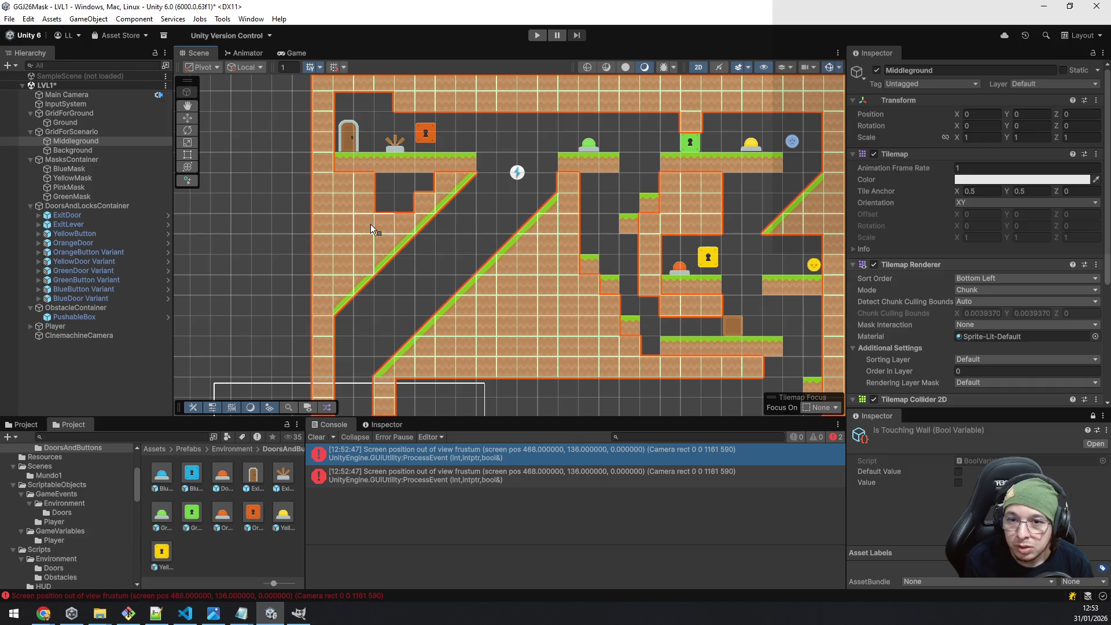
Undo the stair-gap ground fill, then repaint ground across the gap's top and the grass row.
key(ctrl+z)
drag(343, 188, 417, 181)
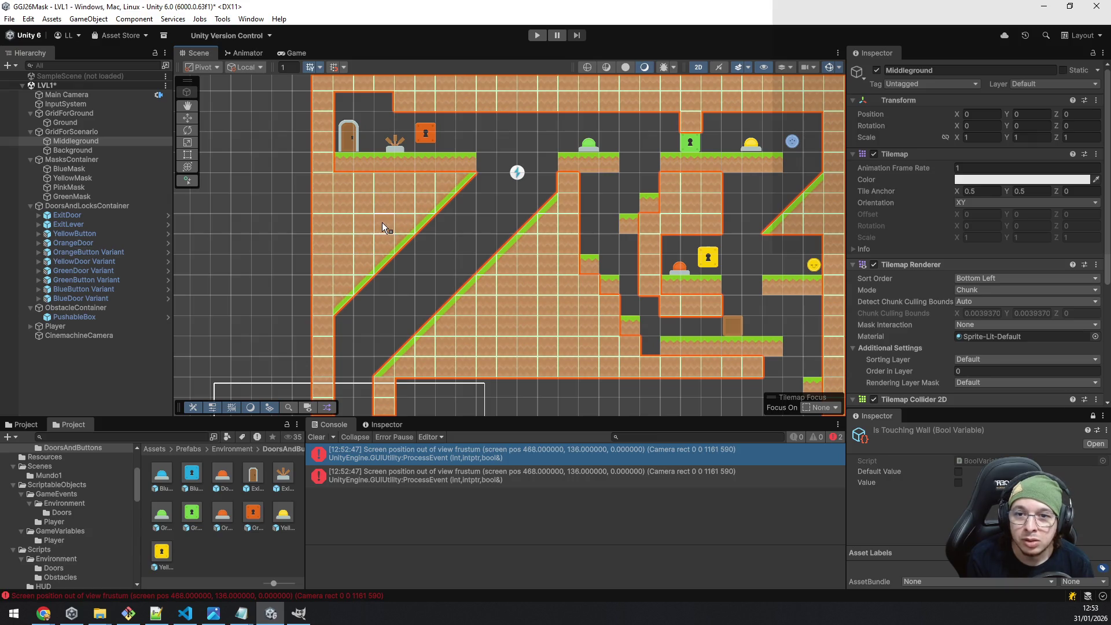
scroll(489, 198, up, 6)
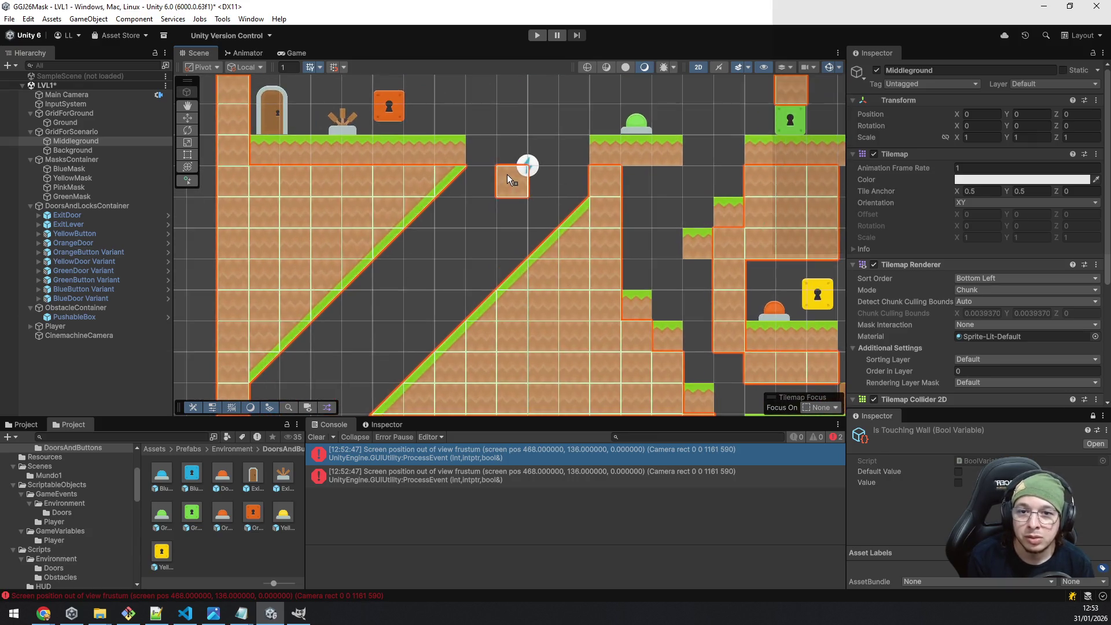
click(422, 155)
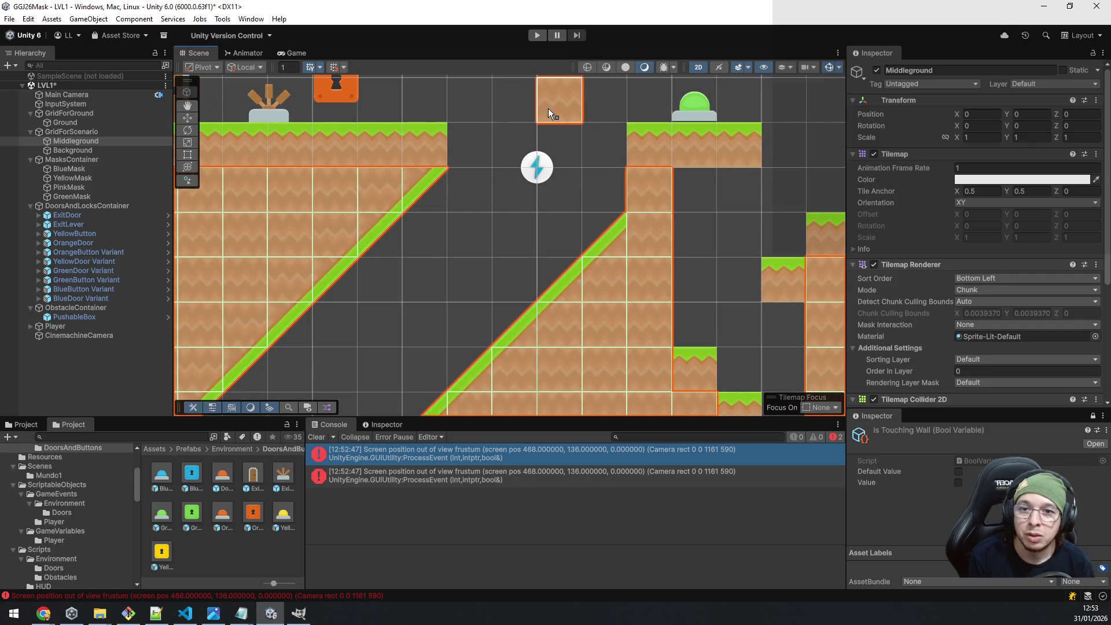
scroll(628, 185, down, 2)
scroll(628, 185, down, 1)
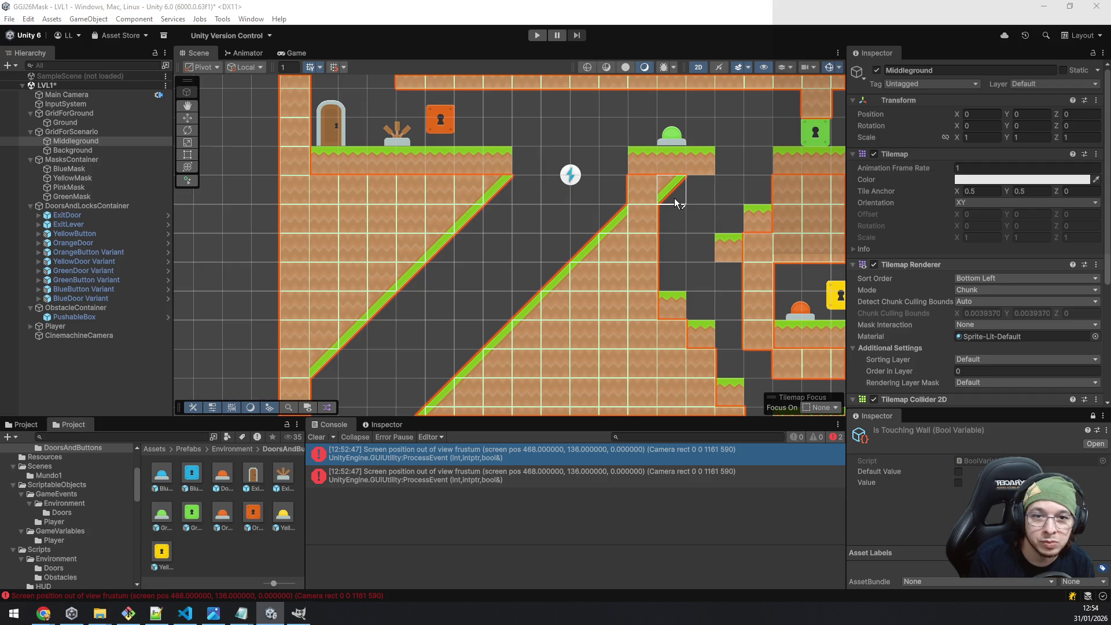
Paint slope tiles along the diagonal gap and fill the empty cell beside them.
drag(690, 195, 672, 215)
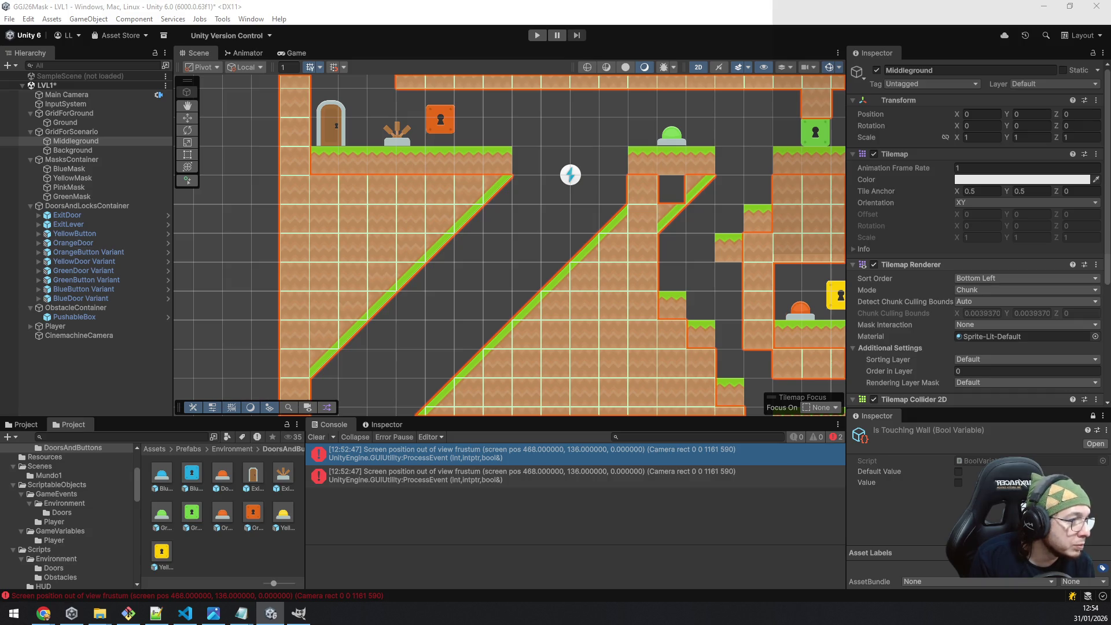
click(674, 191)
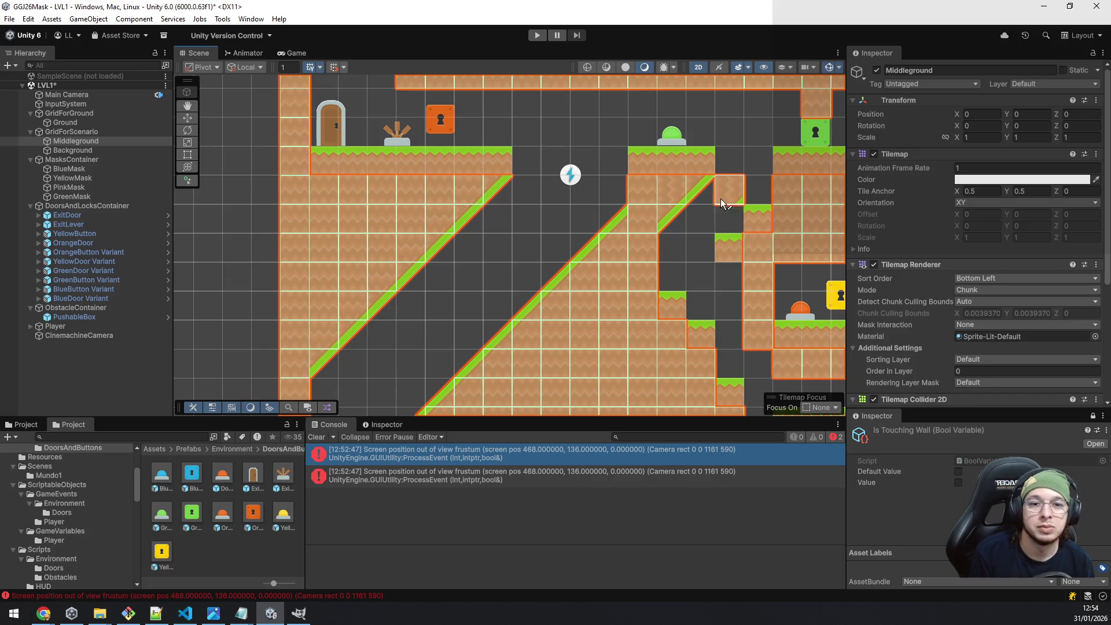
scroll(759, 249, down, 2)
scroll(759, 249, down, 2)
Paint a grass-topped tile with a slope tile below it near the player, then save LVL1.
mouse_move(724, 299)
mouse_down()
mouse_move(585, 197)
mouse_move(534, 225)
mouse_up()
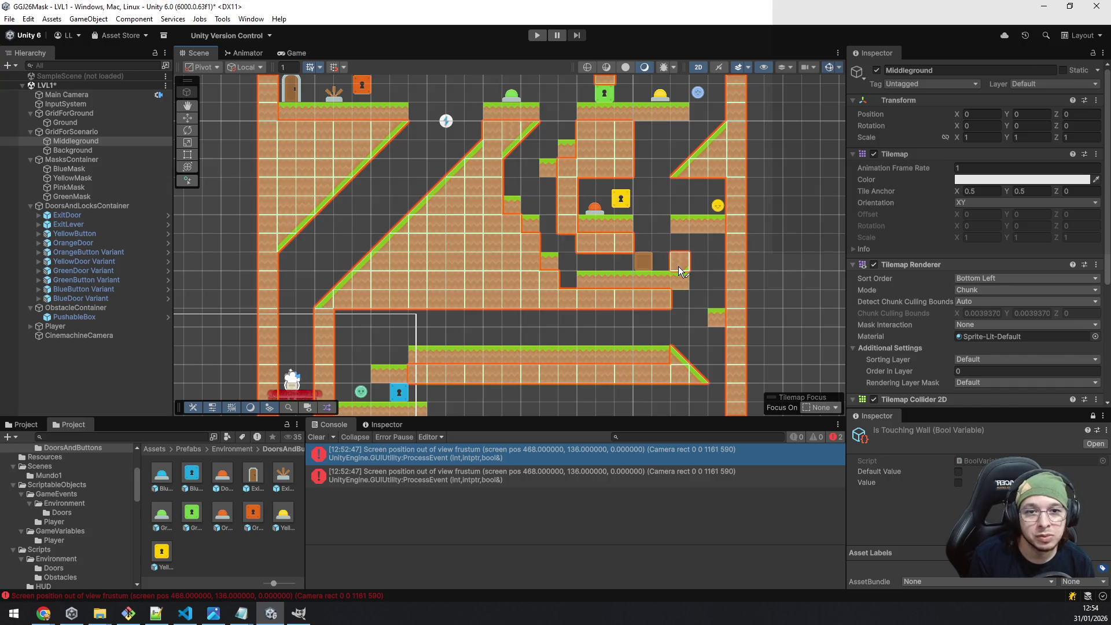
scroll(681, 271, down, 2)
mouse_move(562, 347)
mouse_down()
mouse_move(643, 189)
mouse_move(617, 277)
mouse_up()
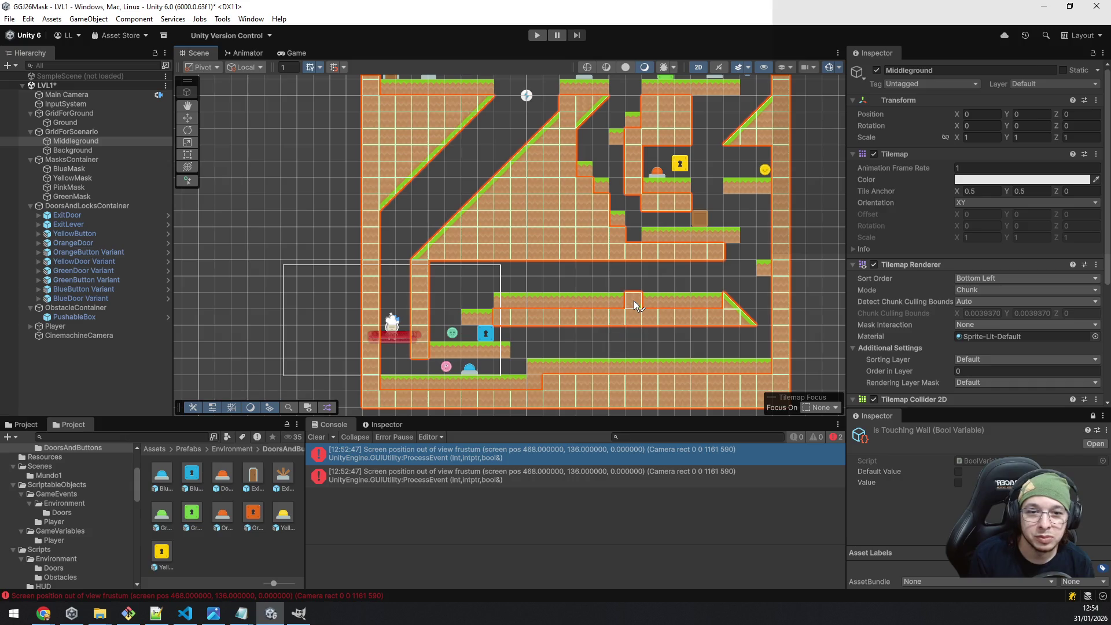
click(763, 274)
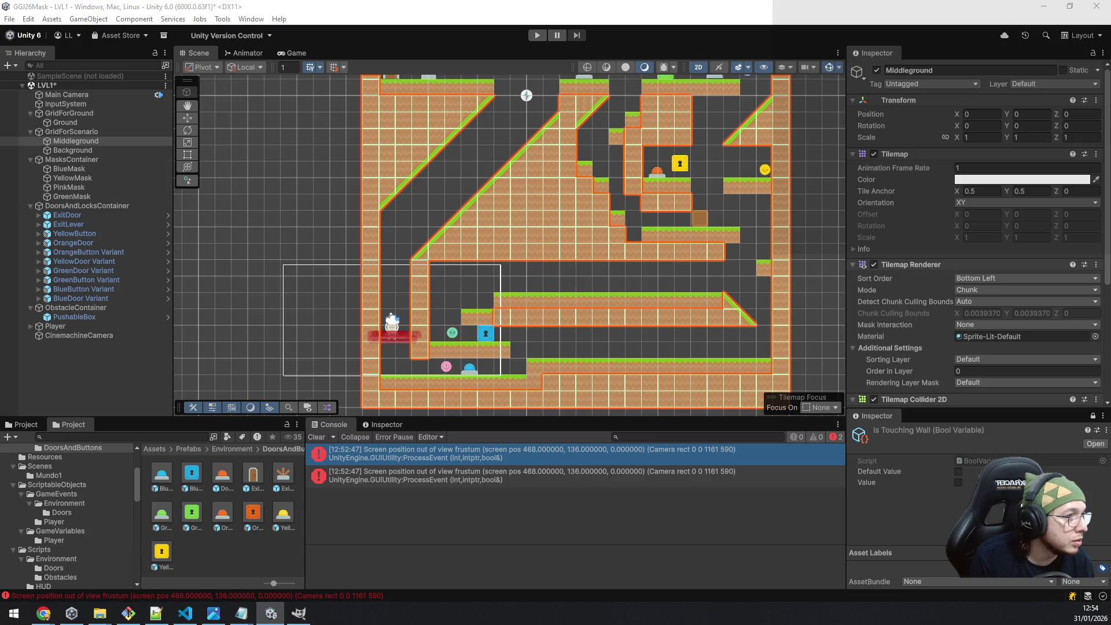
click(764, 286)
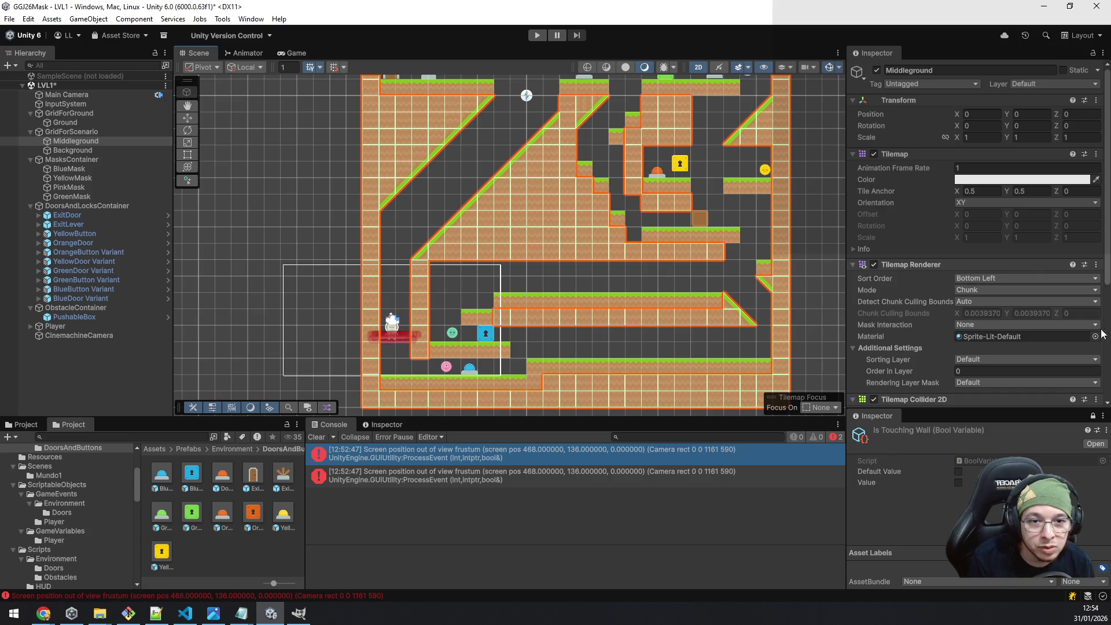
scroll(665, 284, up, 1)
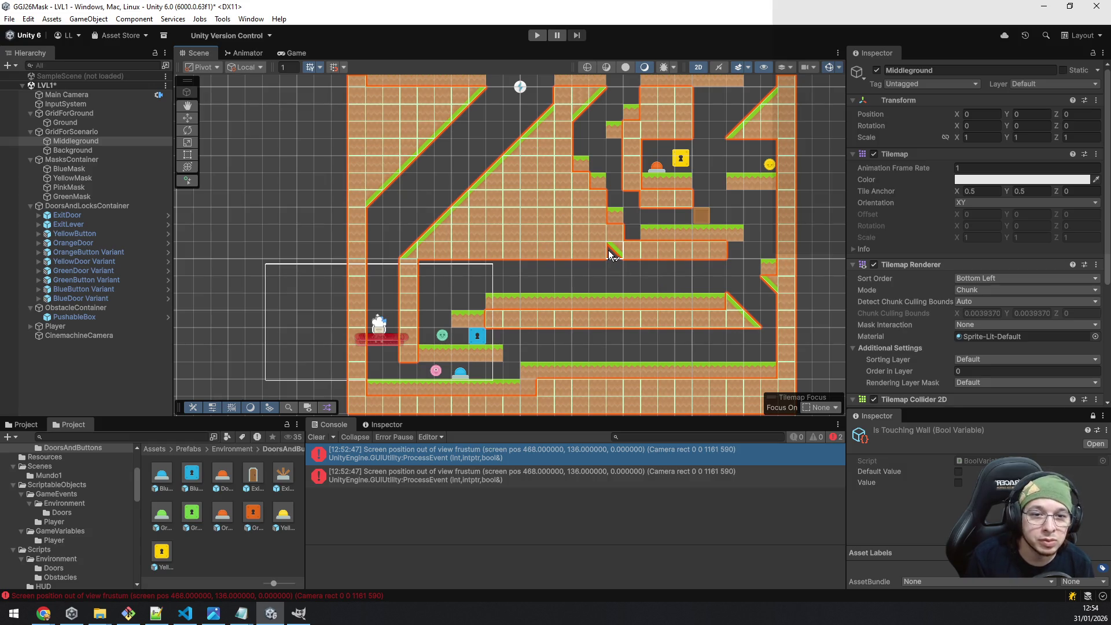
key(ctrl+s)
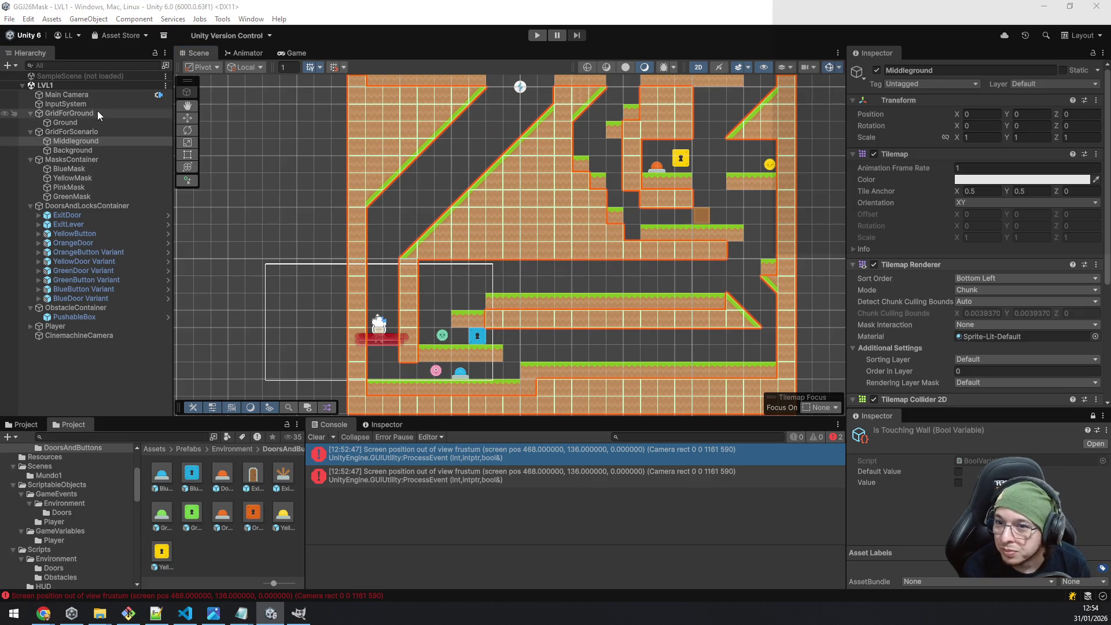
Paint a slope tile near the lower platforms on the Ground tilemap and save LVL1.
click(87, 123)
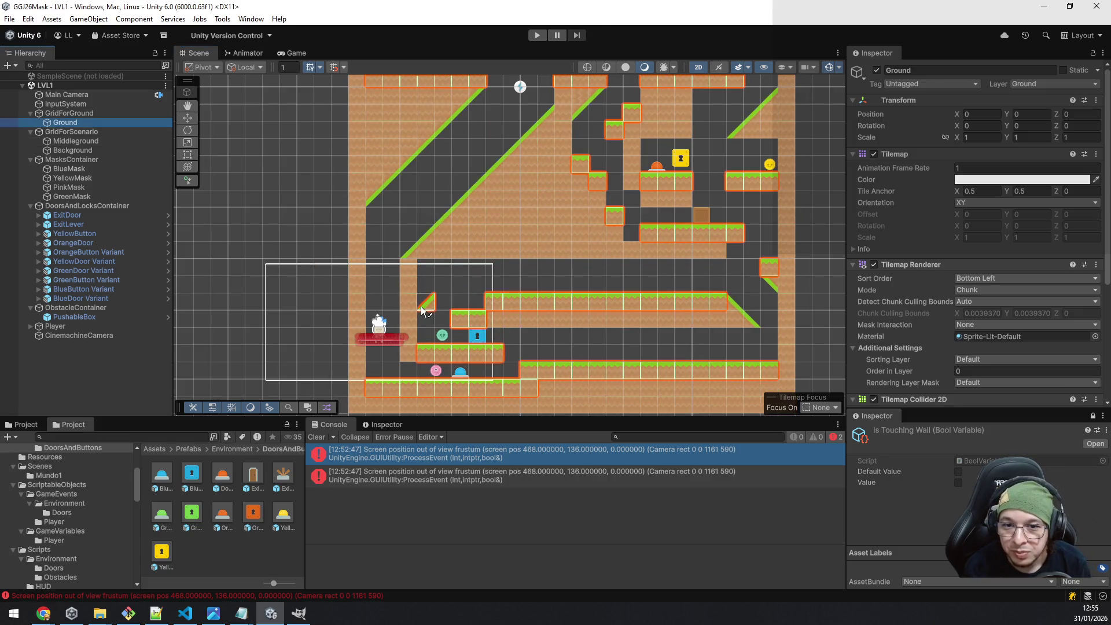
click(481, 309)
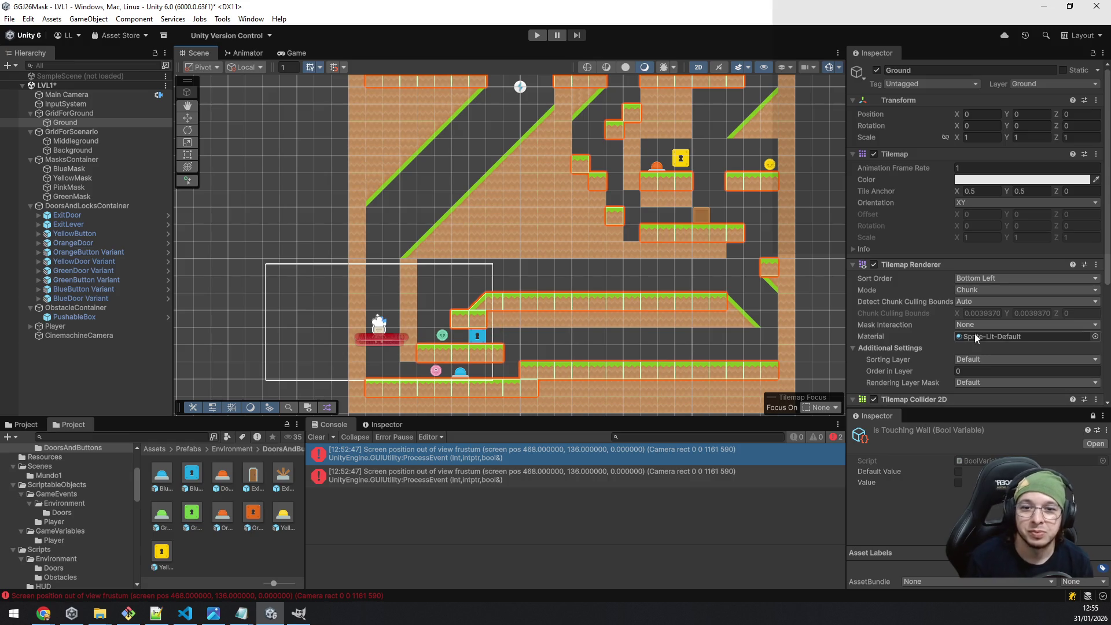
key(ctrl+s)
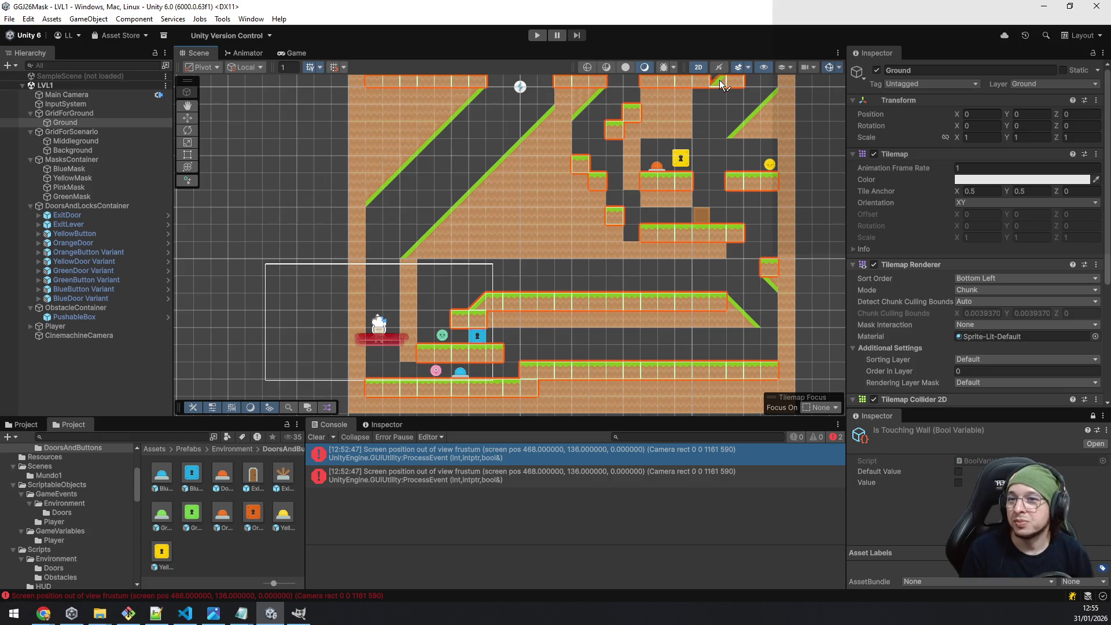
click(10, 19)
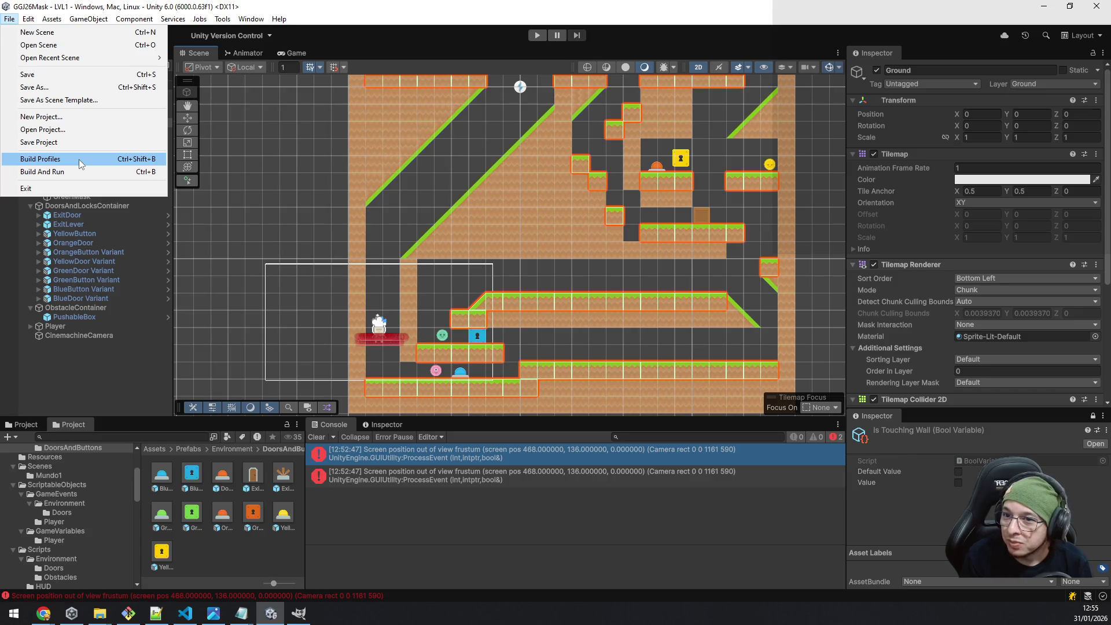
Add the open Scenes/Mundo1/LVL1 scene to the build Scene List as entry 2.
click(81, 164)
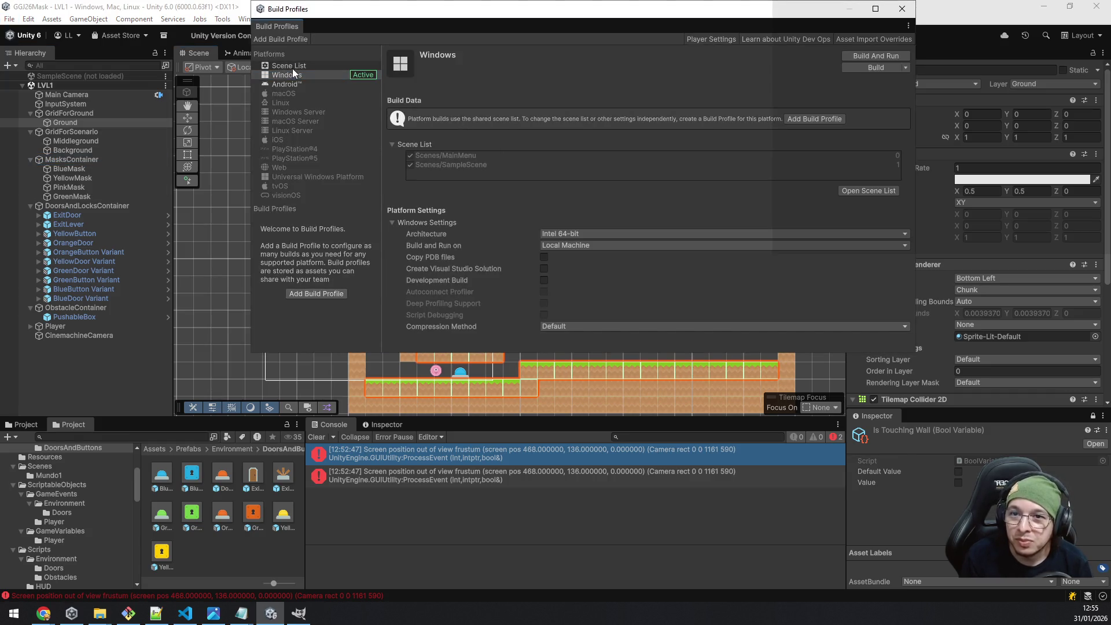
click(297, 67)
click(890, 155)
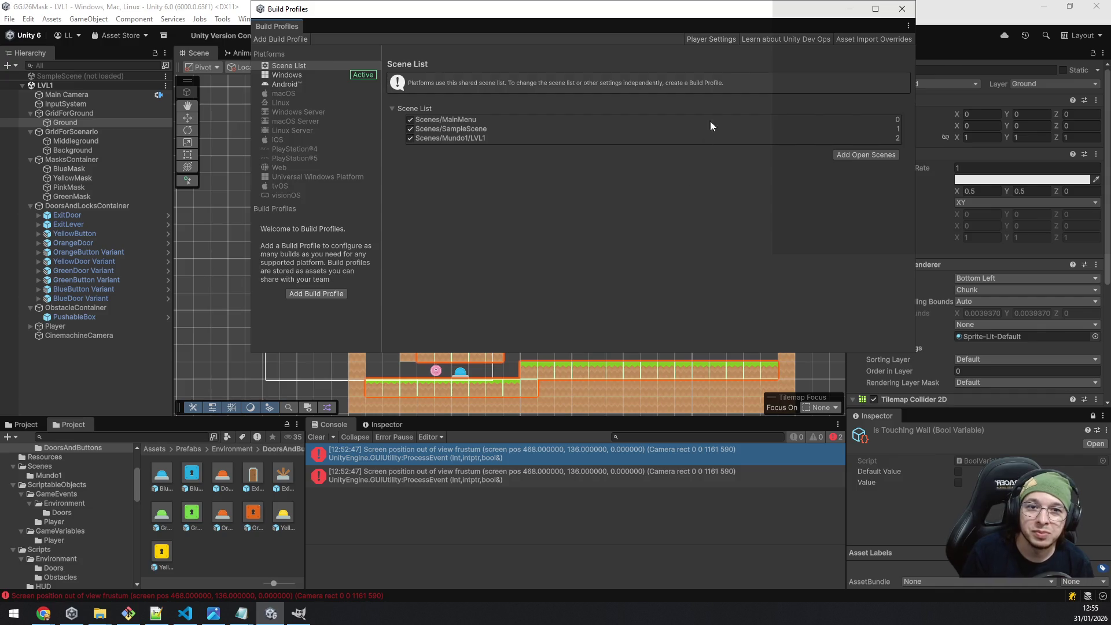
click(901, 8)
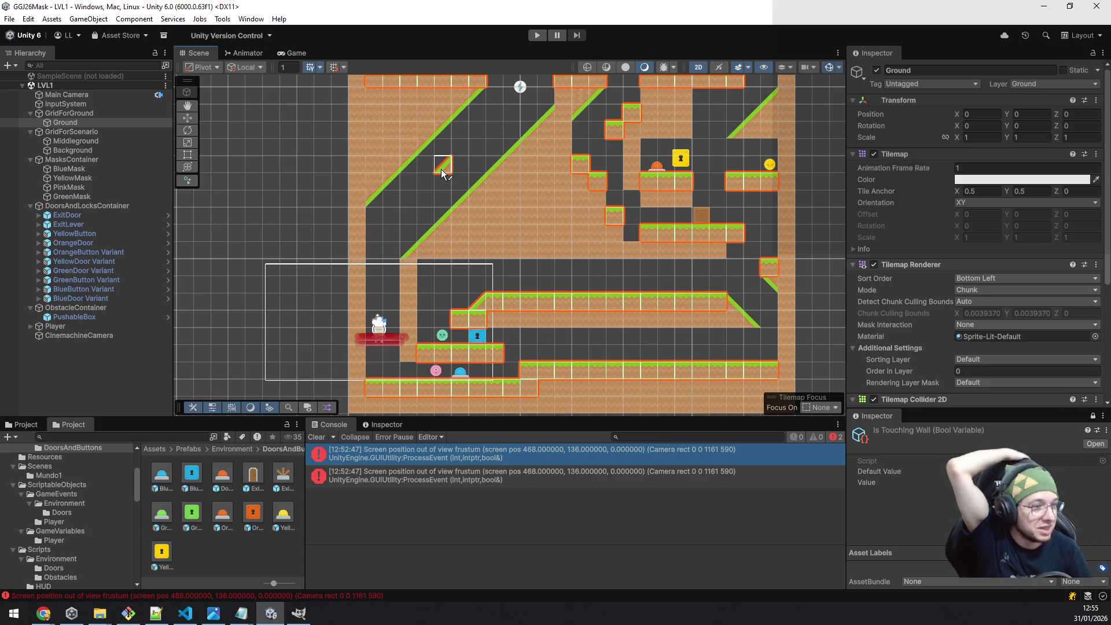
Paint slope tiles under the upper-right platform and the lower platform's right end, then save LVL1.
scroll(475, 198, down, 3)
mouse_move(760, 169)
mouse_down()
mouse_move(749, 250)
mouse_move(725, 169)
mouse_move(729, 143)
mouse_up()
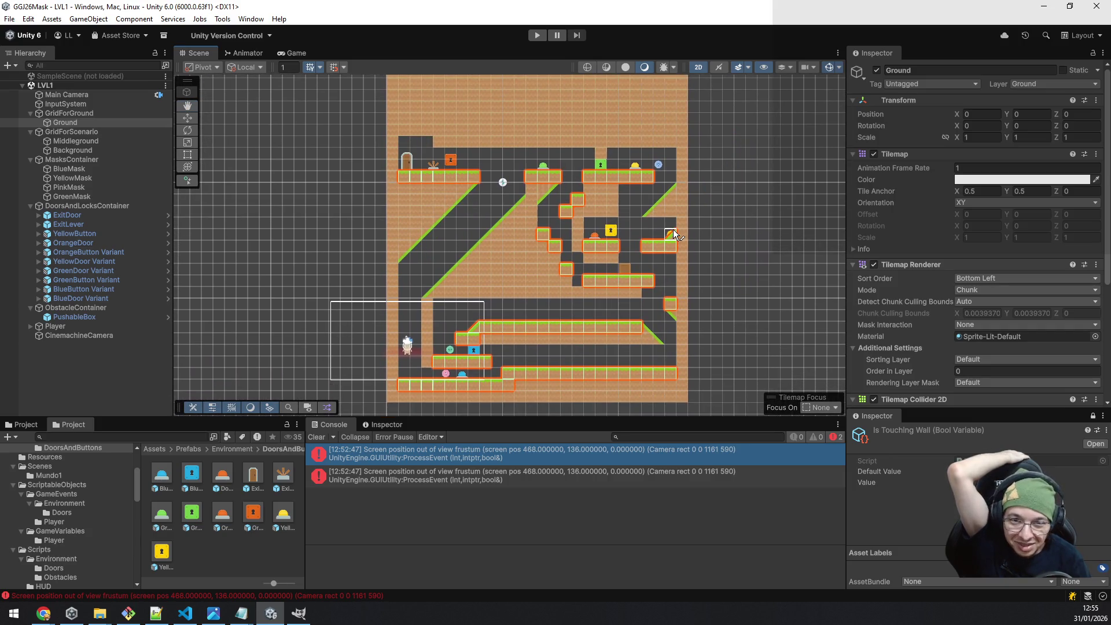
scroll(699, 292, up, 1)
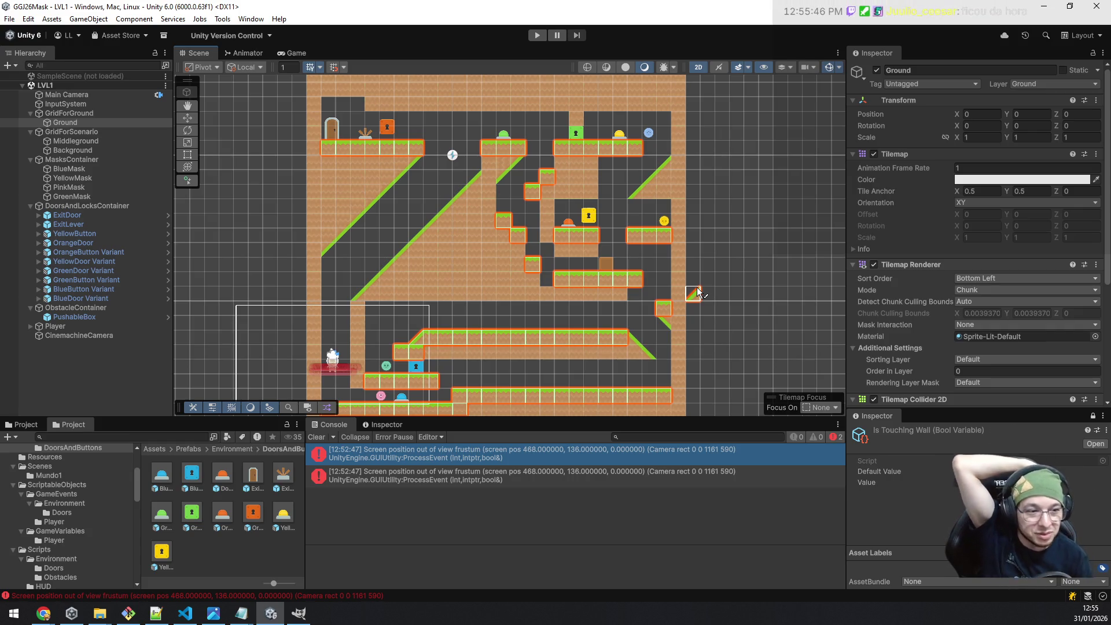
scroll(698, 294, up, 3)
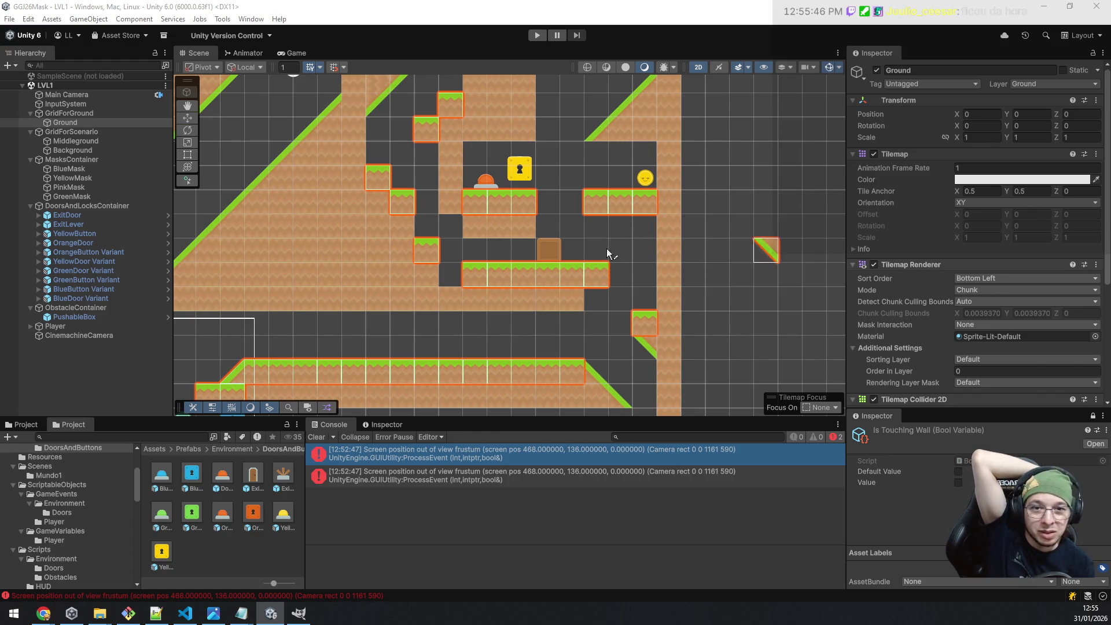
click(645, 227)
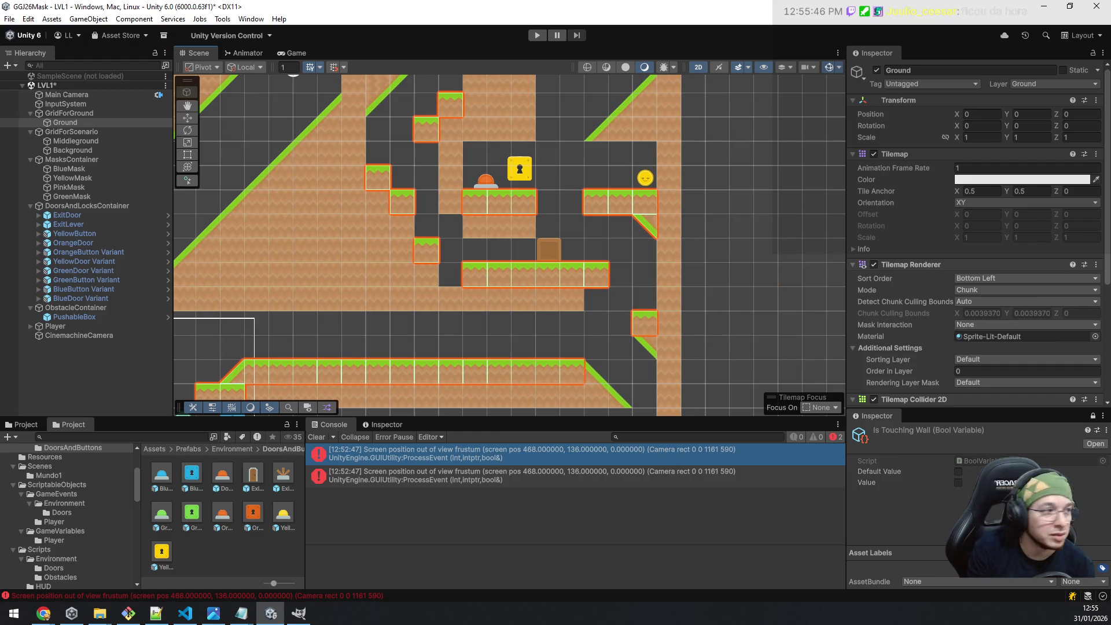
click(600, 311)
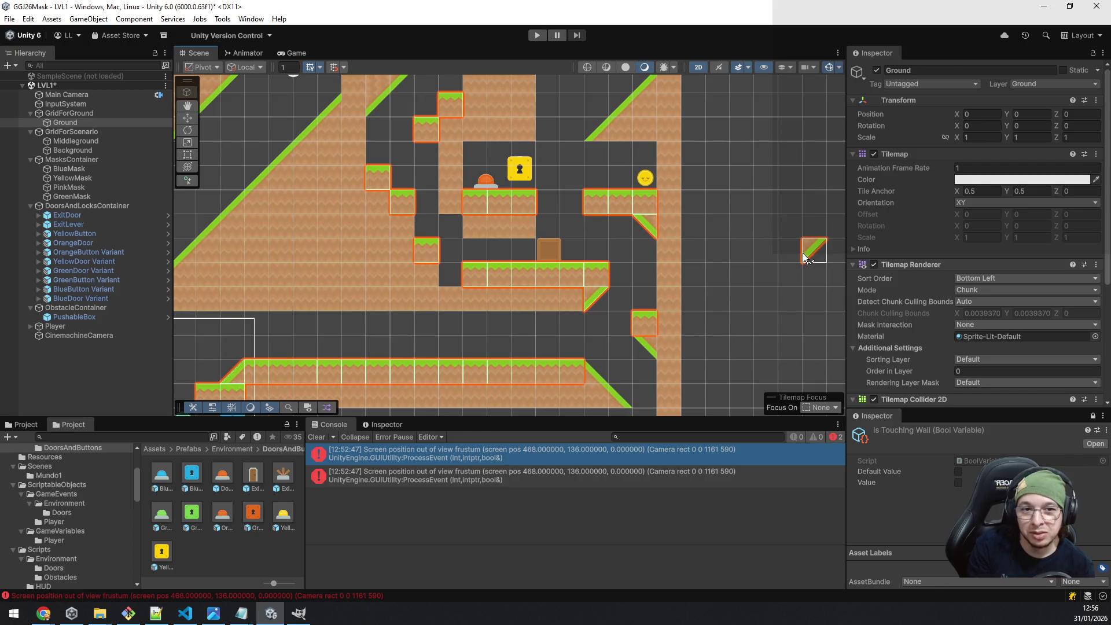
key(ctrl+s)
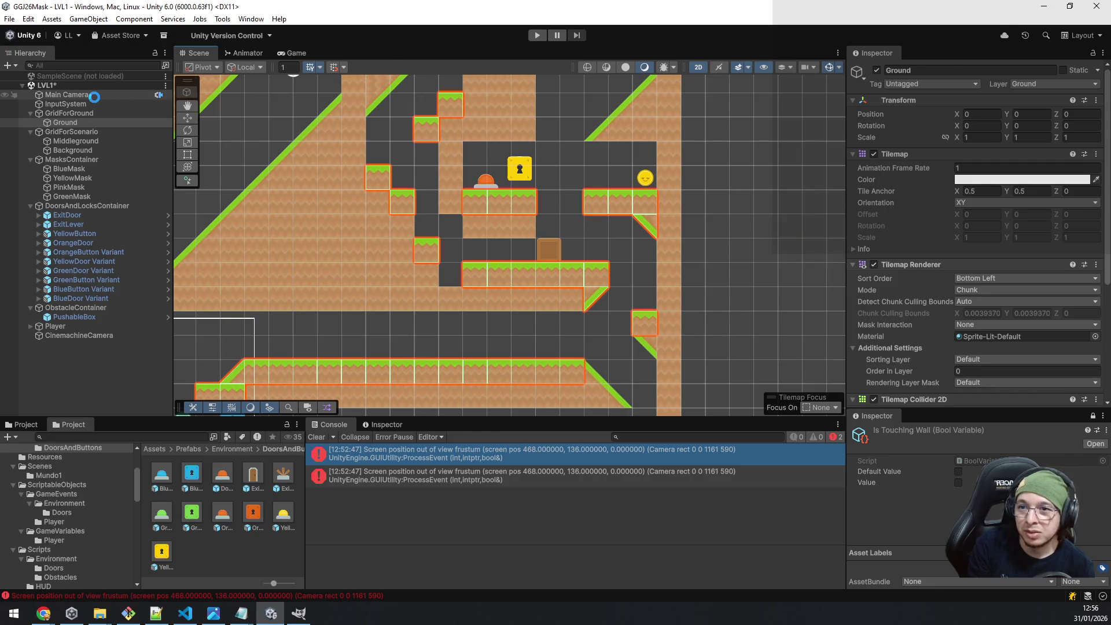
scroll(595, 320, down, 3)
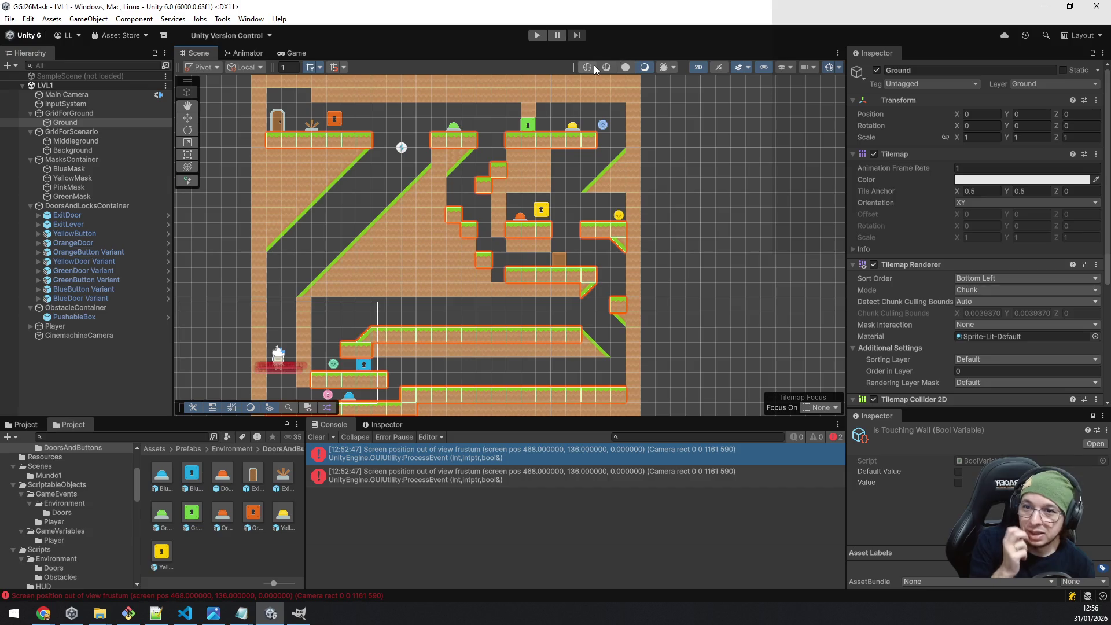
scroll(554, 272, up, 4)
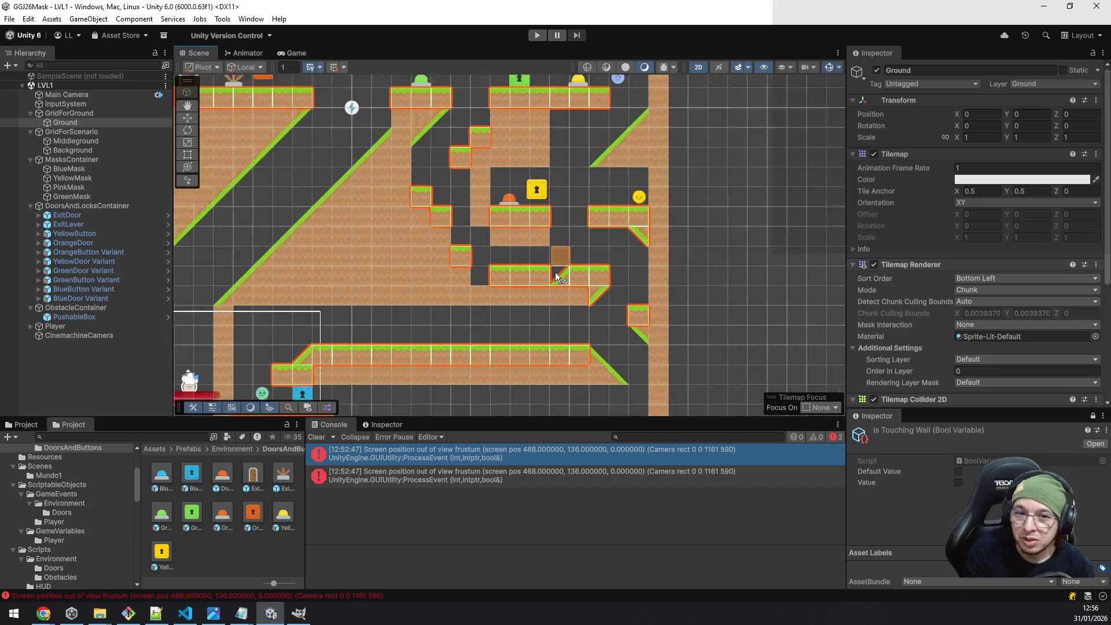
key(ctrl+z)
key(ctrl+z)
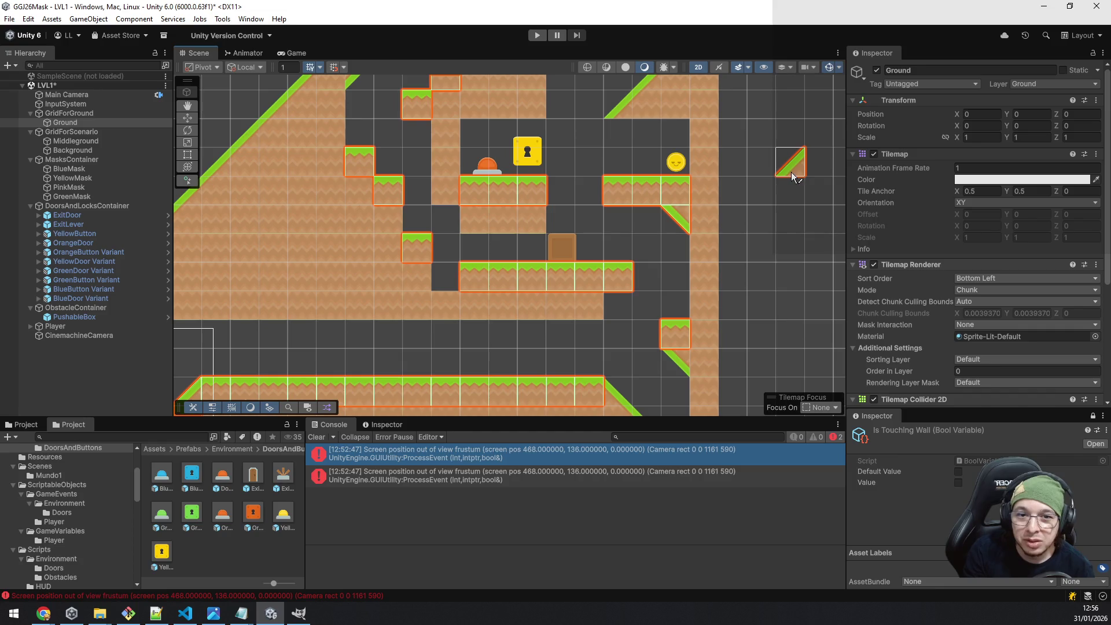
click(88, 142)
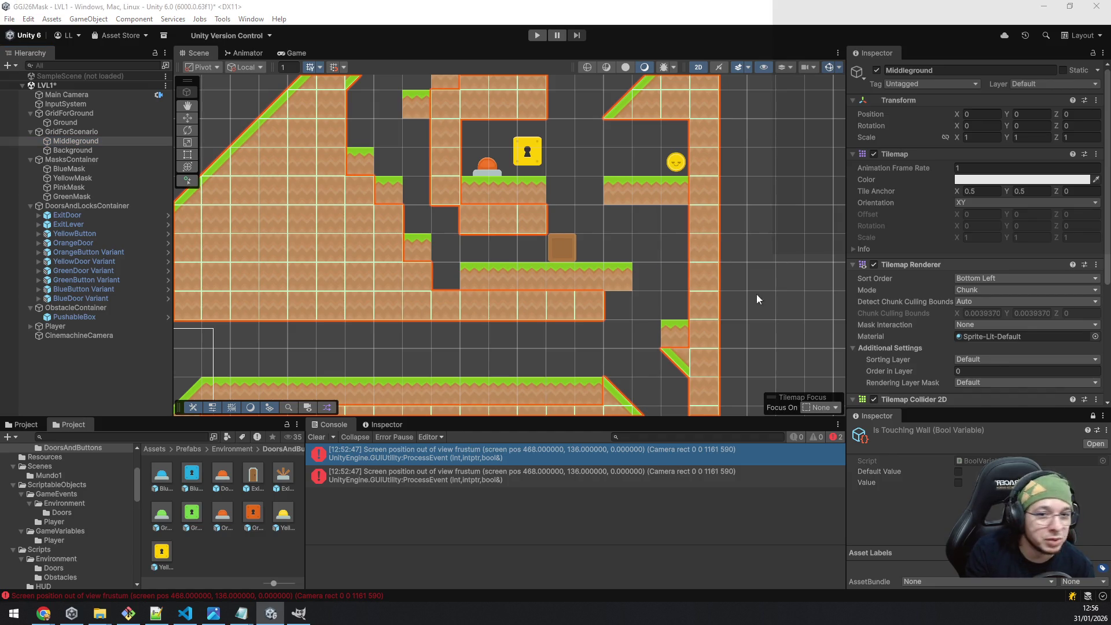
click(619, 306)
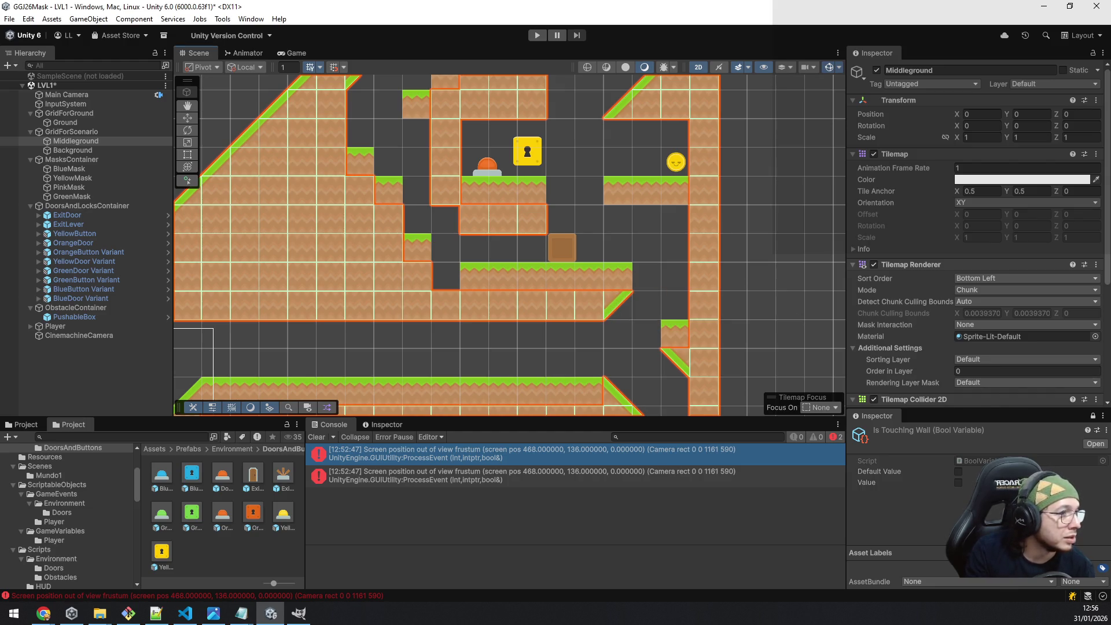
click(675, 218)
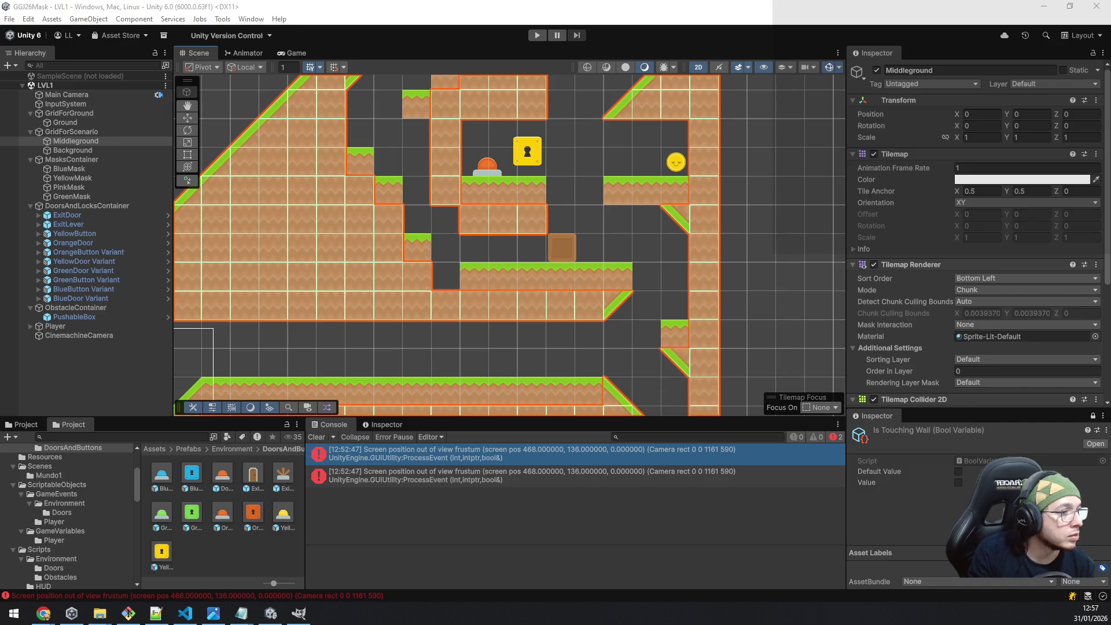
scroll(397, 231, down, 6)
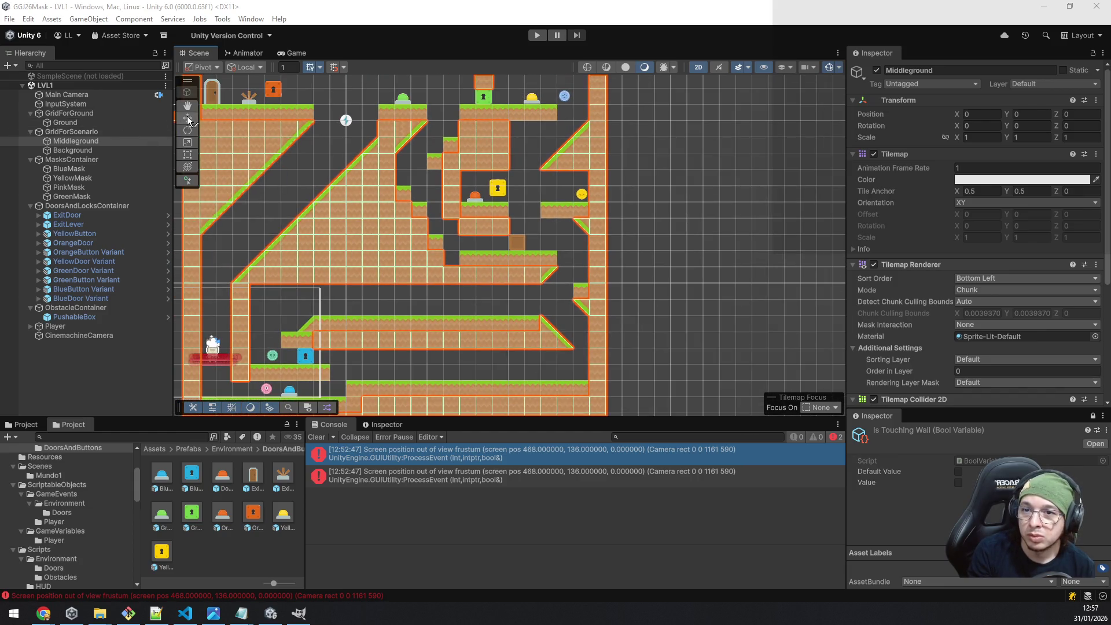
Pan across the whole level, then clear the two 'Screen position out of view frustum' Console errors.
mouse_move(678, 183)
mouse_down()
mouse_move(700, 192)
mouse_move(856, 154)
mouse_move(859, 171)
mouse_up()
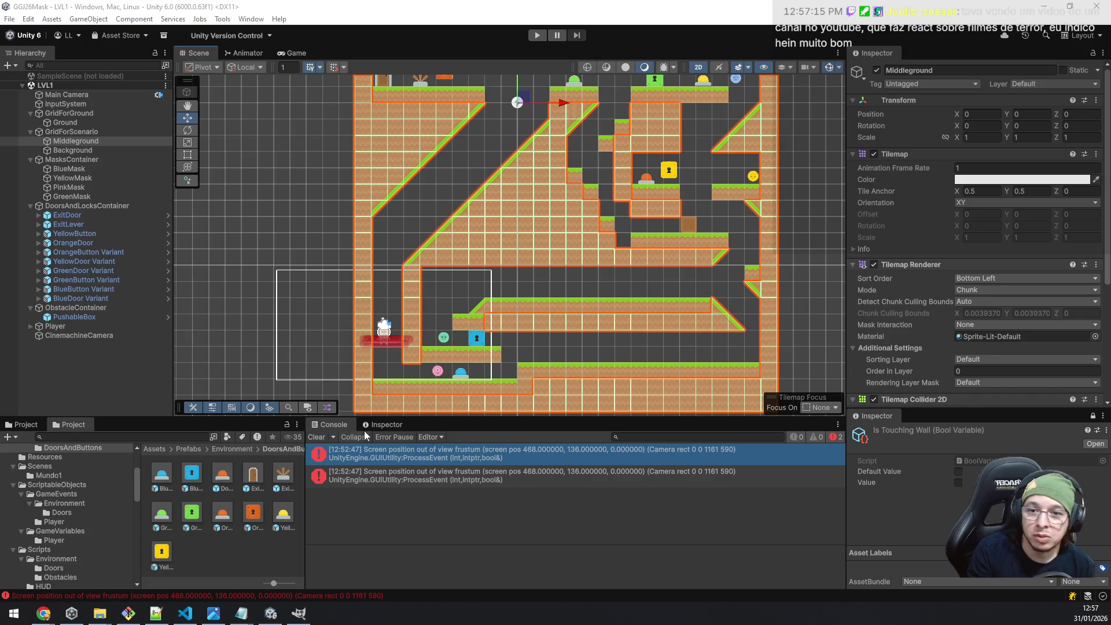
scroll(457, 216, down, 2)
scroll(528, 259, up, 2)
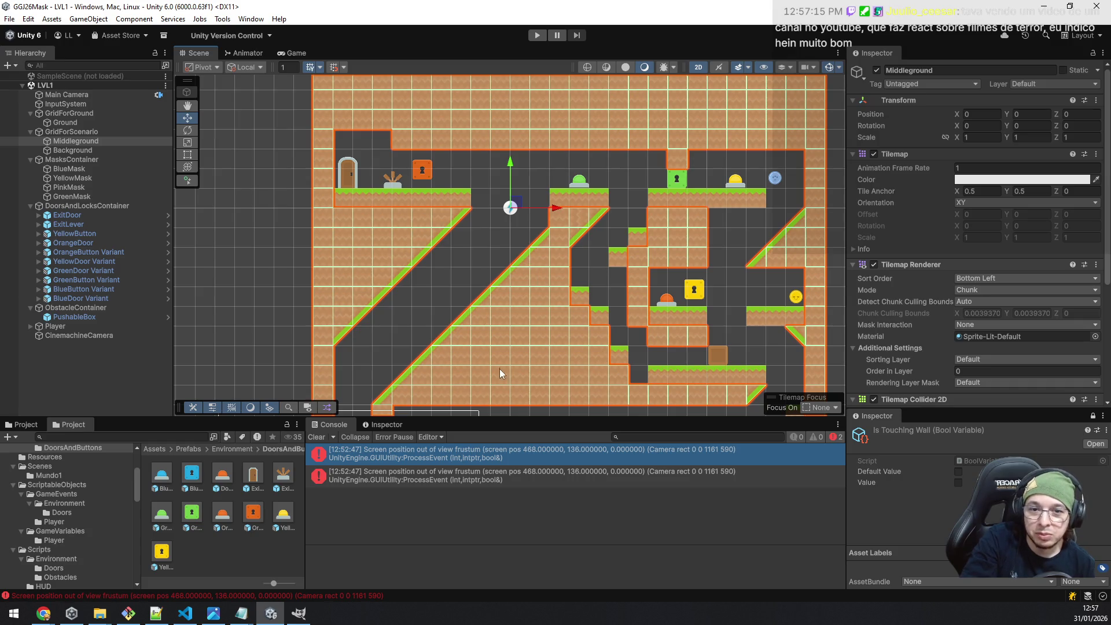
mouse_move(472, 240)
mouse_down()
mouse_move(533, 305)
mouse_move(558, 297)
mouse_move(573, 235)
mouse_up()
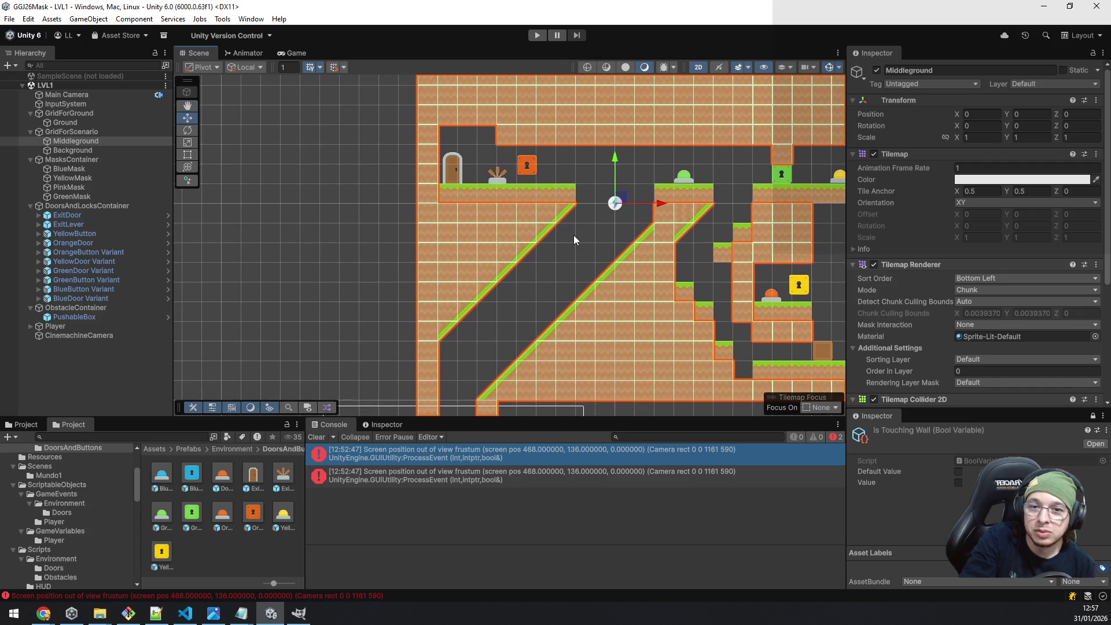
scroll(575, 237, down, 4)
drag(574, 235, 541, 148)
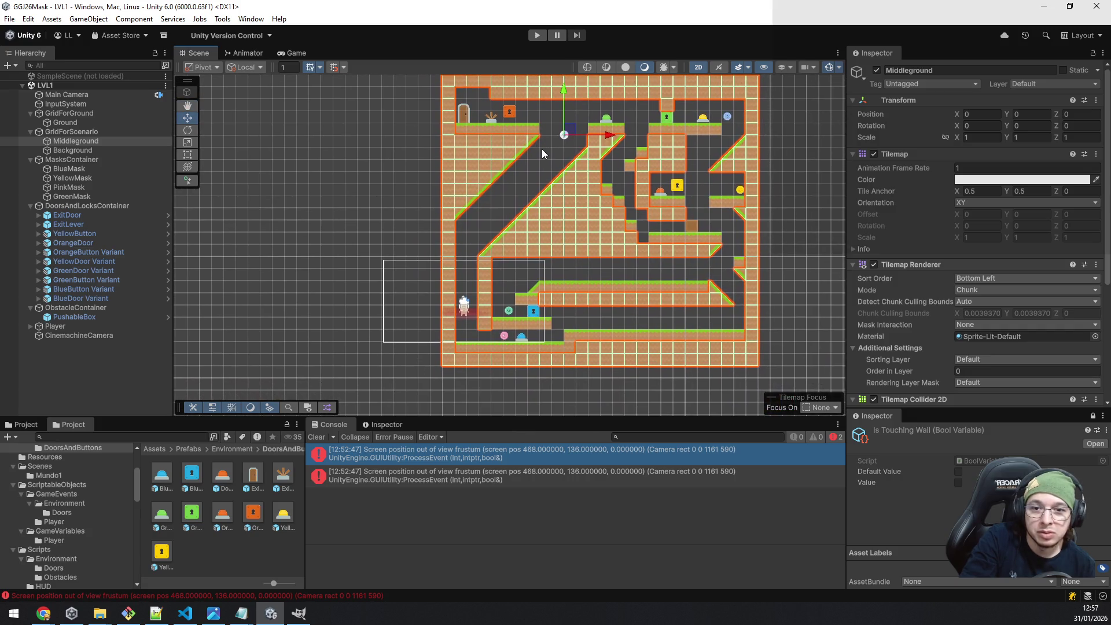
click(317, 439)
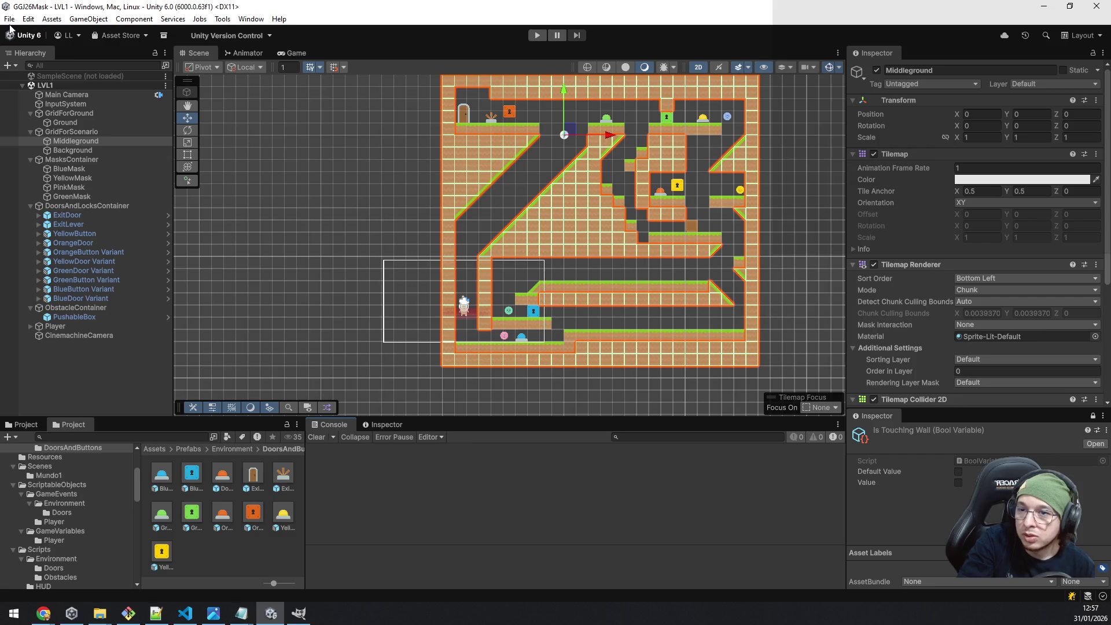
Exit the Git Bash terminal for the GameEventSystem package repository.
click(129, 614)
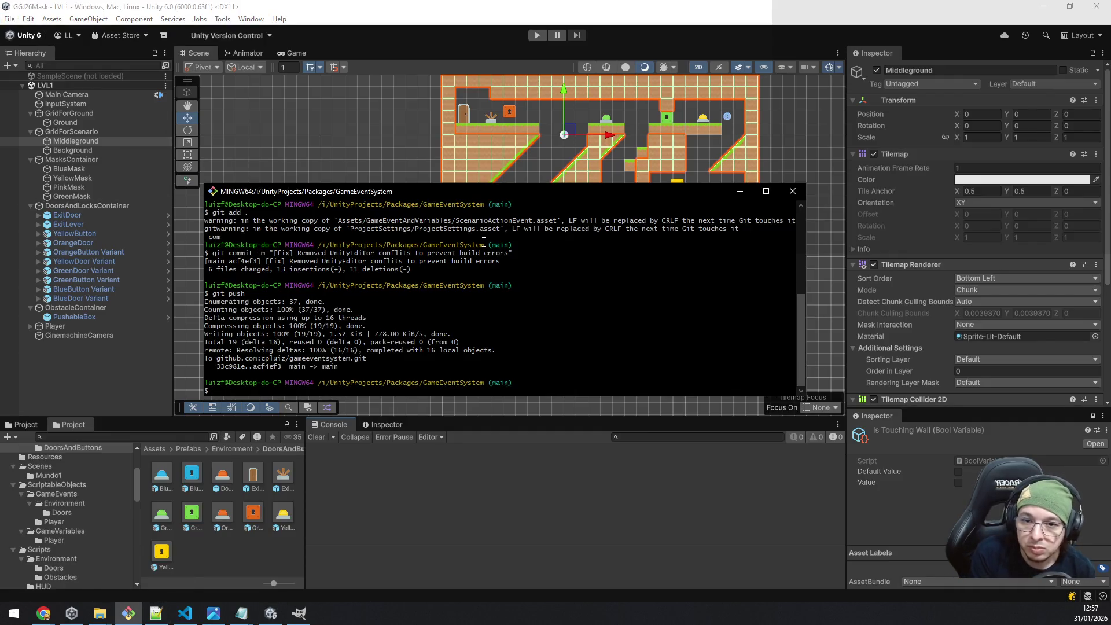
text(exit)
key(Return)
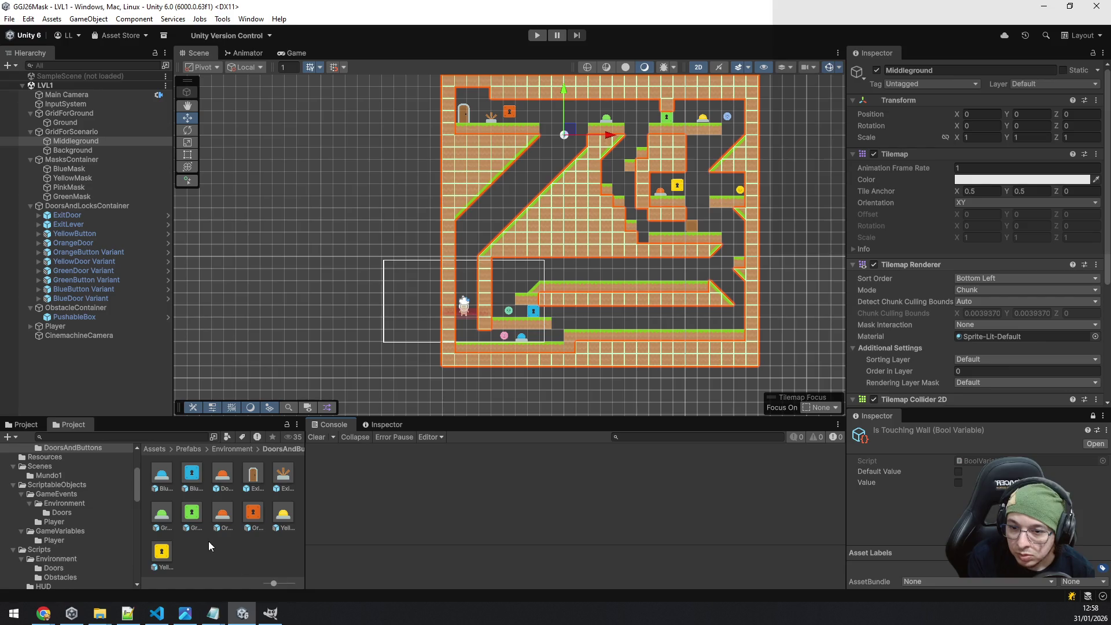
scroll(104, 501, up, 5)
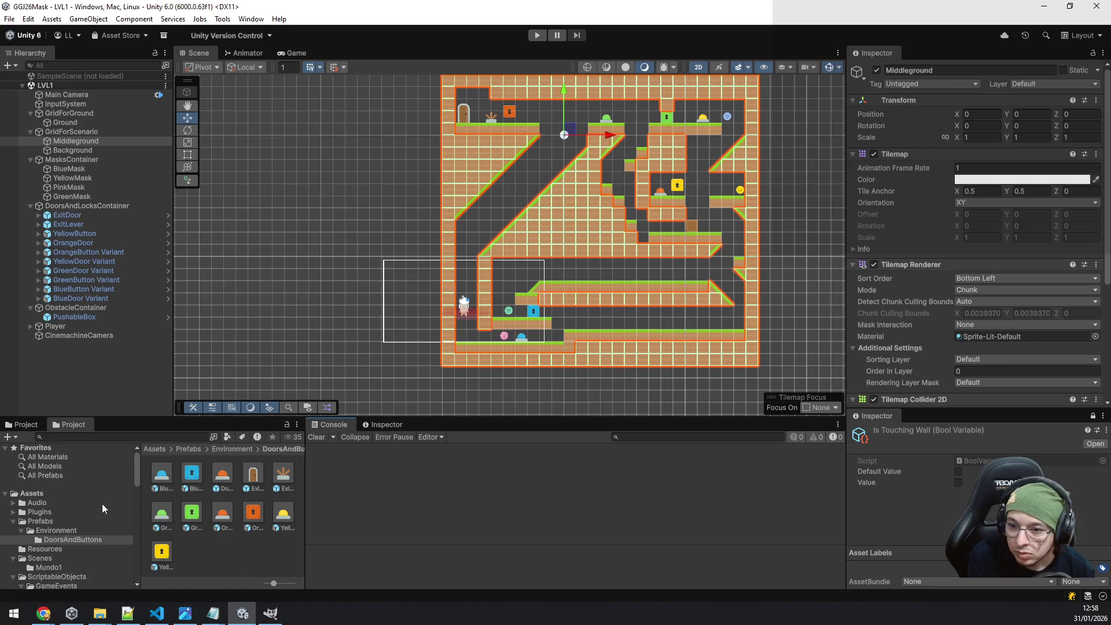
Reveal the Assets folder in File Explorer and launch Git Bash in the GGJ26Mask project folder.
click(32, 493)
right_click(175, 469)
click(263, 153)
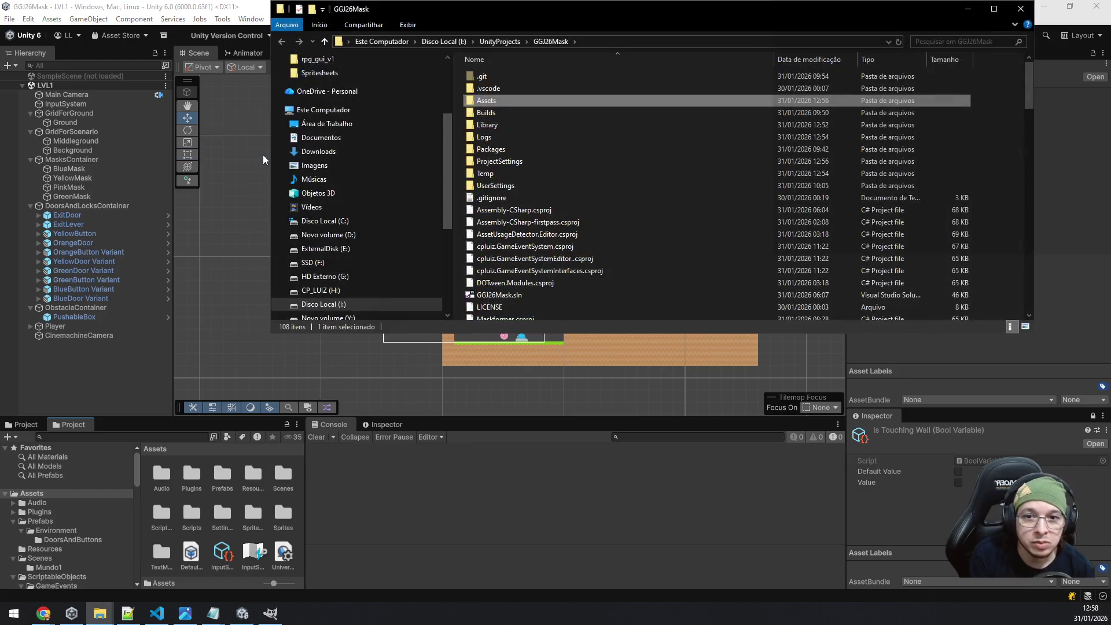
right_click(1012, 151)
click(1013, 274)
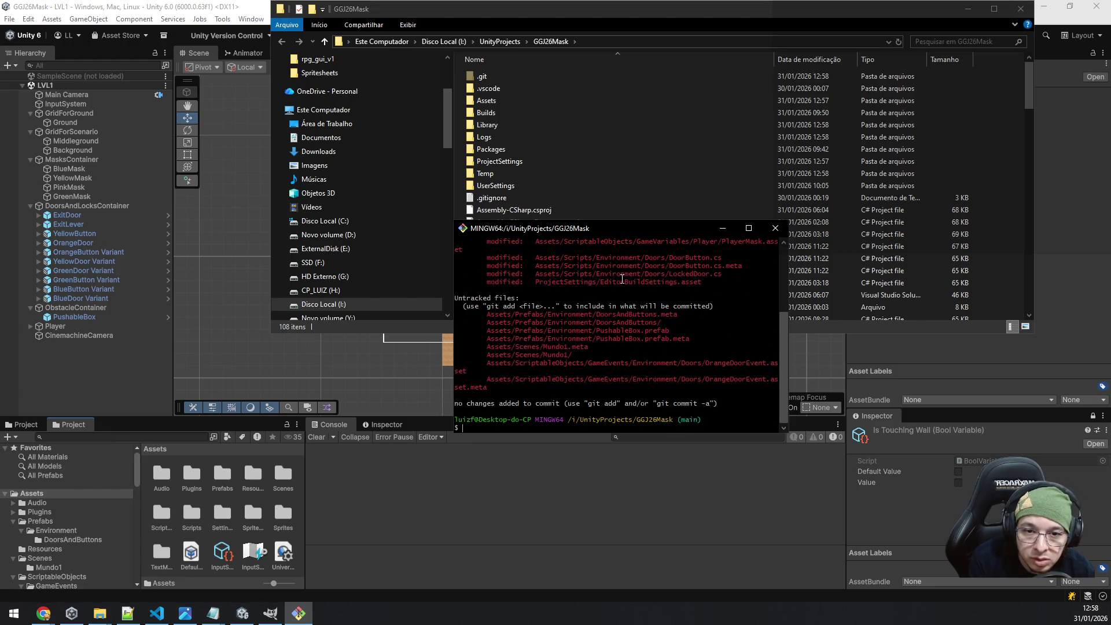
Stage all changes, commit them as '[feat] Added first game level', and push to main.
text(git)
text( .)
key(Return)
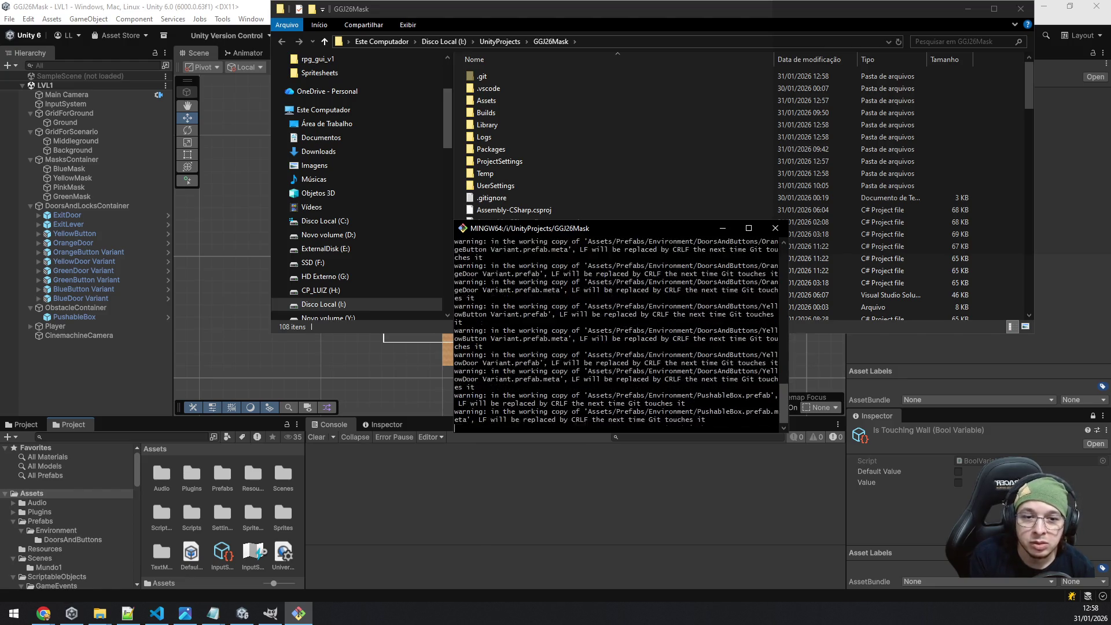
text(git commit -m "[)
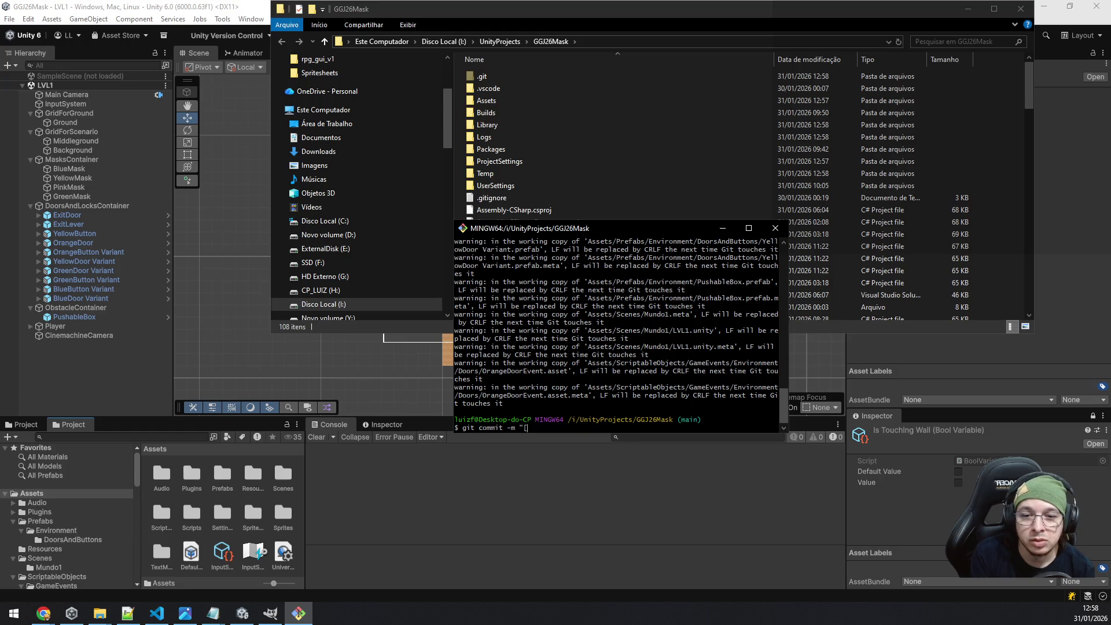
text(feat] Added )
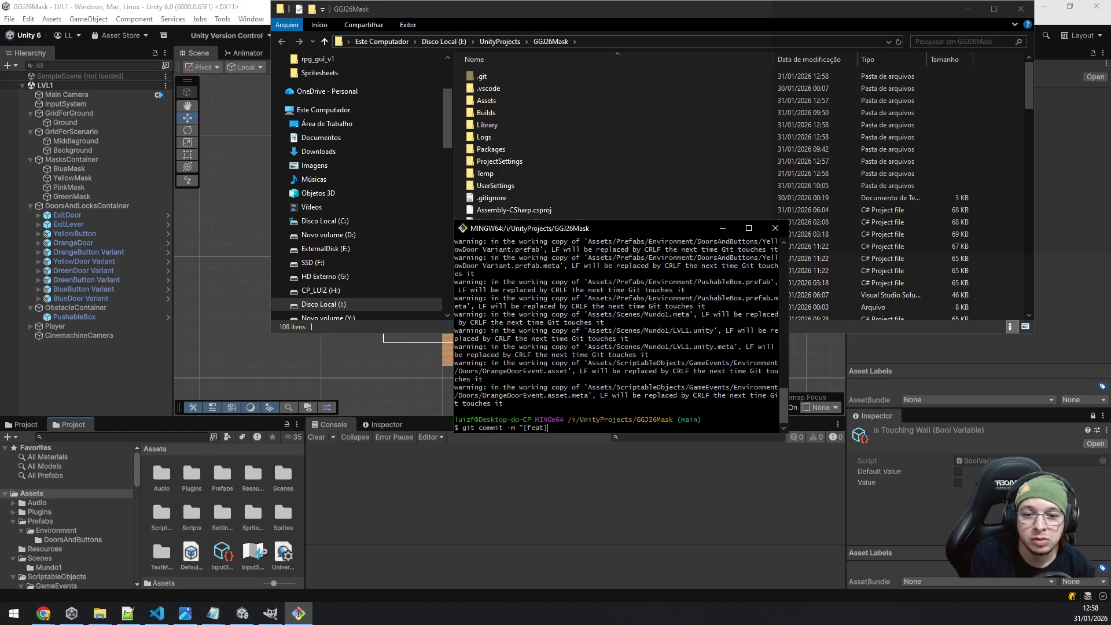
text(firs)
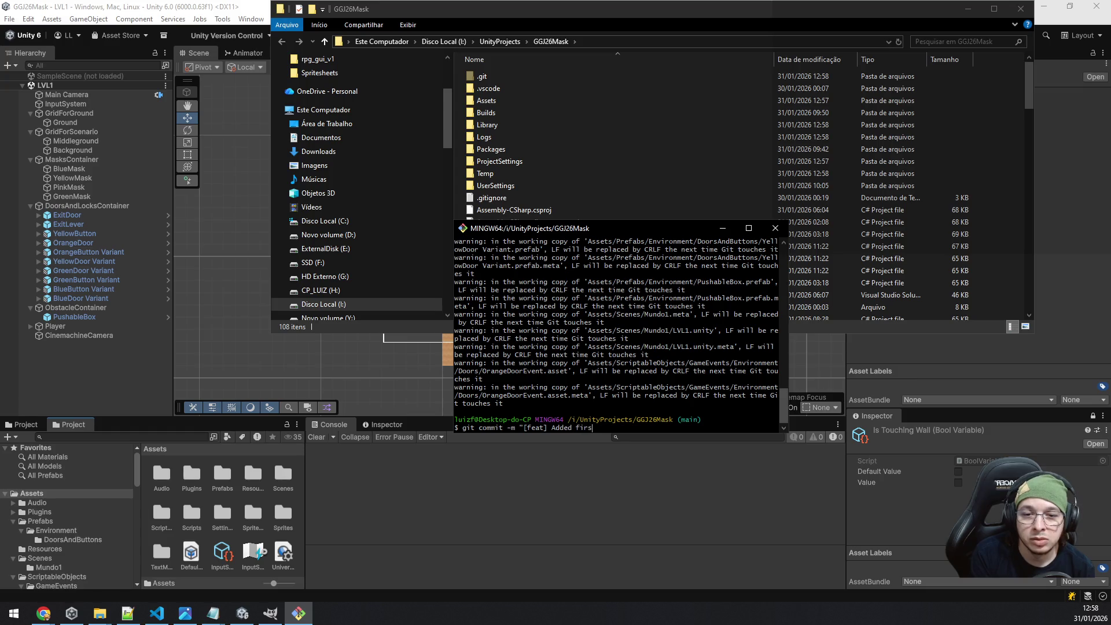
text(t game level)
key(Return)
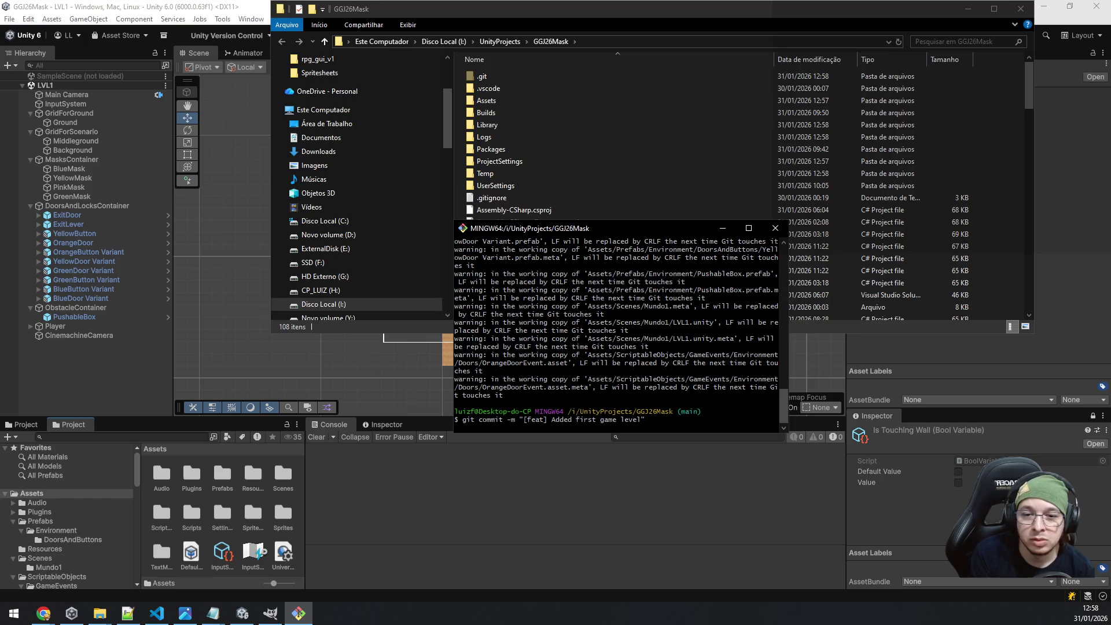
text(it push)
key(Return)
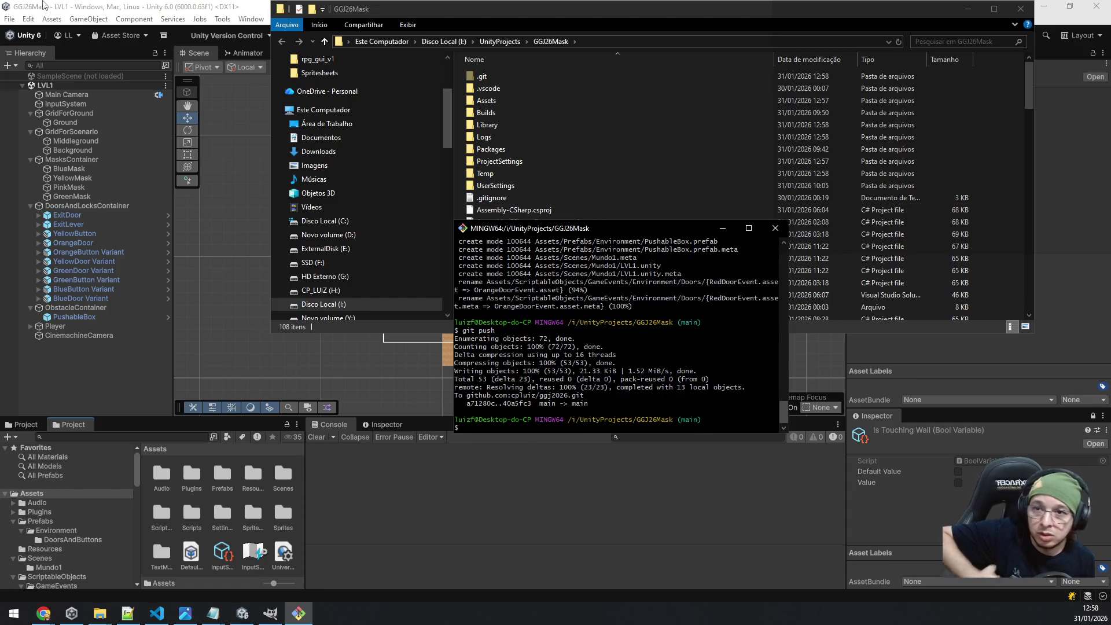
click(12, 23)
click(12, 21)
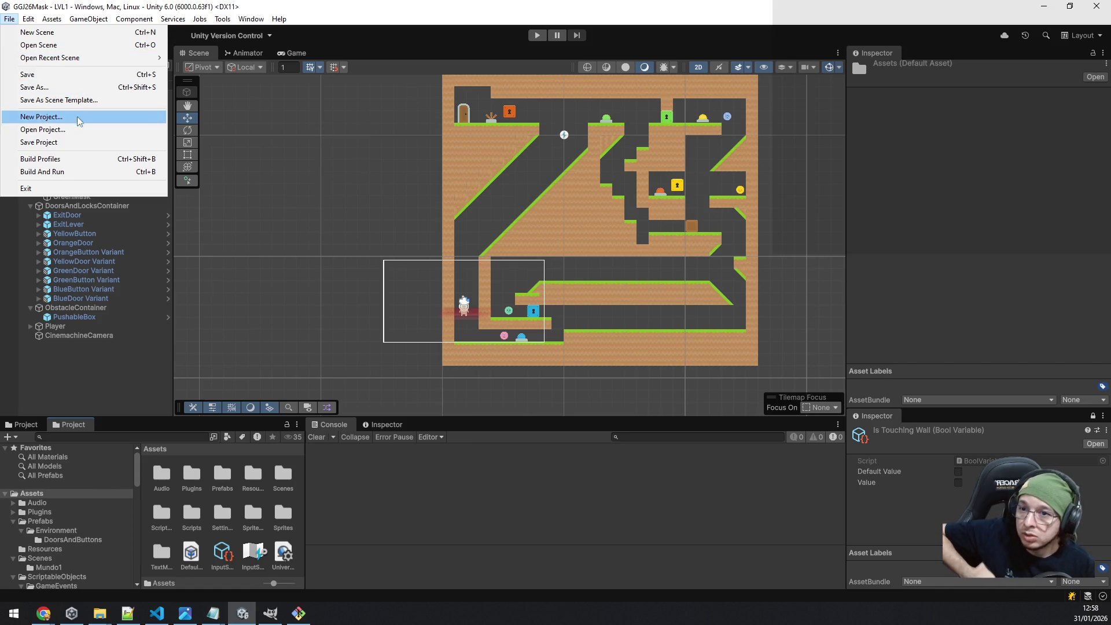
Start a Windows build from the Build Profiles window.
click(81, 162)
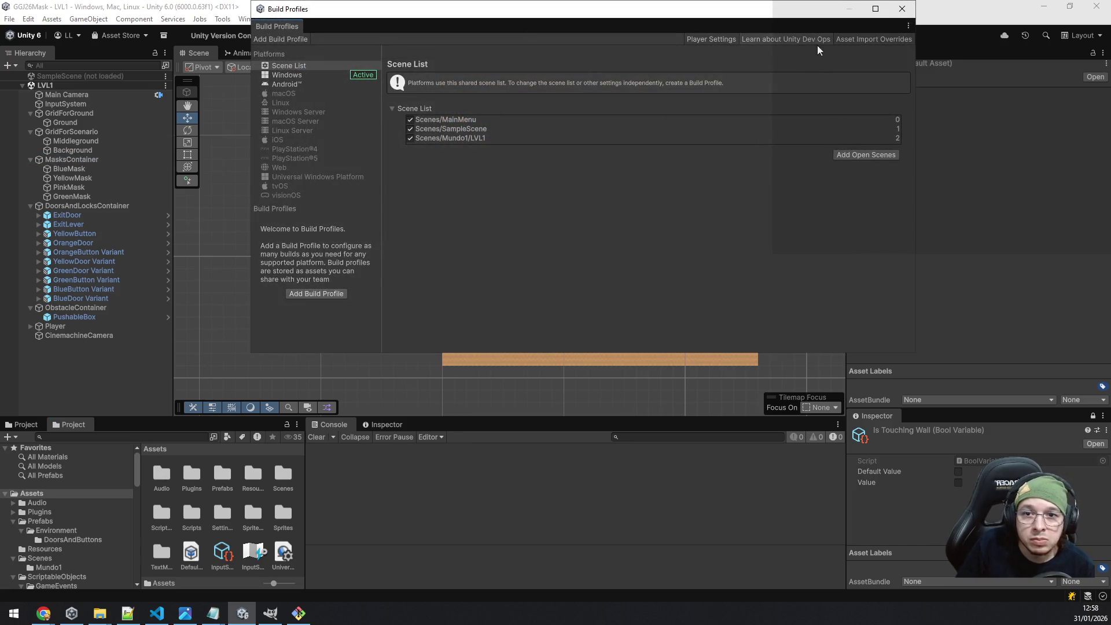
click(293, 77)
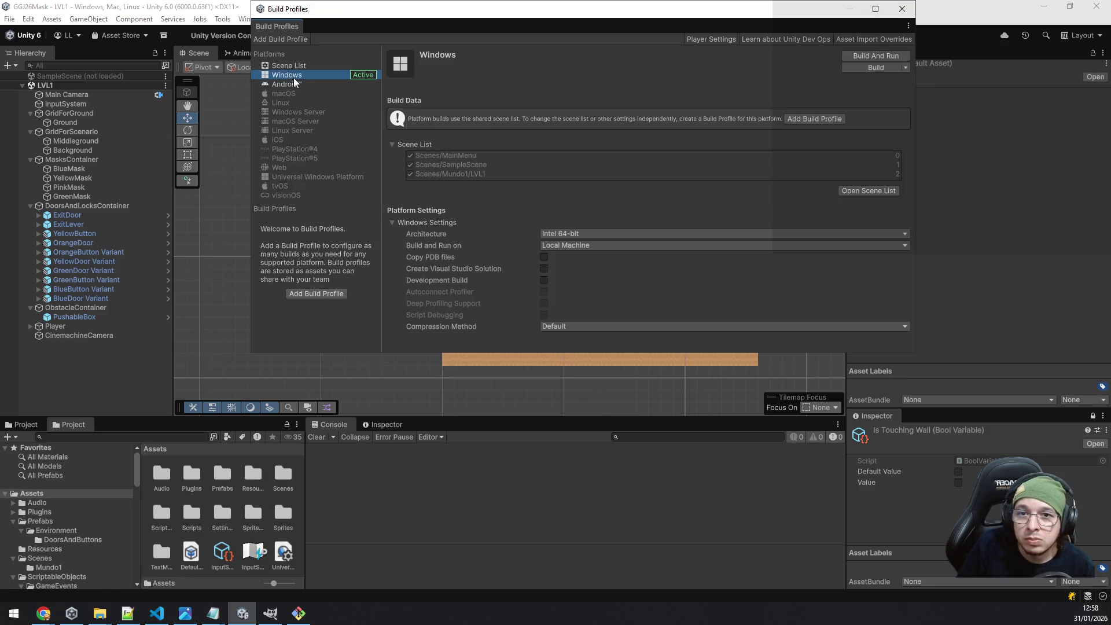
click(874, 67)
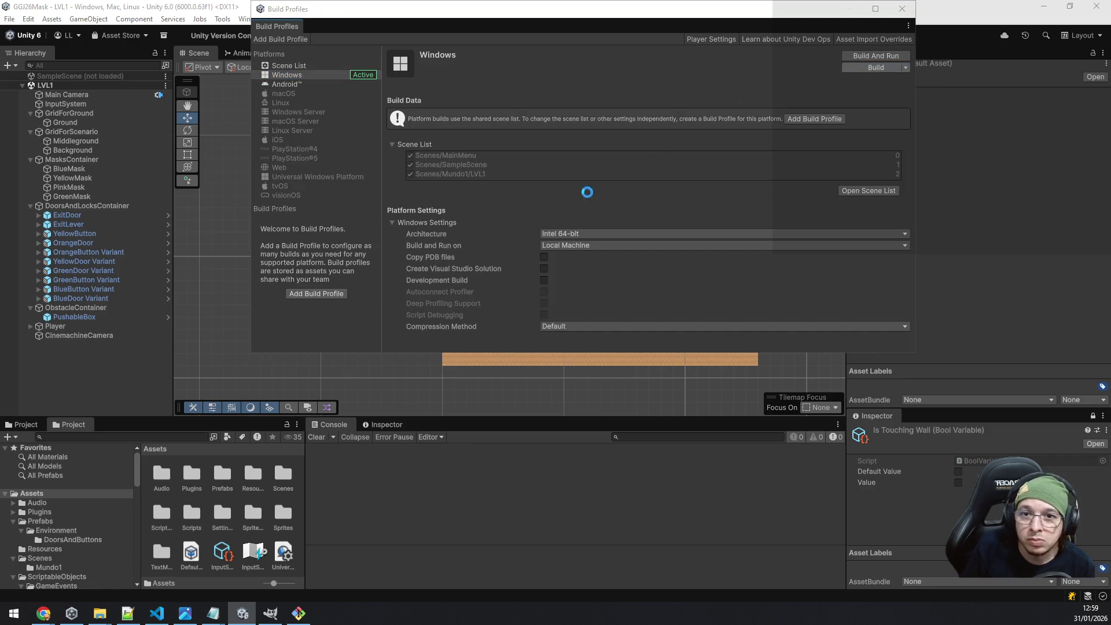
Rename the v0.0.1 build folder to v0.0.2 and choose it as the output folder.
click(162, 111)
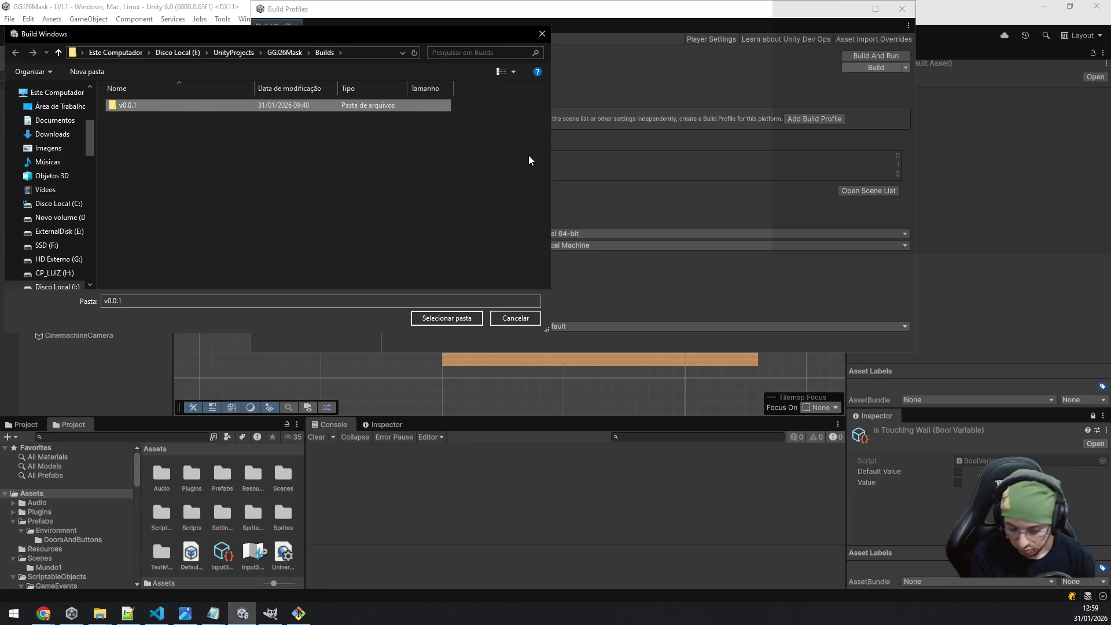
key(F2)
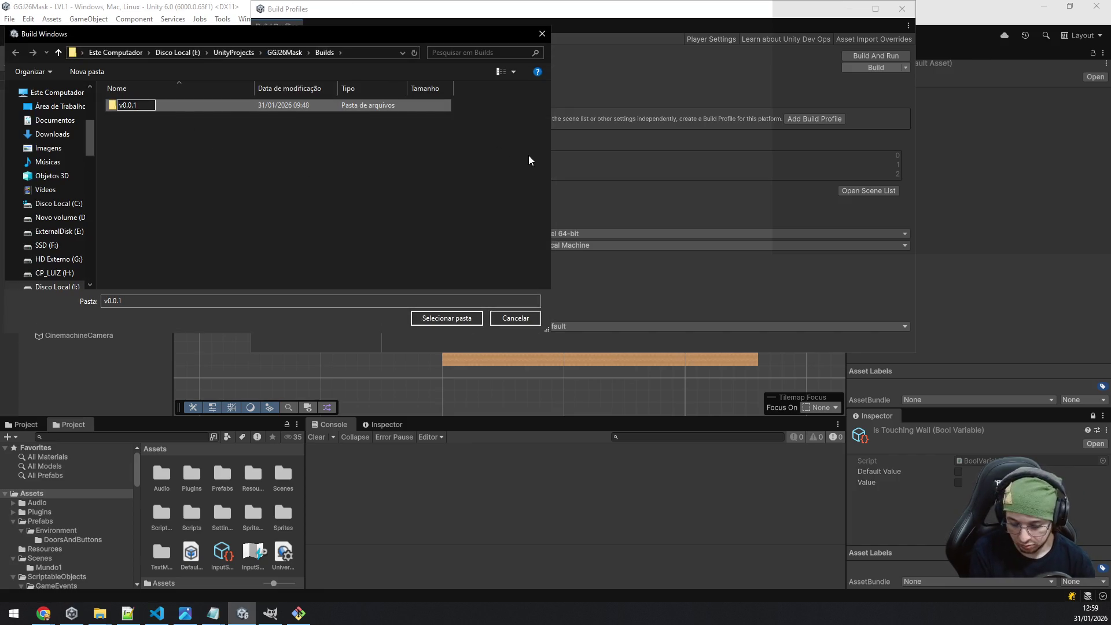
key(BackSpace)
text(2)
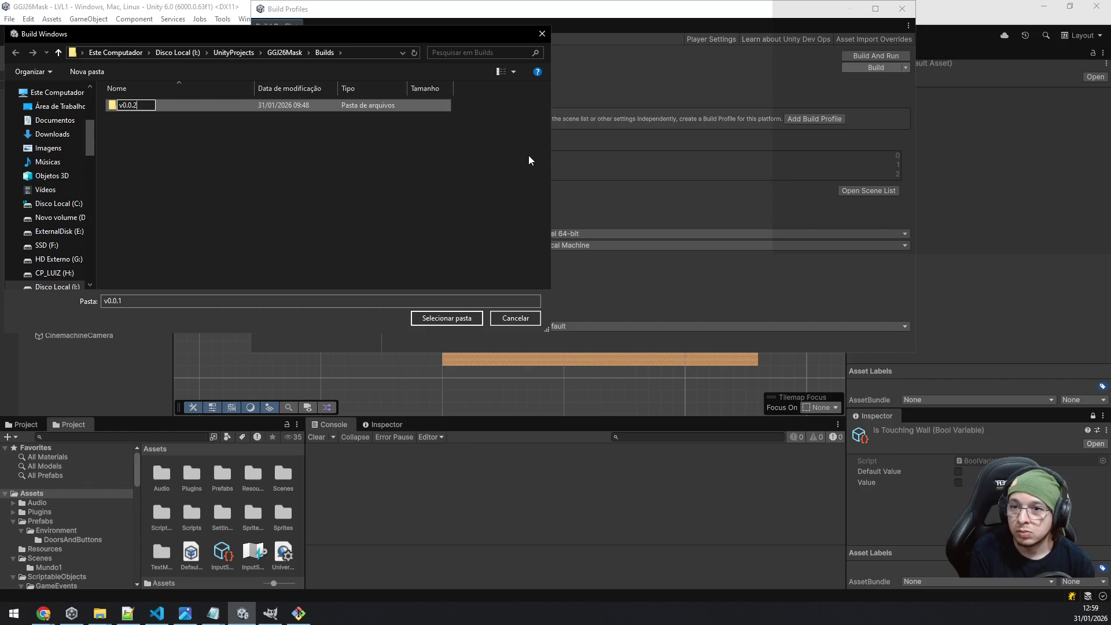
key(Return)
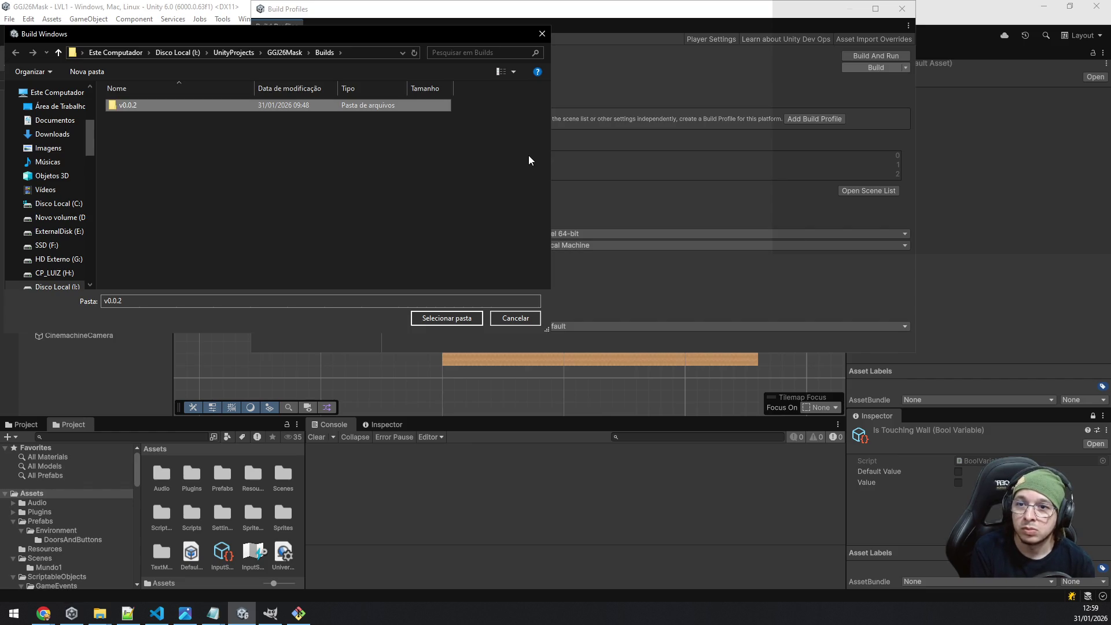
key(Return)
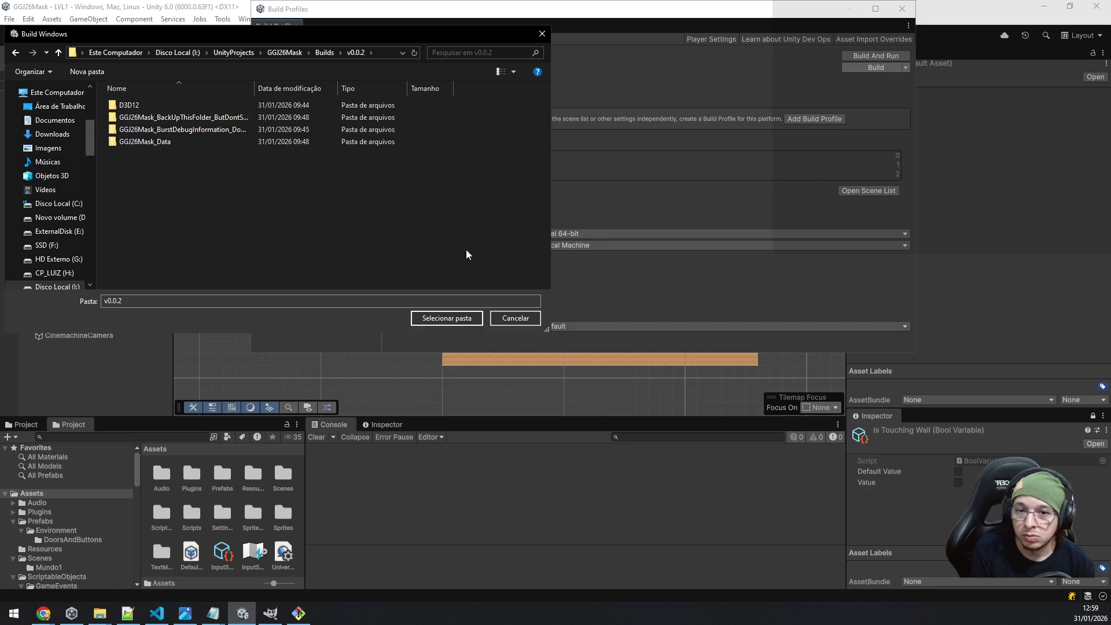
click(440, 320)
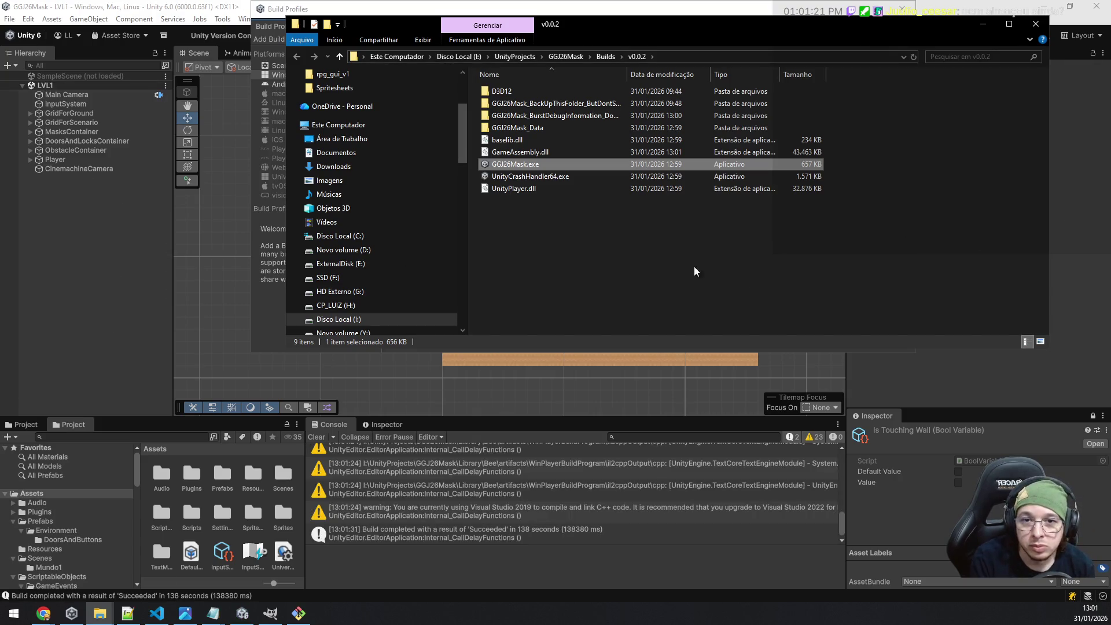
Launch GGJ26Mask.exe from the v0.0.2 build folder.
click(573, 224)
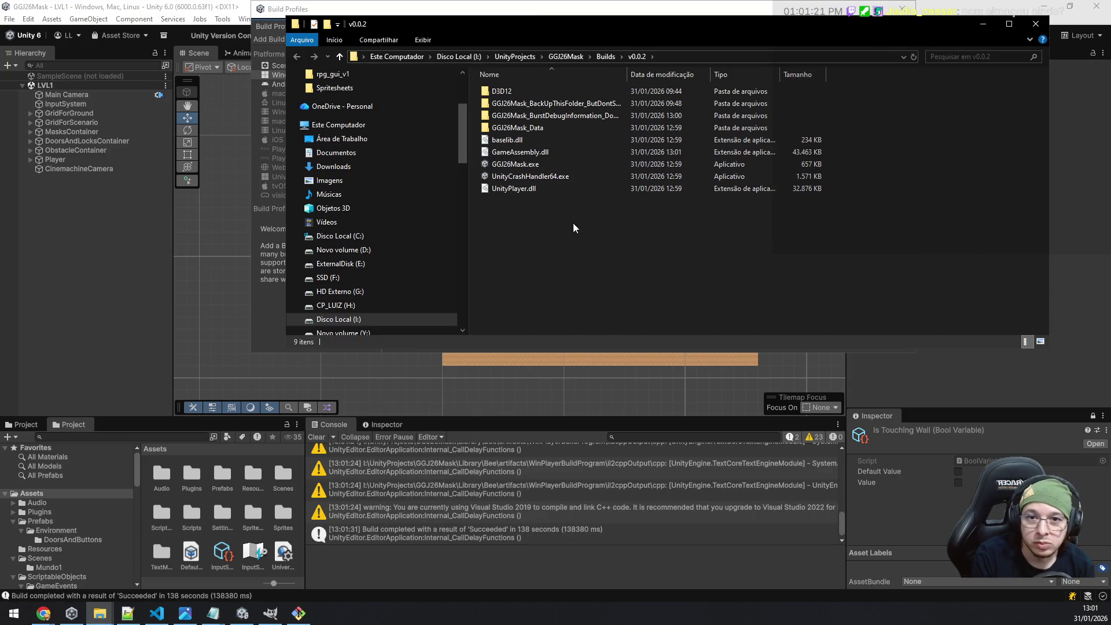
double_click(542, 165)
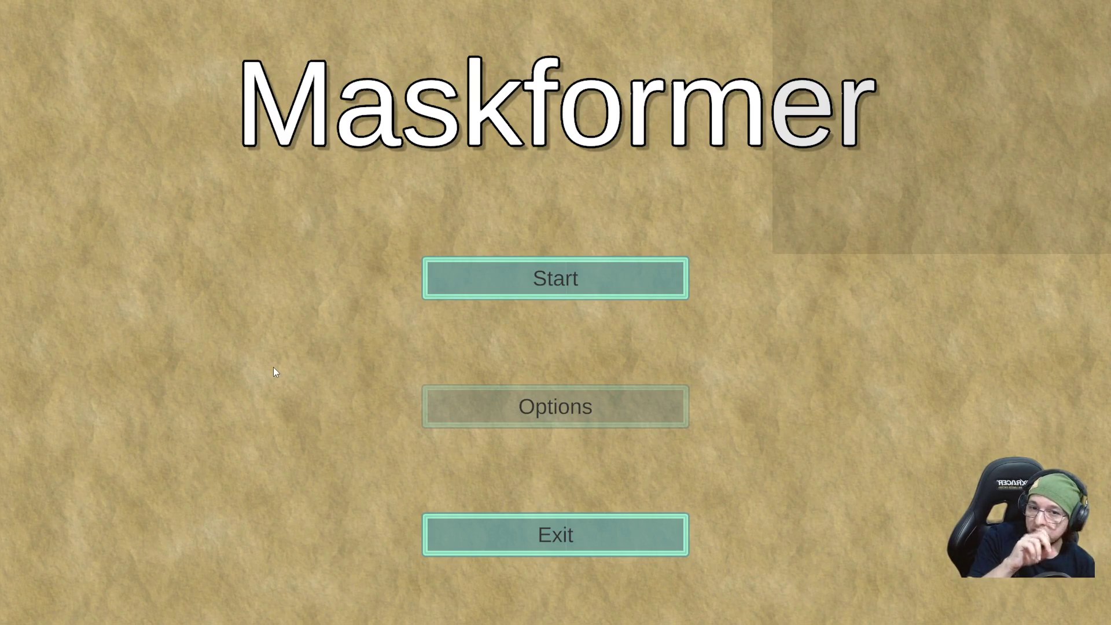
Start the first level and run right, jumping the gaps to reach the crate and coin.
click(468, 269)
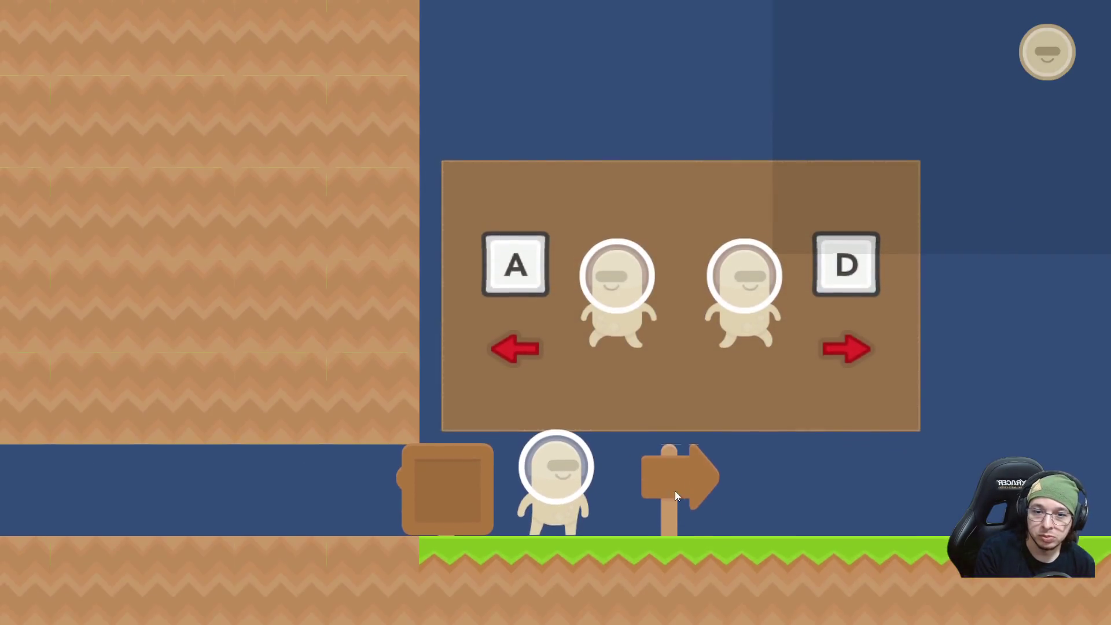
key(d)
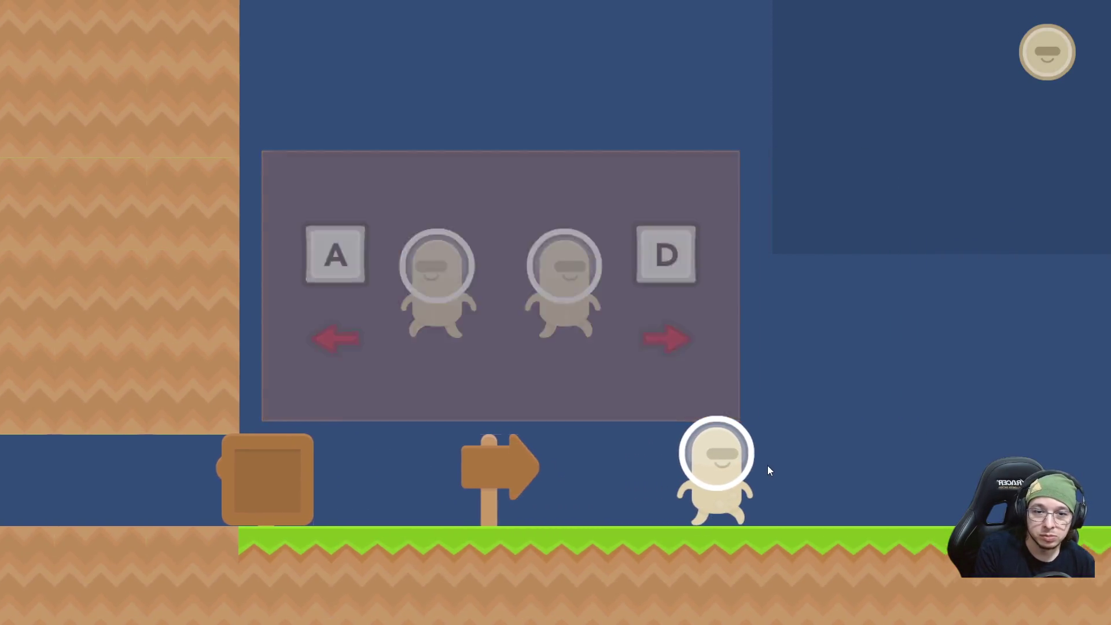
key(d)
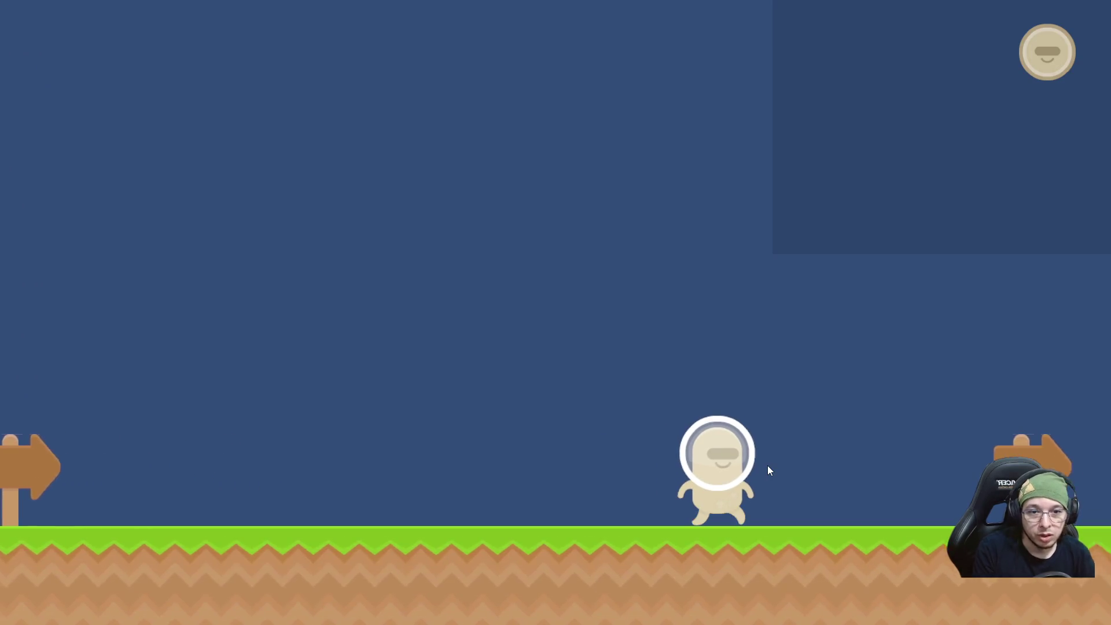
key(d)
key(space)
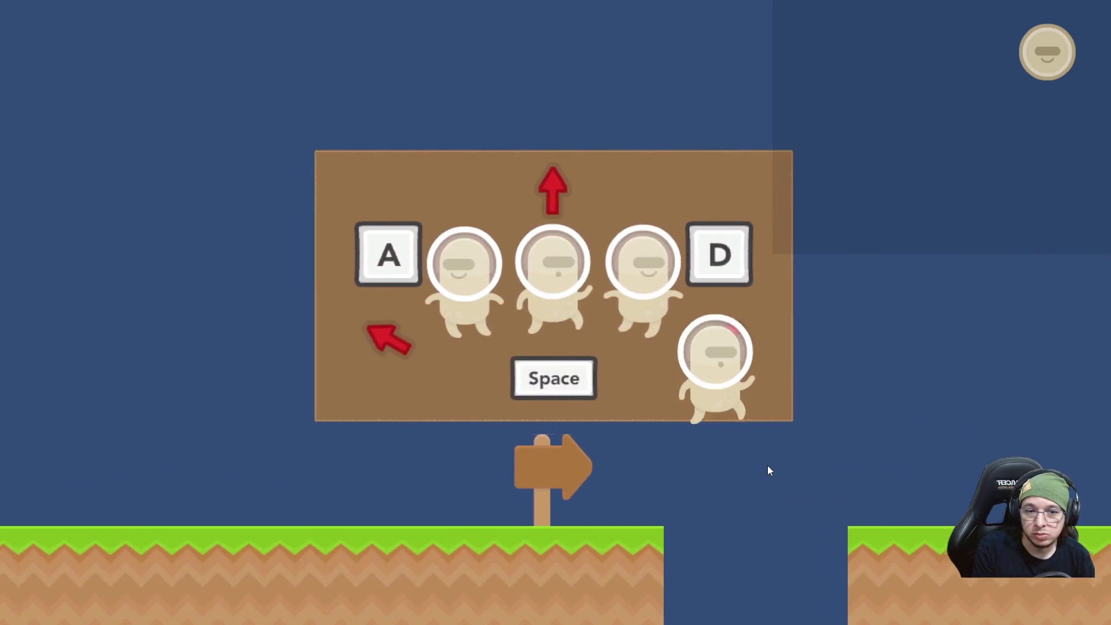
key(d)
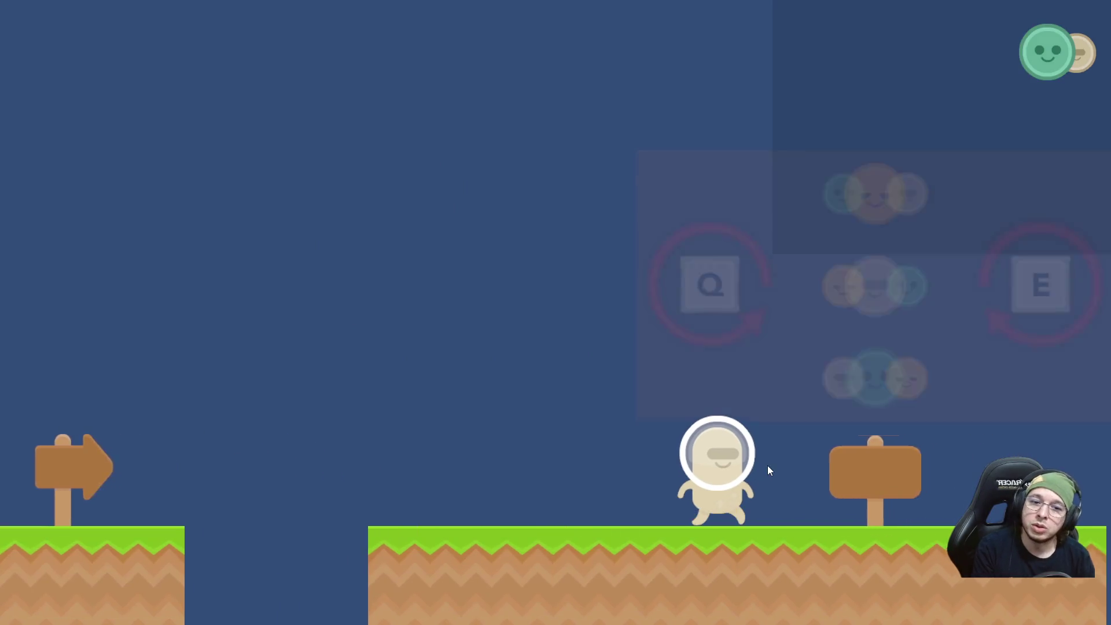
key(d)
key(space)
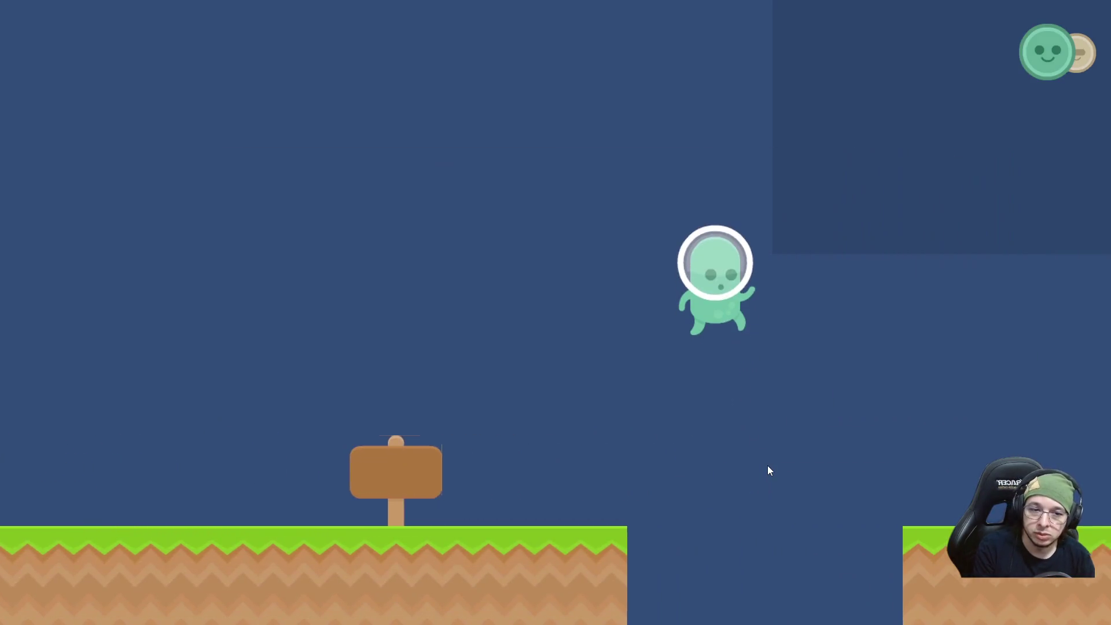
key(d)
key(space)
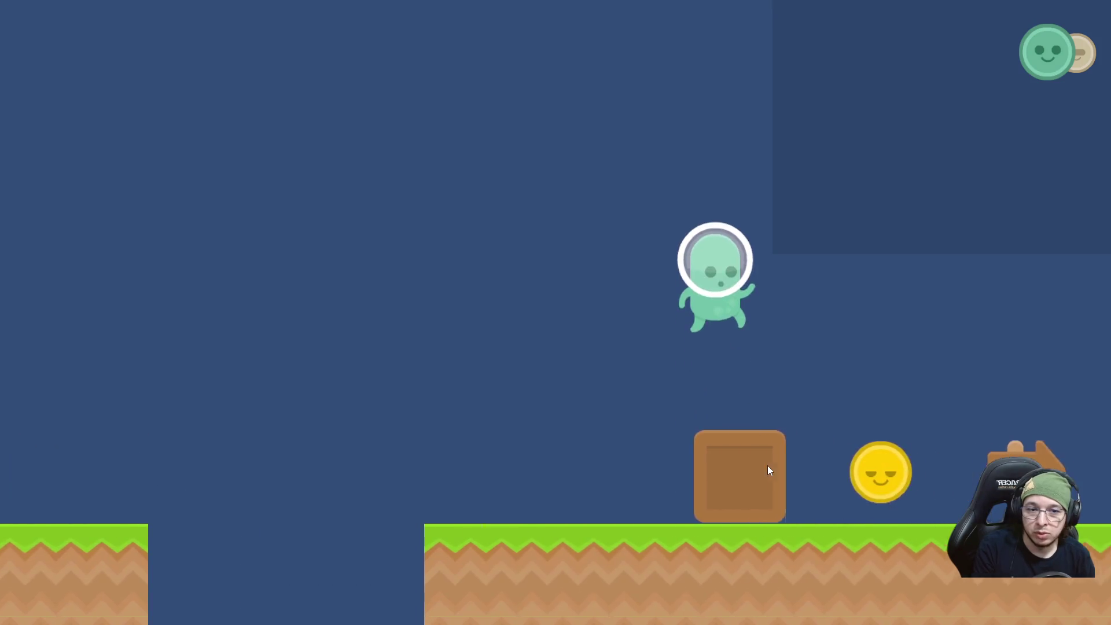
key(d)
key(a)
Jump the green character back left to the starting wall, then switch to yellow.
key(q)
key(space)
key(a)
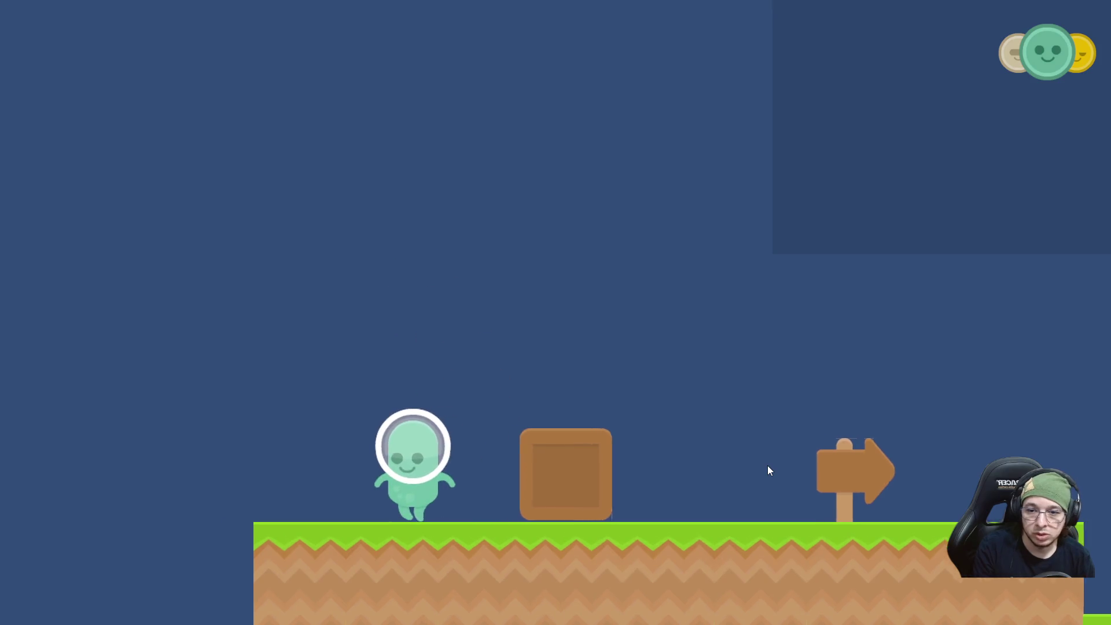
key(a)
key(space)
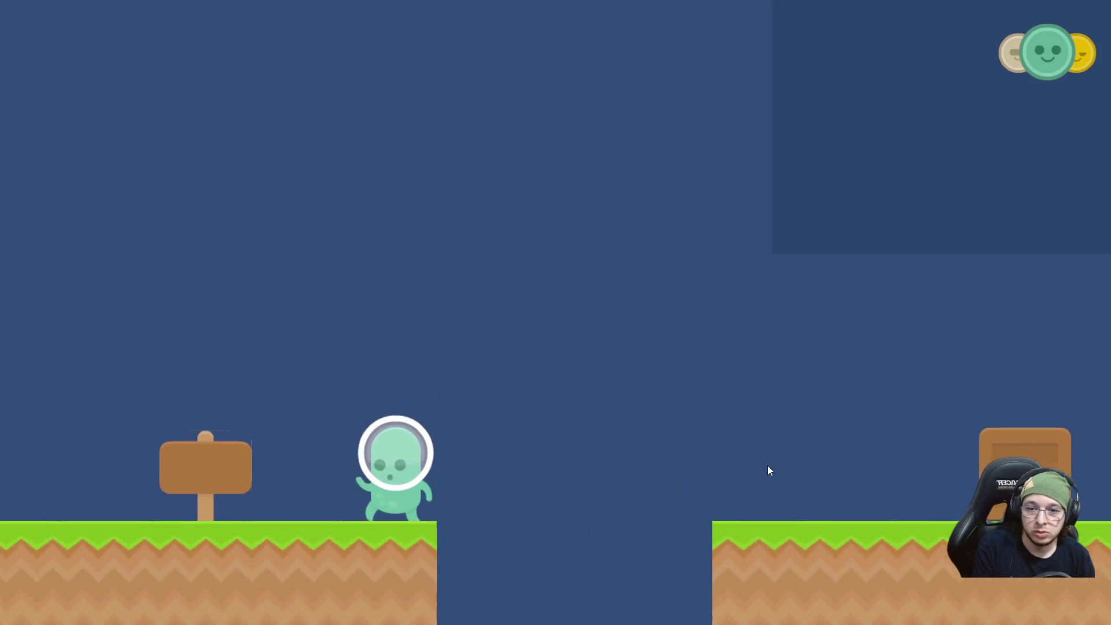
key(a)
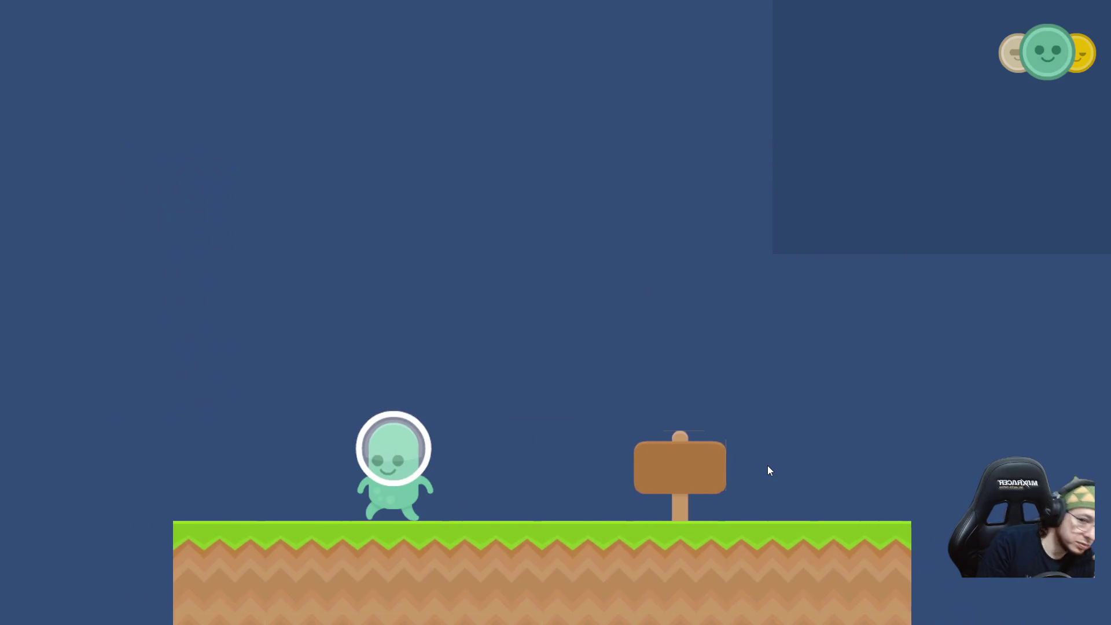
key(a)
key(space)
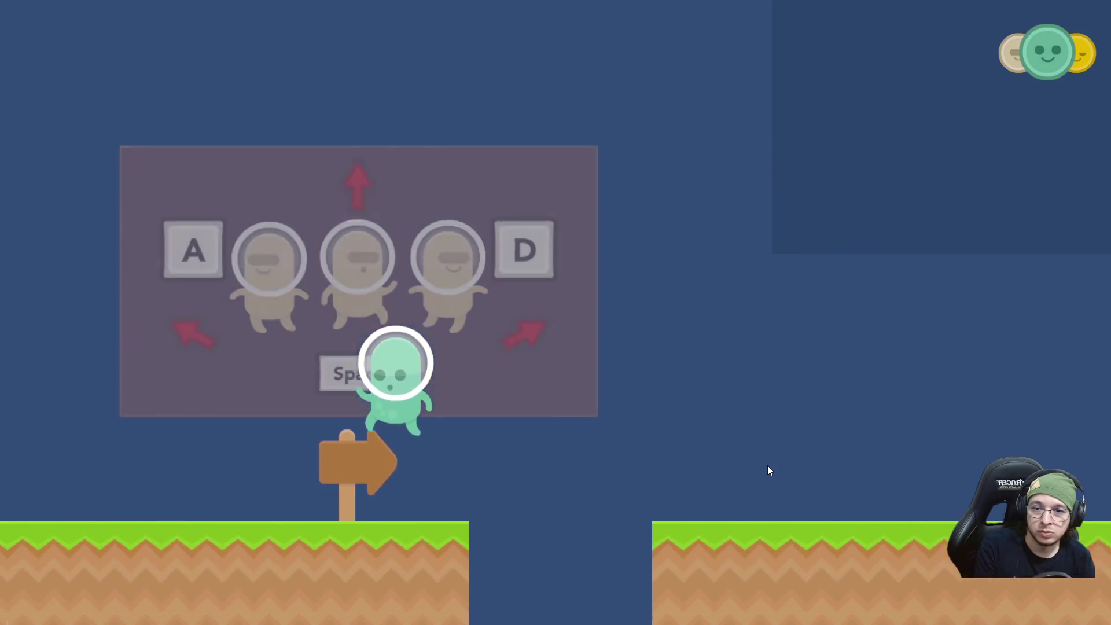
key(a)
key(space)
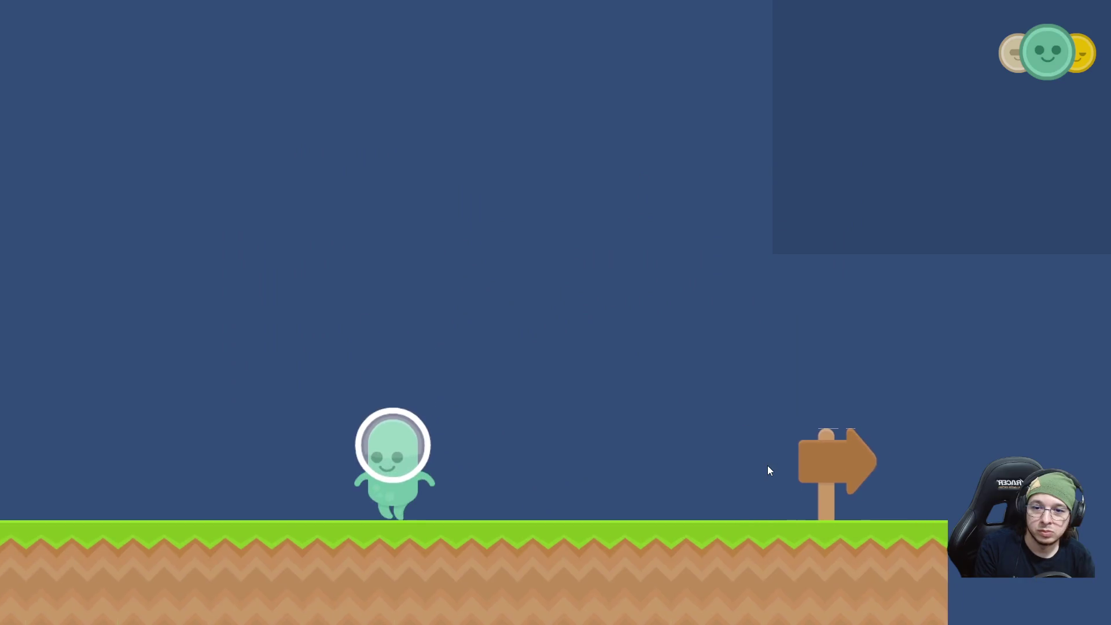
key(space)
key(a)
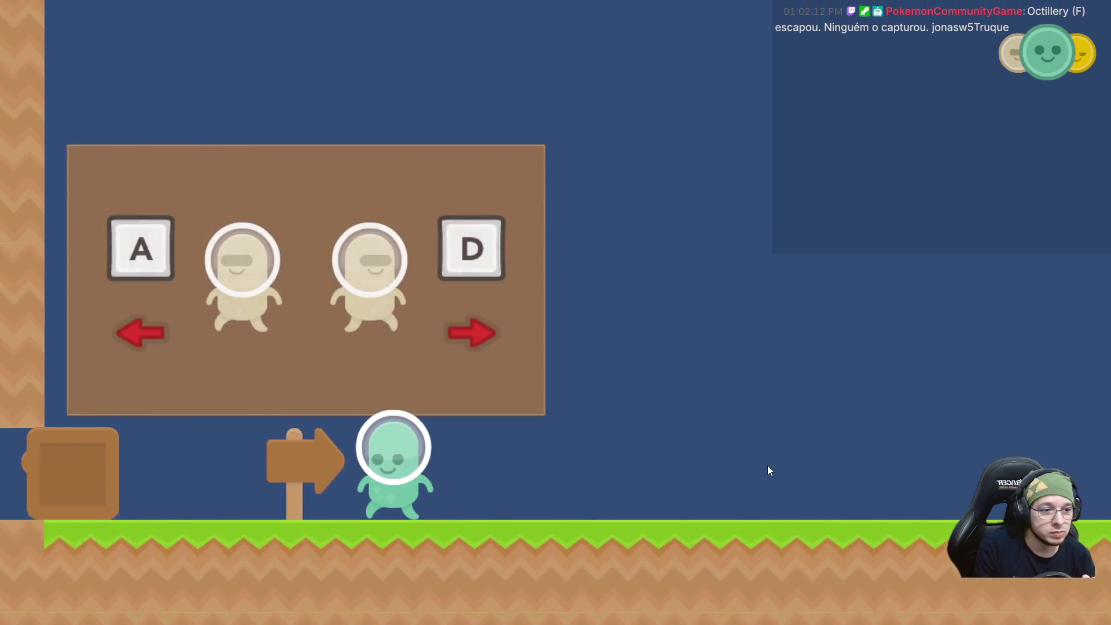
key(a)
key(e)
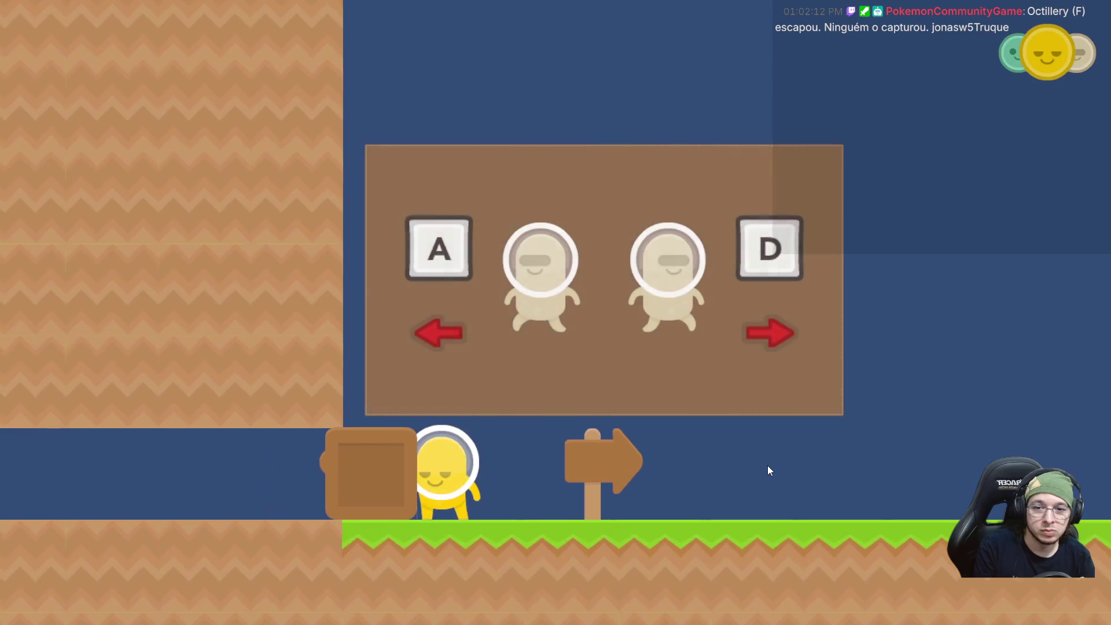
Push the crate left with the yellow character through the tunnel onto the grass.
key(a)
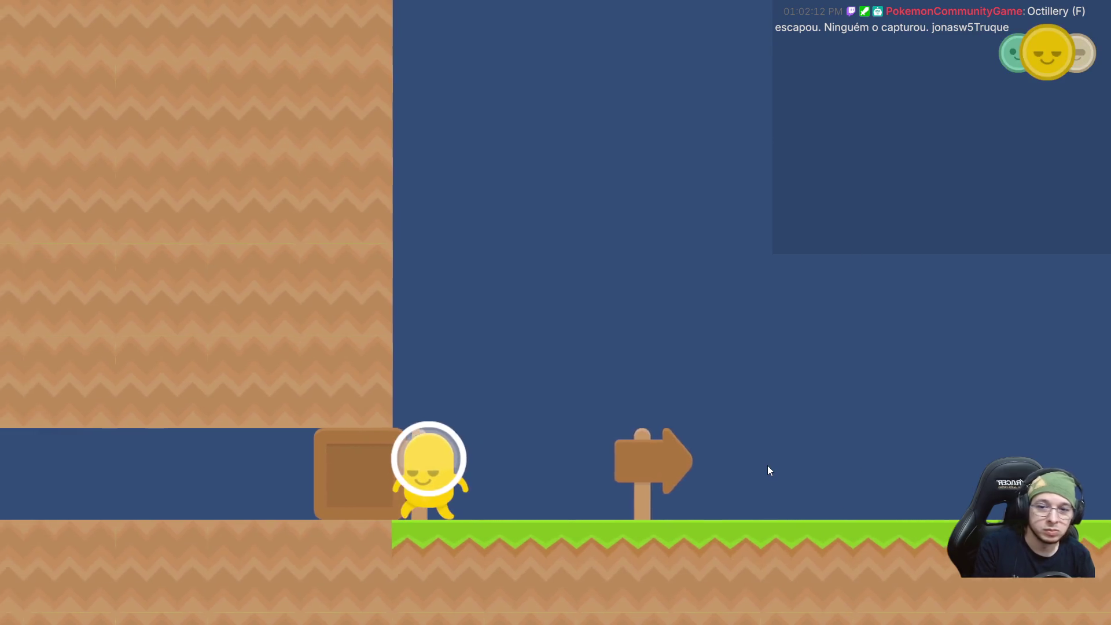
key(a)
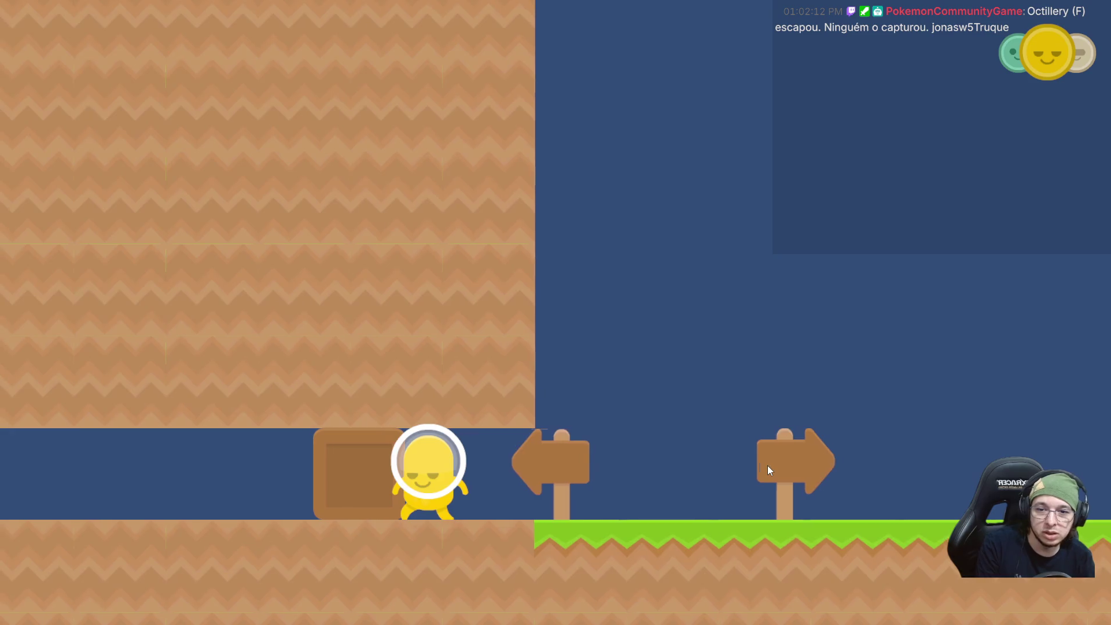
key(a)
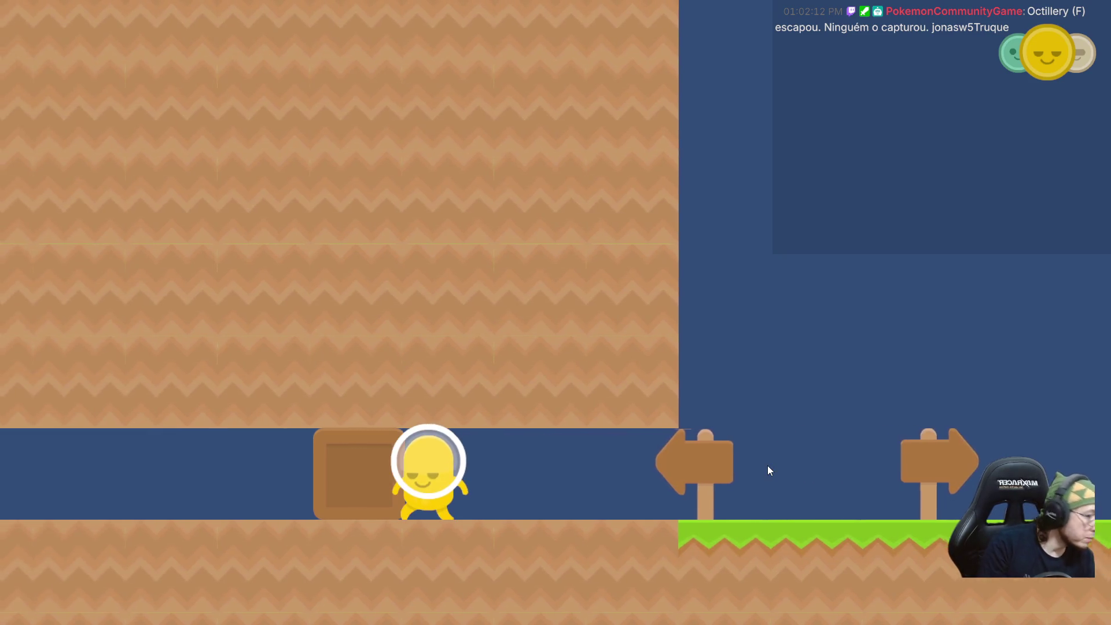
key(a)
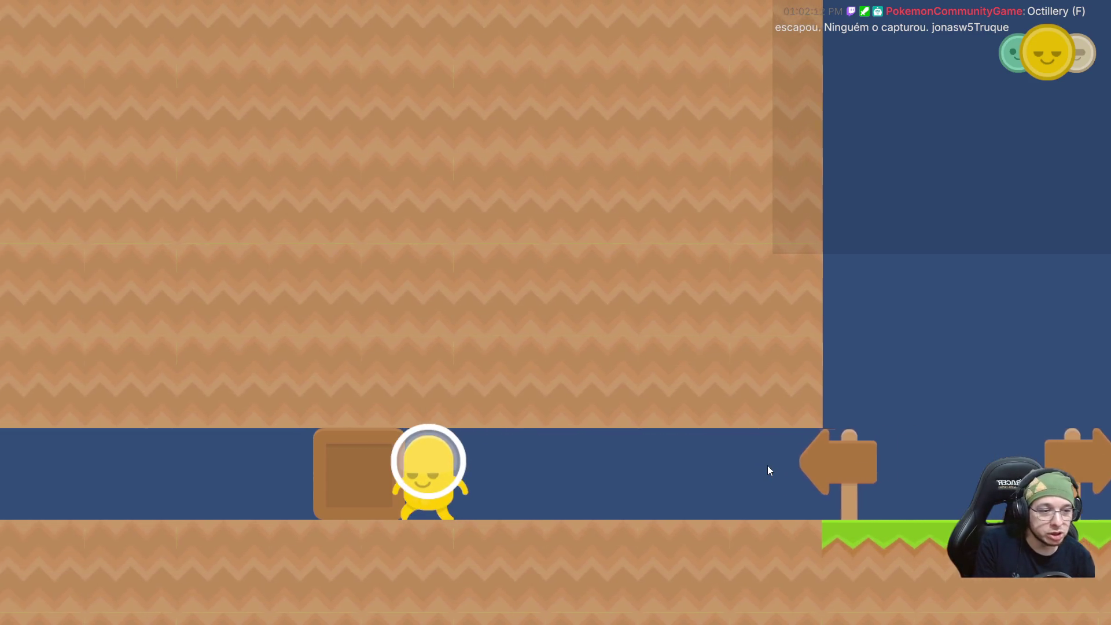
key(a)
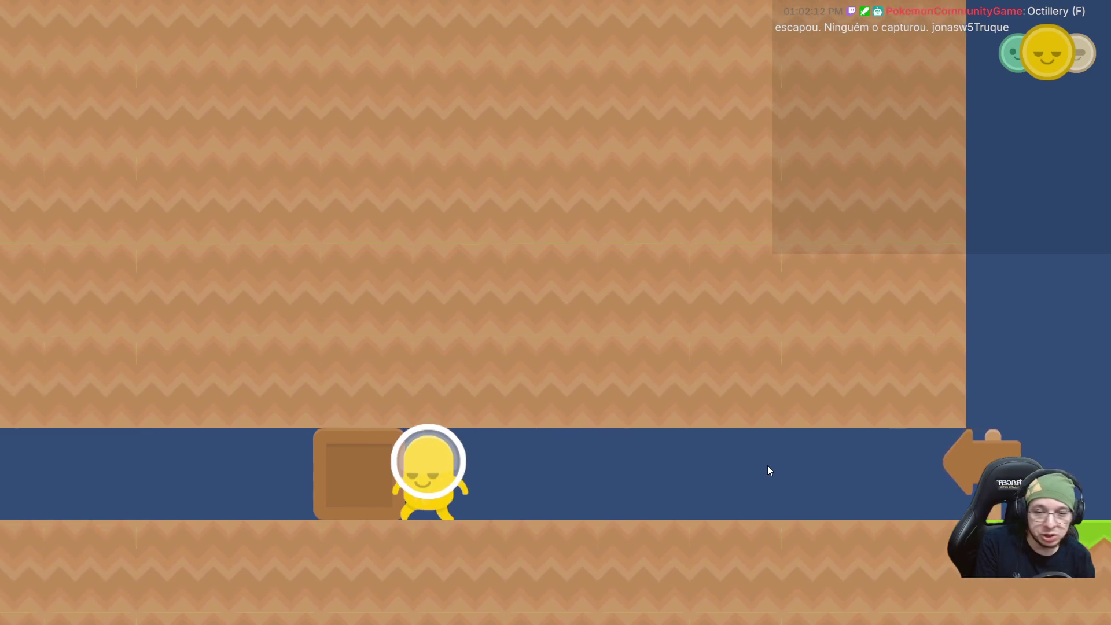
key(a)
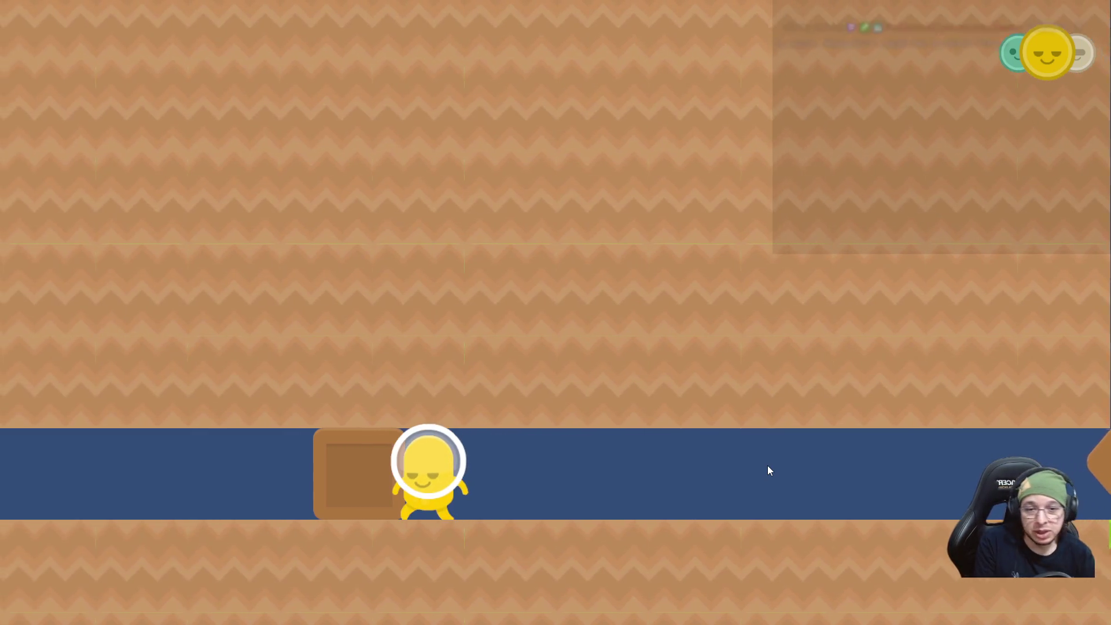
key(a)
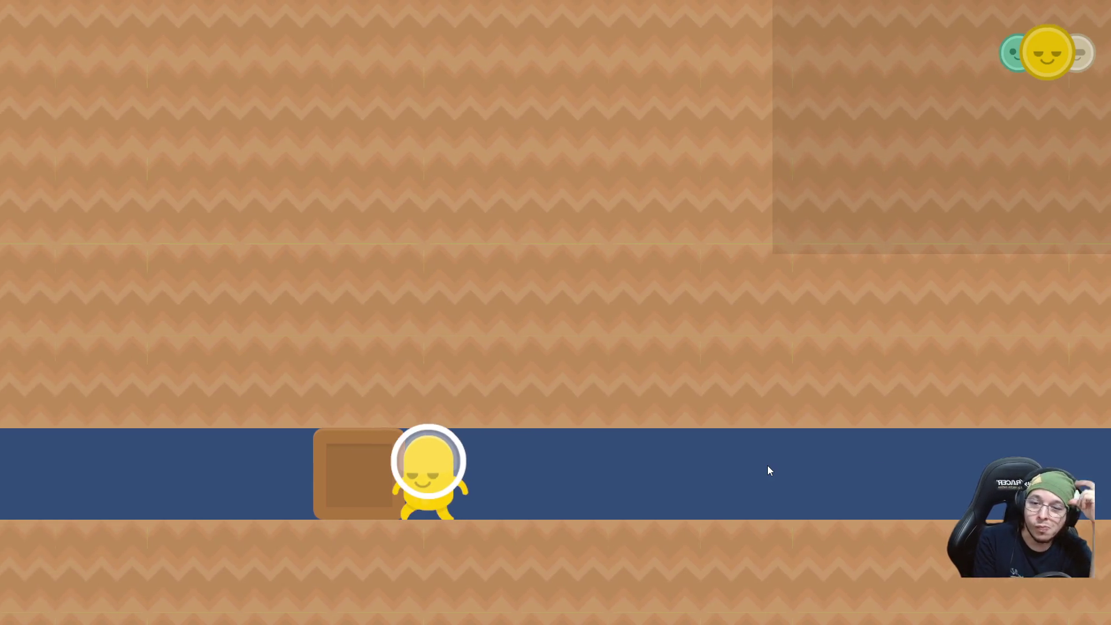
key(a)
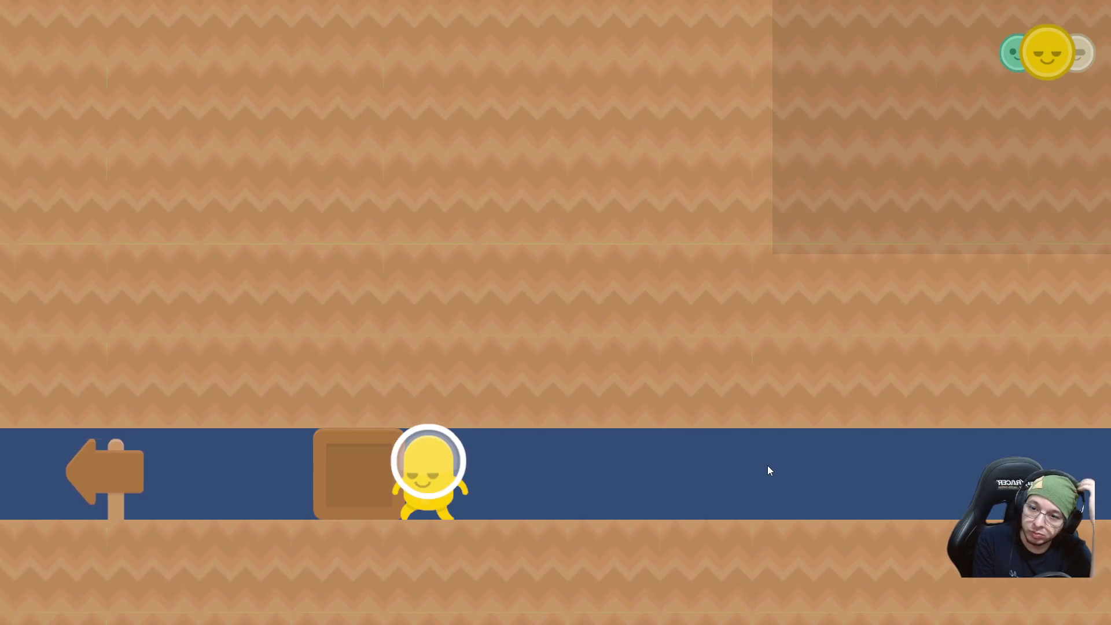
key(a)
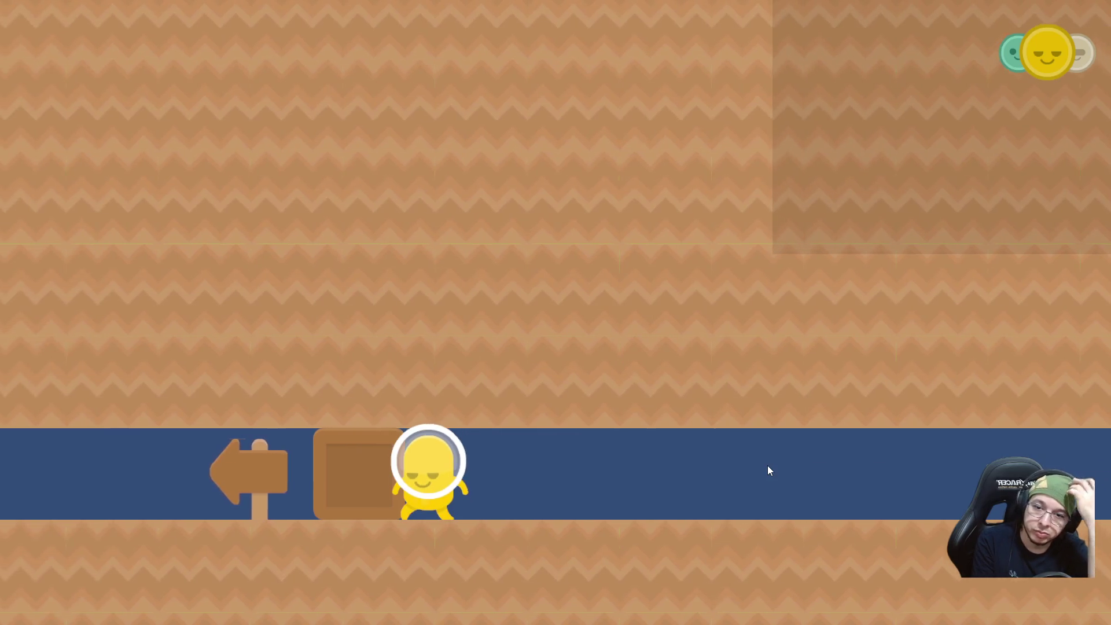
key(a)
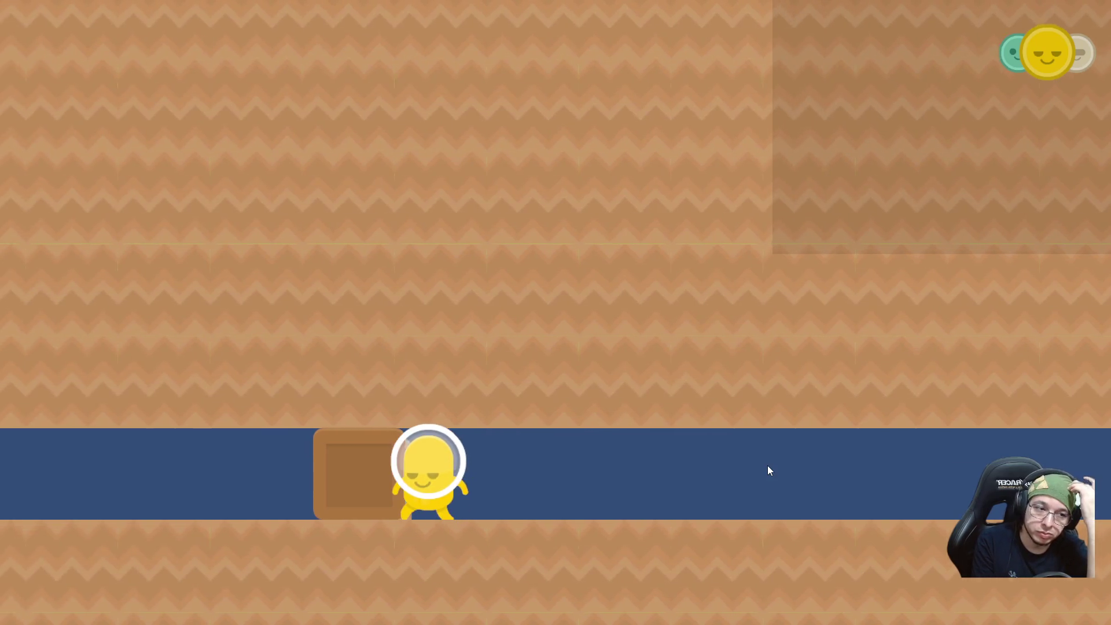
key(a)
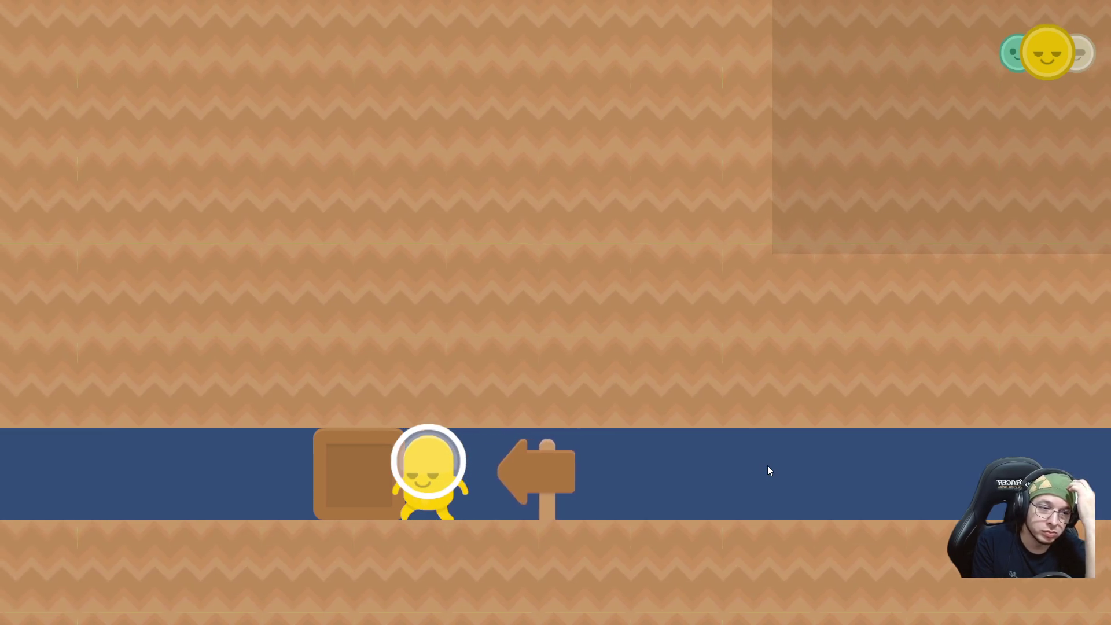
key(a)
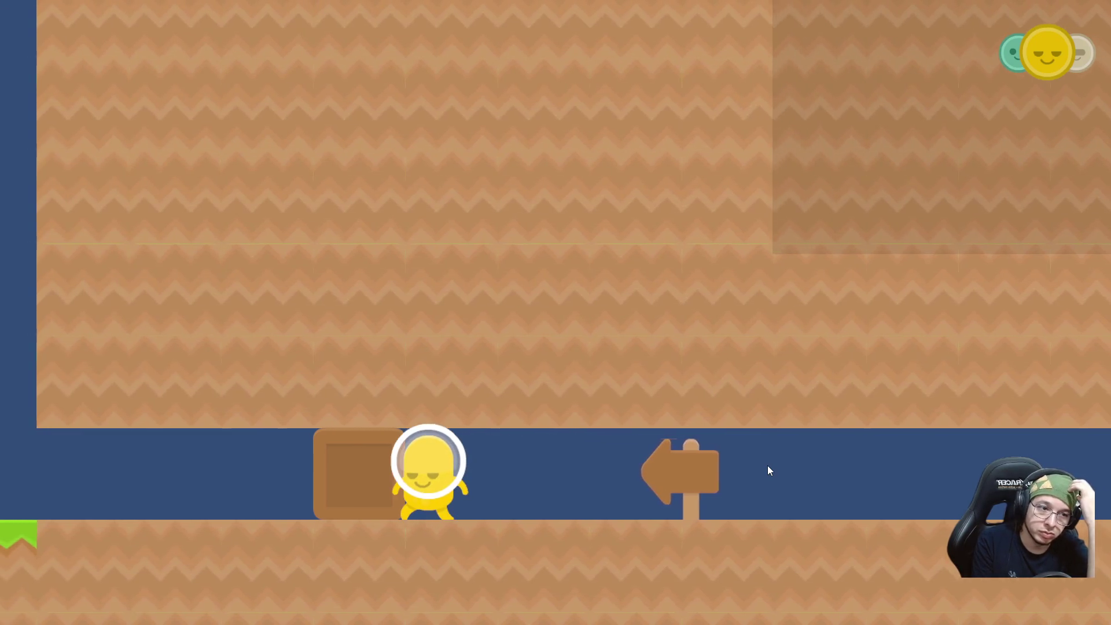
key(a)
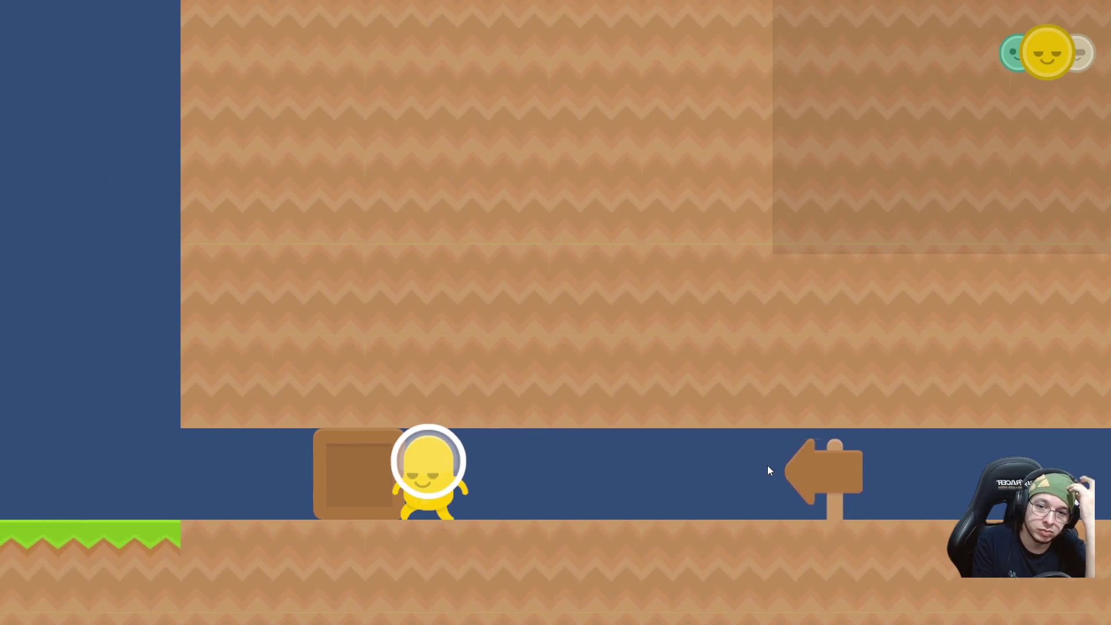
key(a)
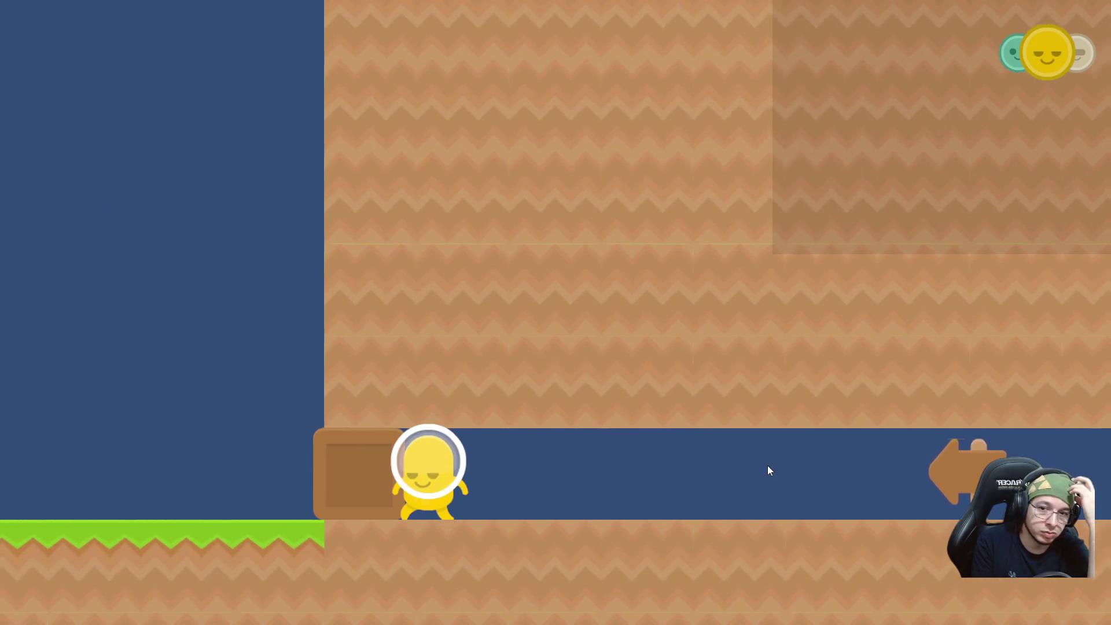
Take the green character over the crate and down the slope to the door and lever.
key(a)
key(q)
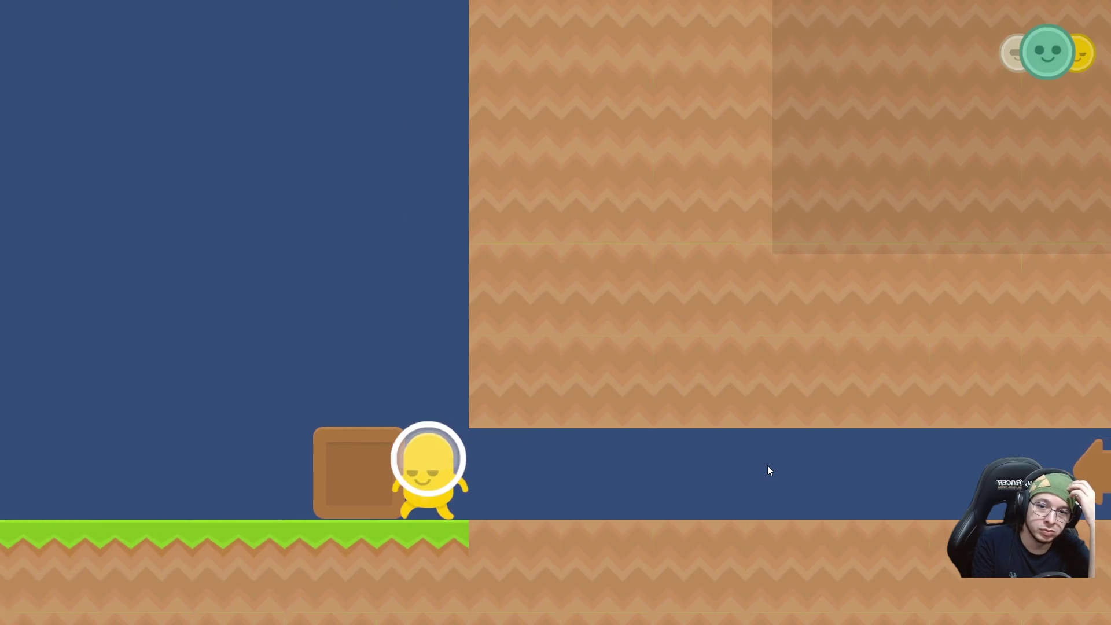
key(a)
key(space)
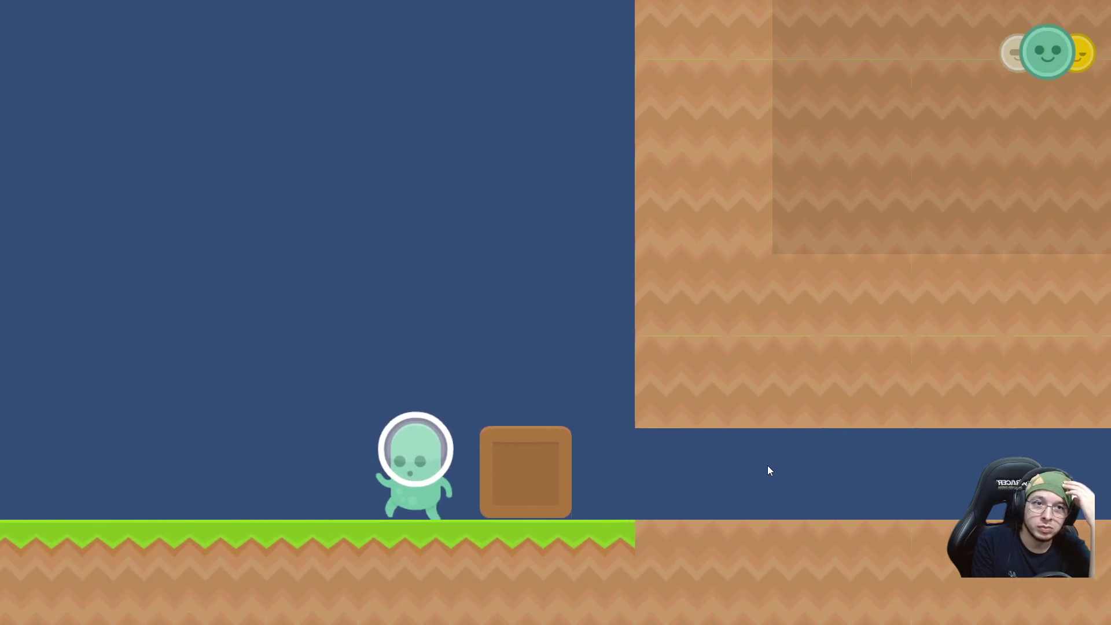
key(a)
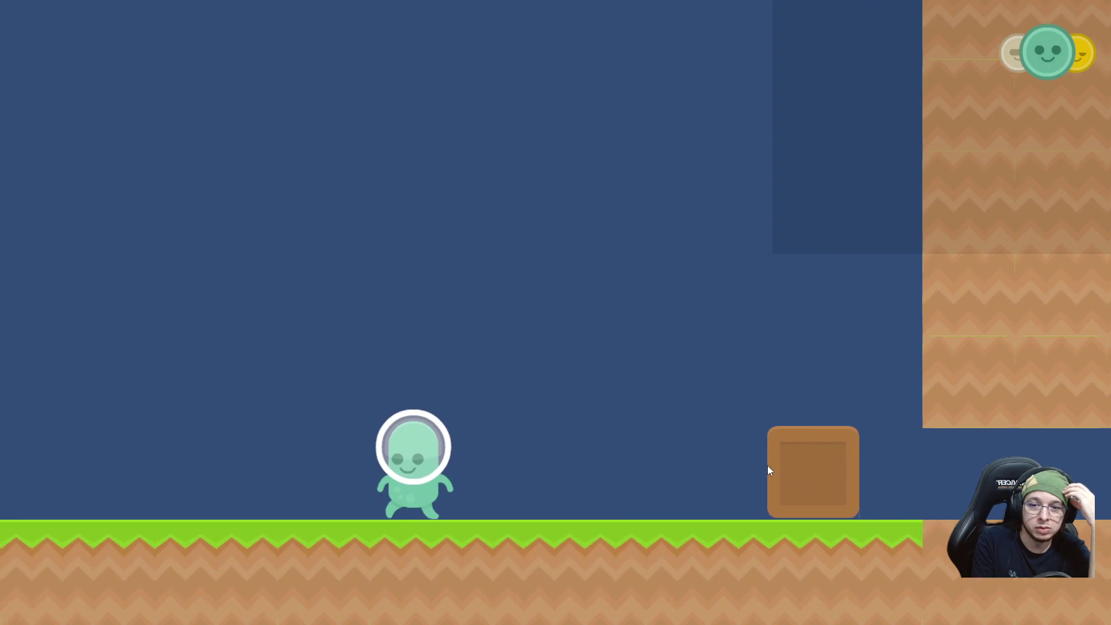
key(space)
key(a)
key(space)
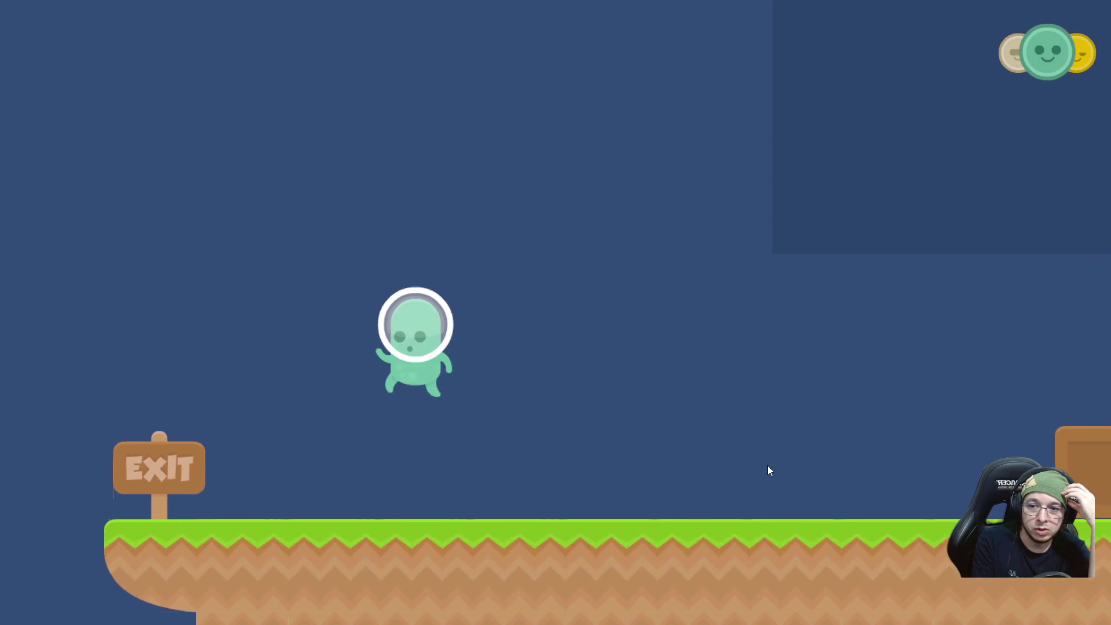
key(a)
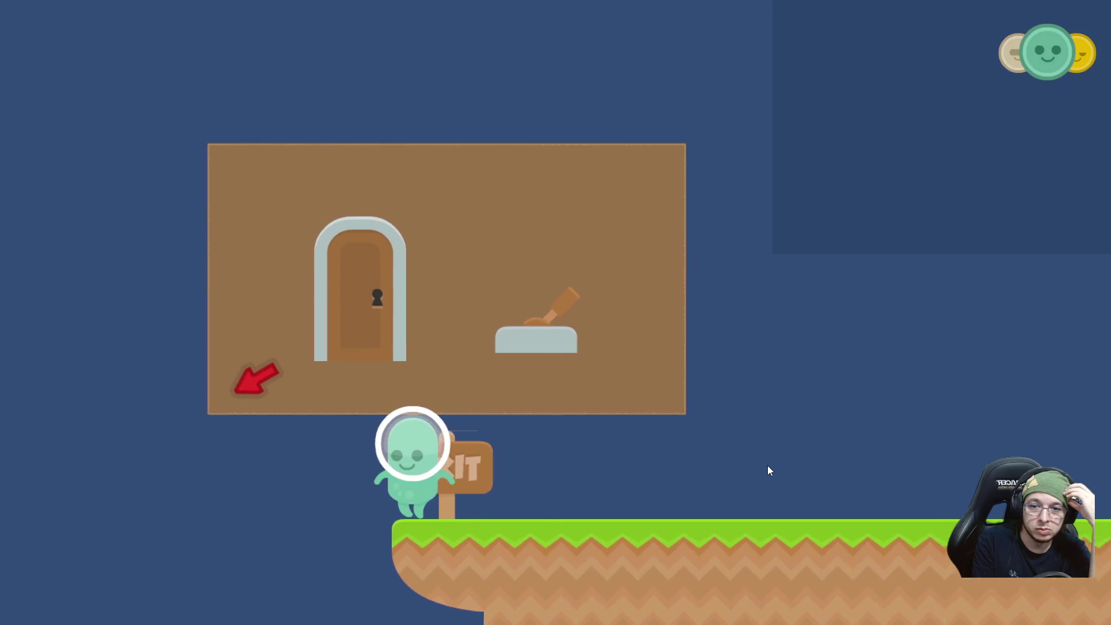
key(space)
key(a)
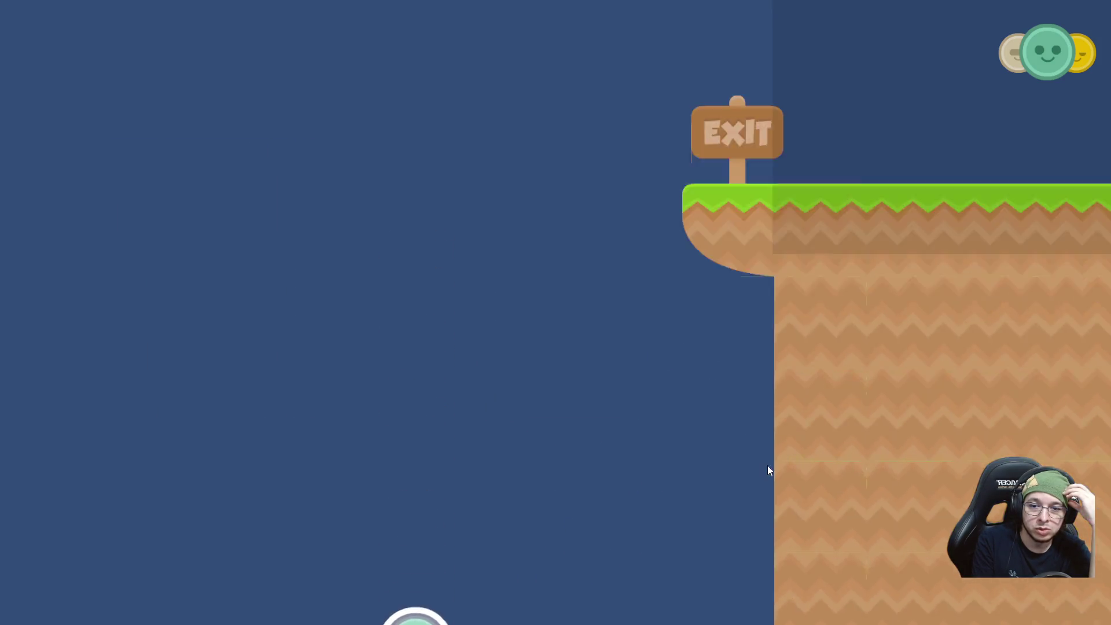
key(a)
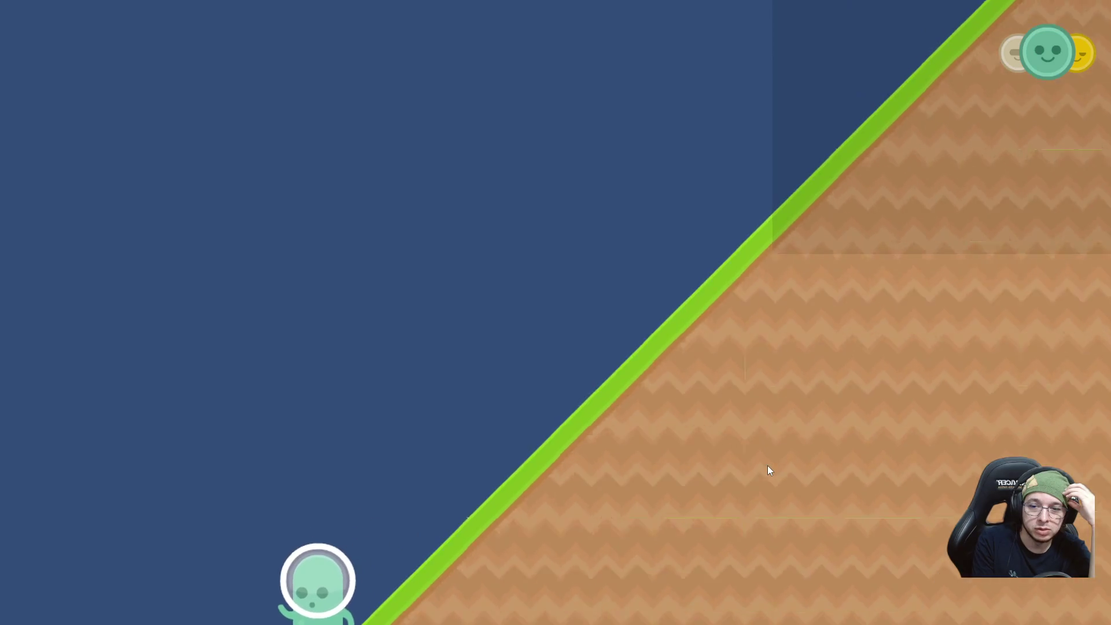
key(a)
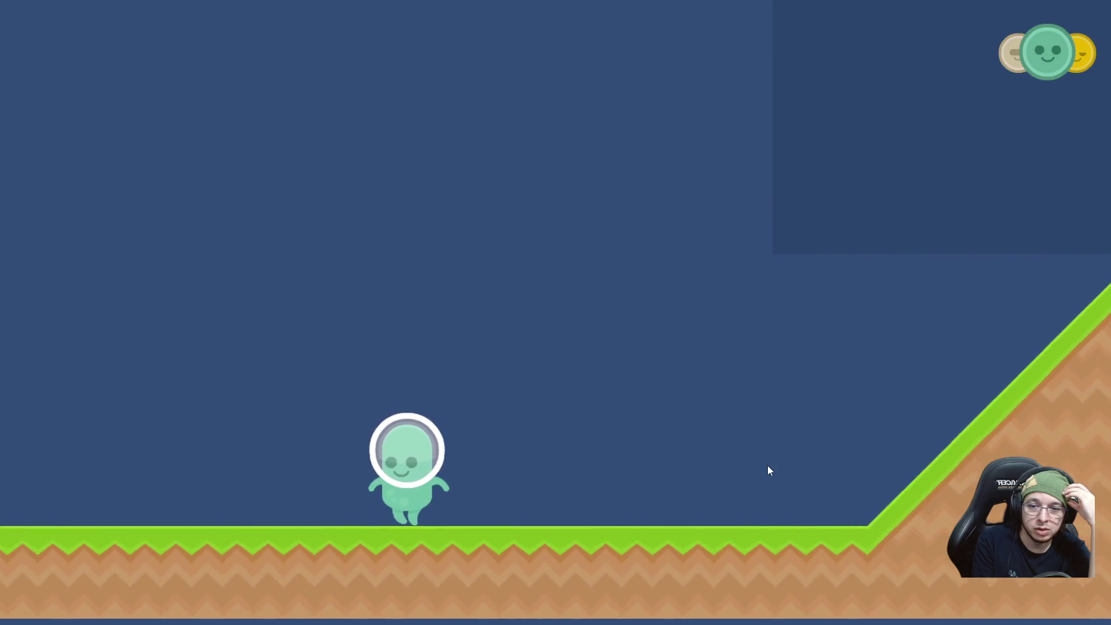
key(a)
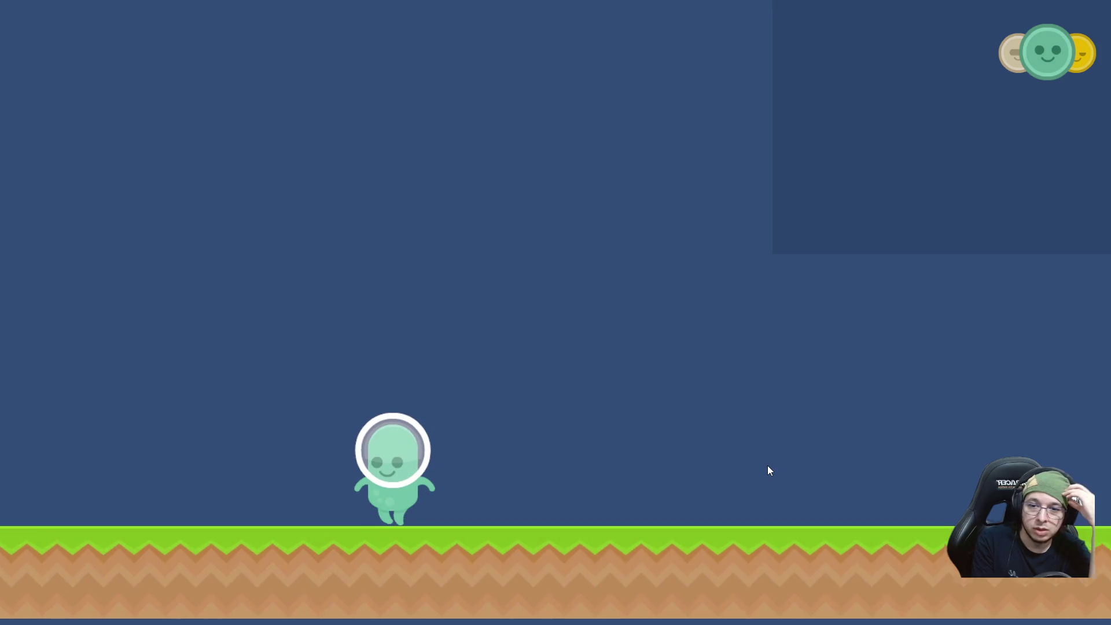
key(a)
key(Tab)
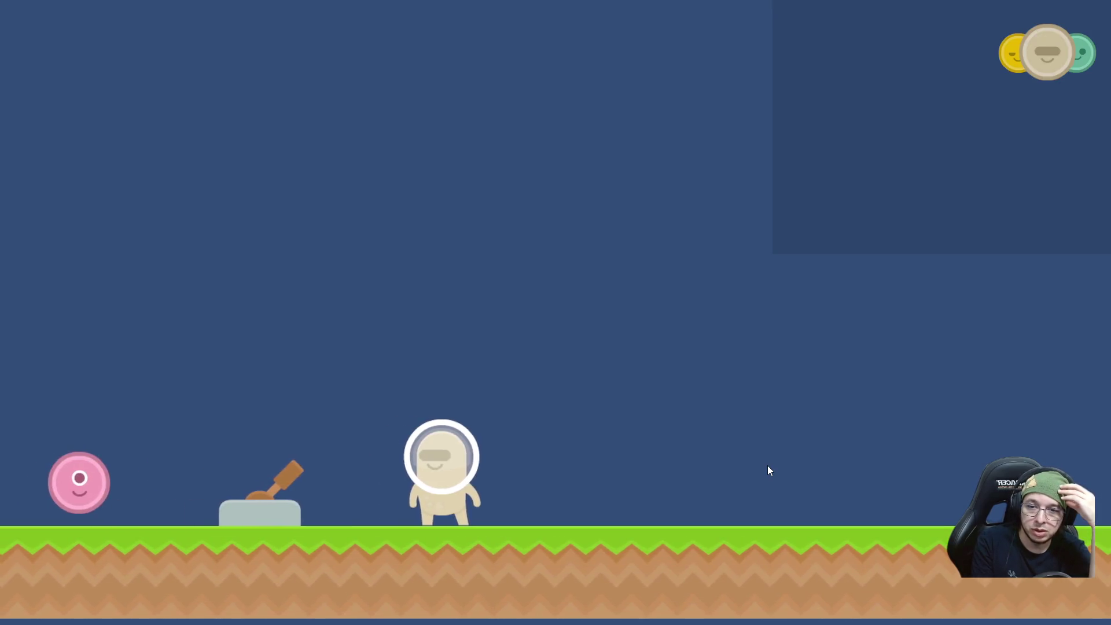
key(Tab)
key(a)
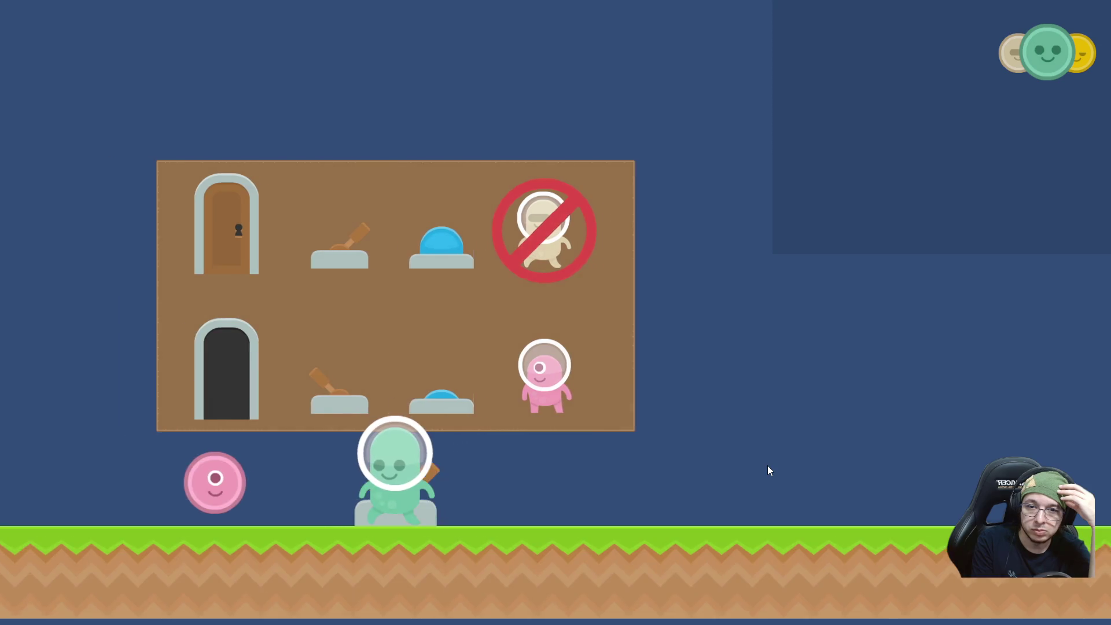
key(a)
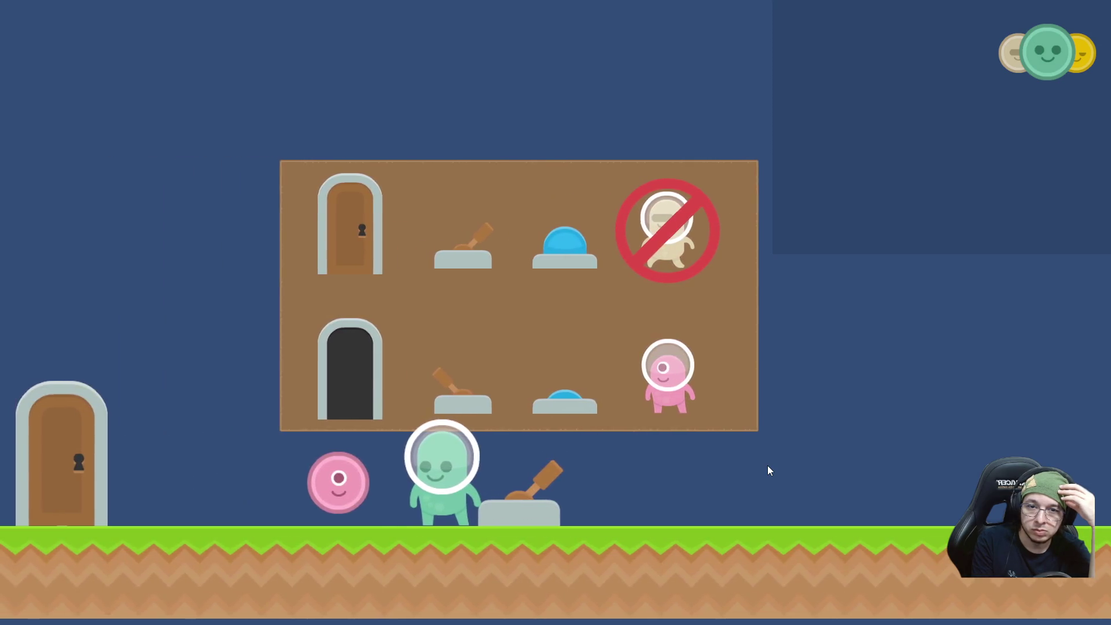
Flip the lever with the pink character, try entering the opened door, then quit the game.
key(Tab)
key(d)
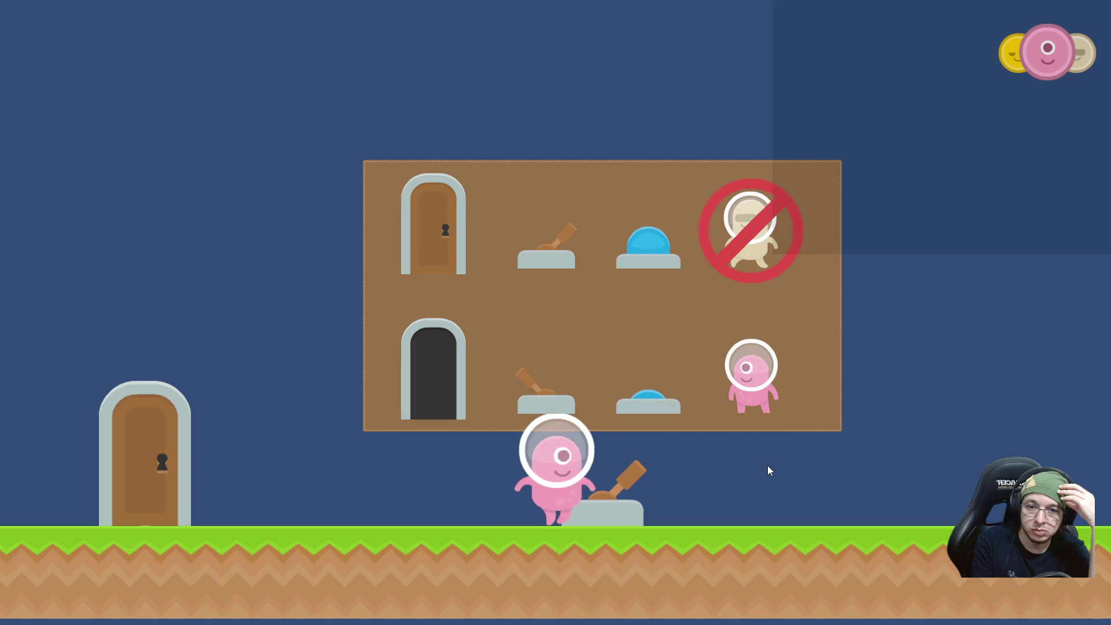
key(a)
key(d)
key(a)
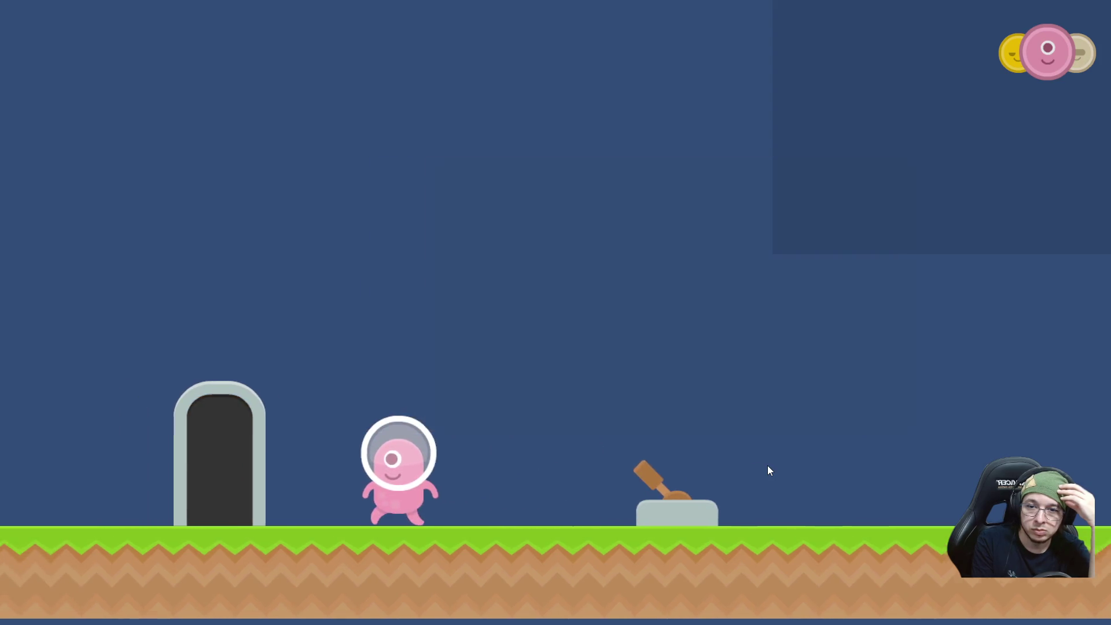
key(d)
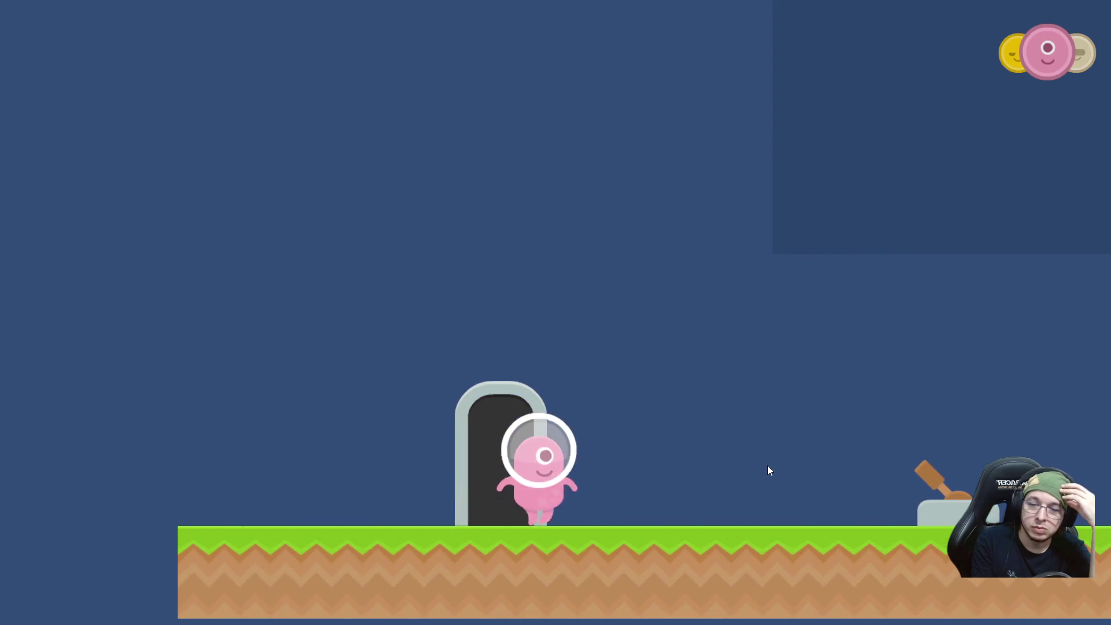
key(a)
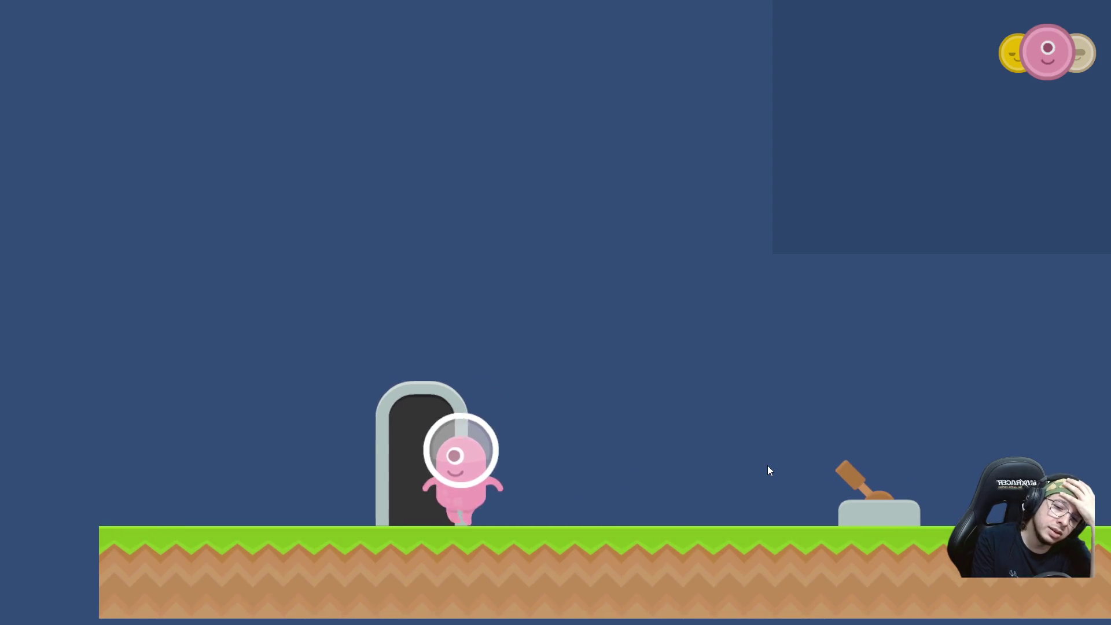
key(d)
key(a)
key(d)
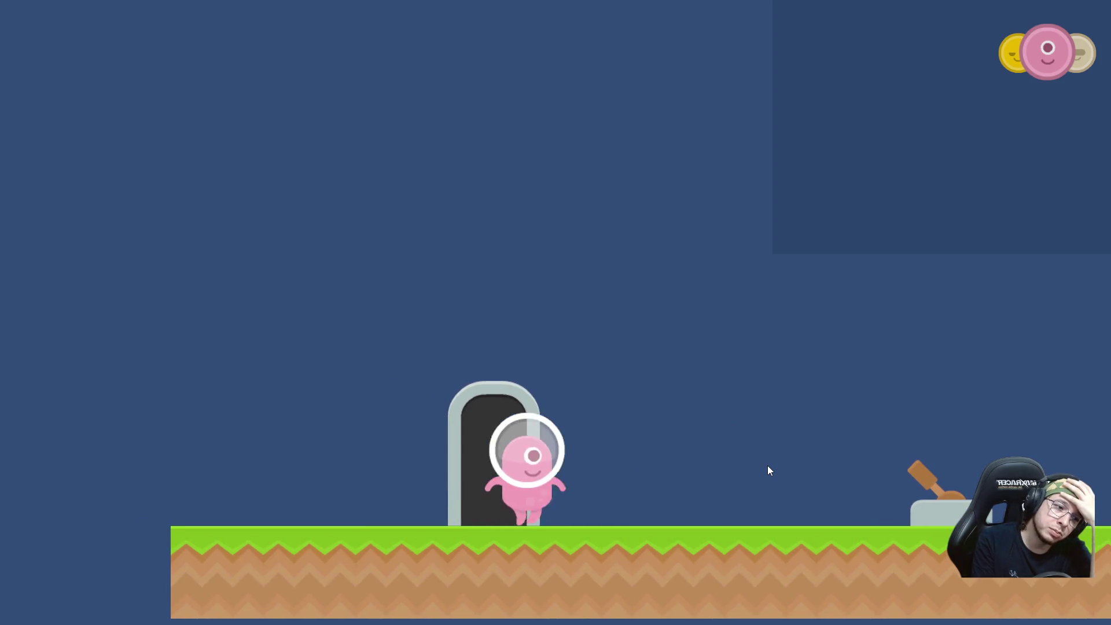
key(a)
key(d)
key(a)
key(d)
key(a)
key(a)
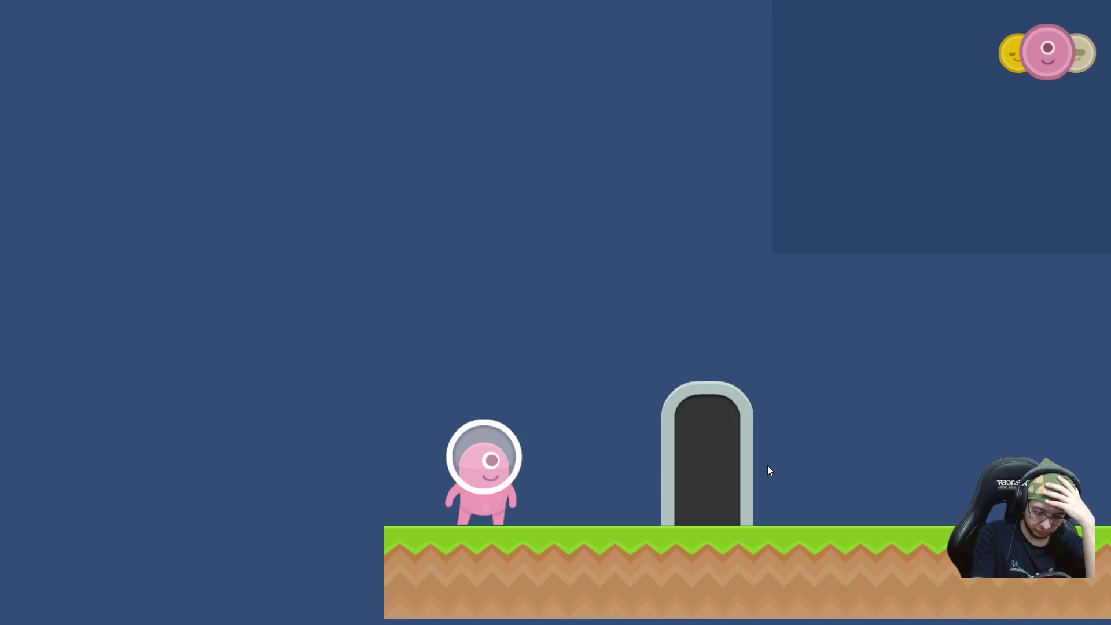
key(alt+F4)
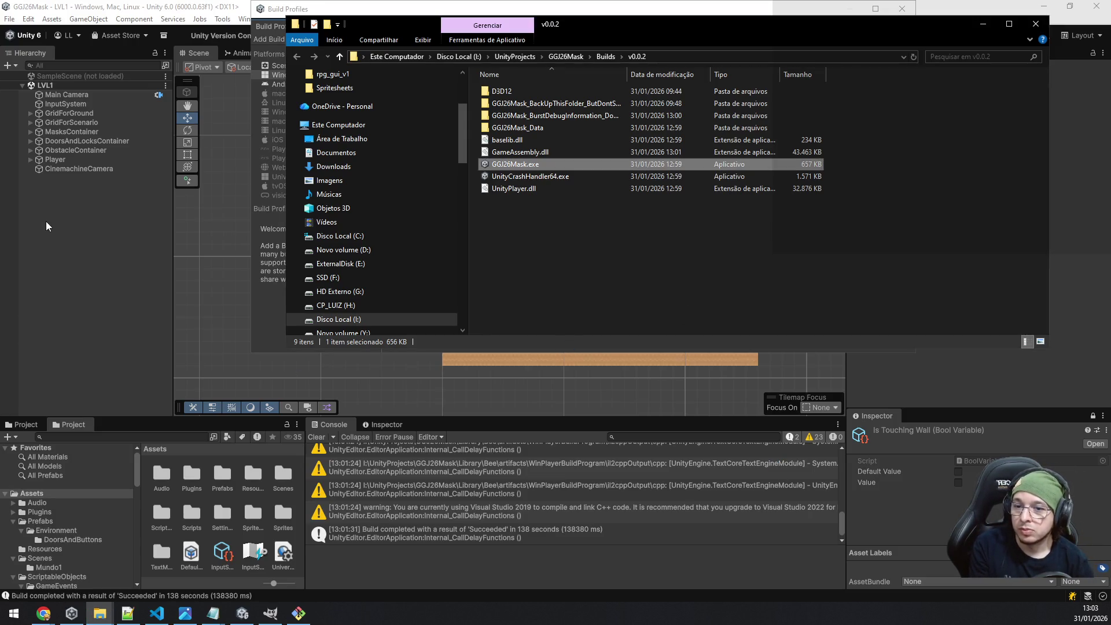
Tick Is Door For Next Level on ExitDoor and apply it to the ExitDoor prefab.
key(alt+Tab)
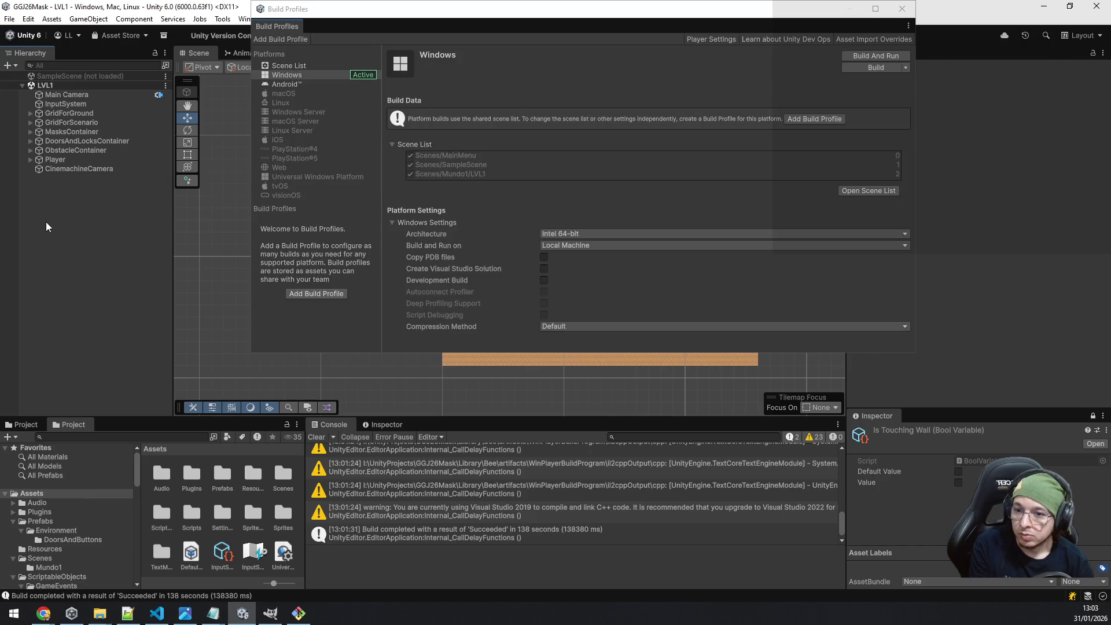
click(907, 11)
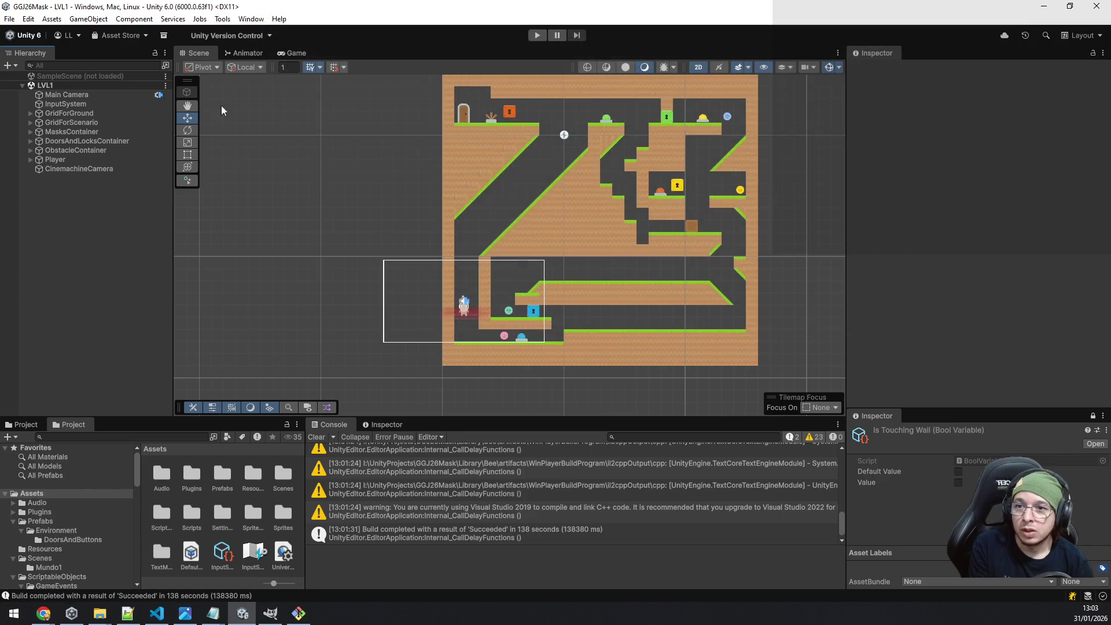
click(461, 117)
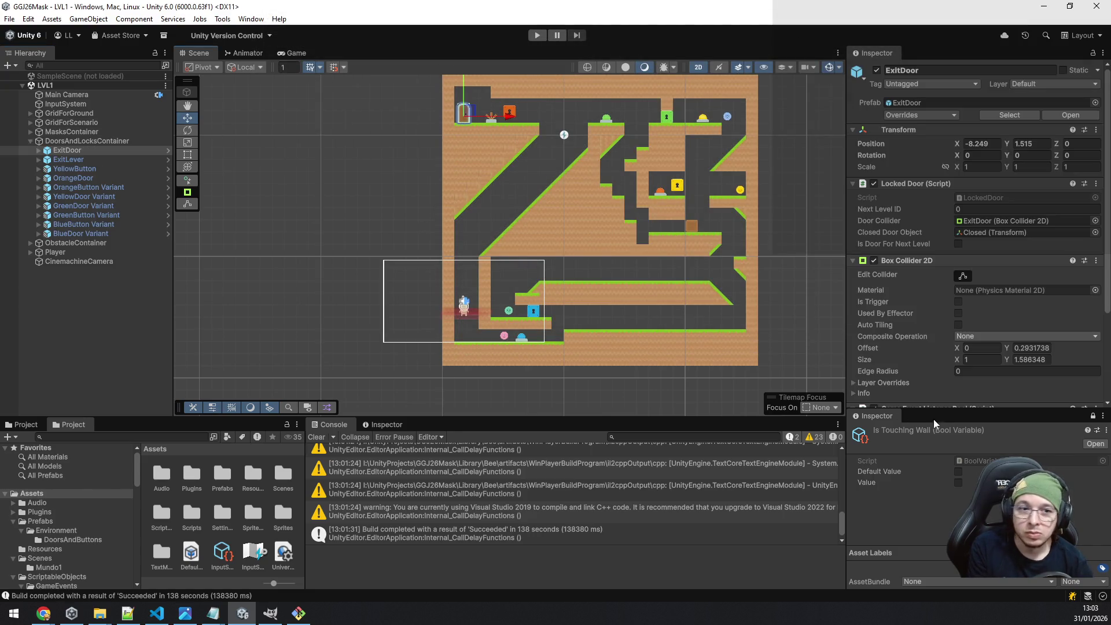
click(958, 244)
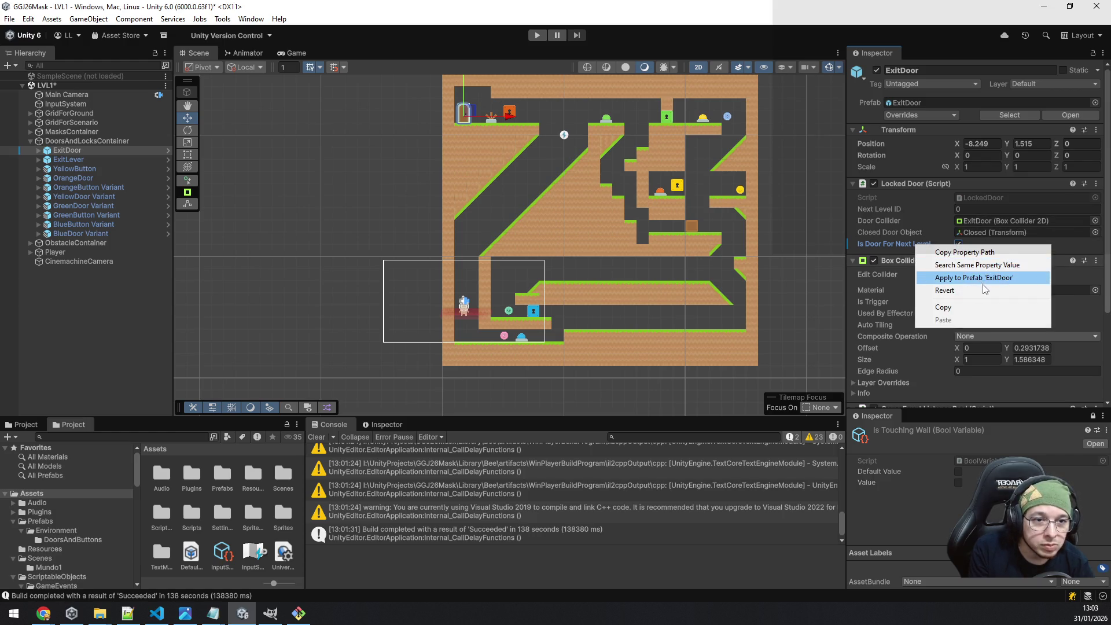
click(1008, 280)
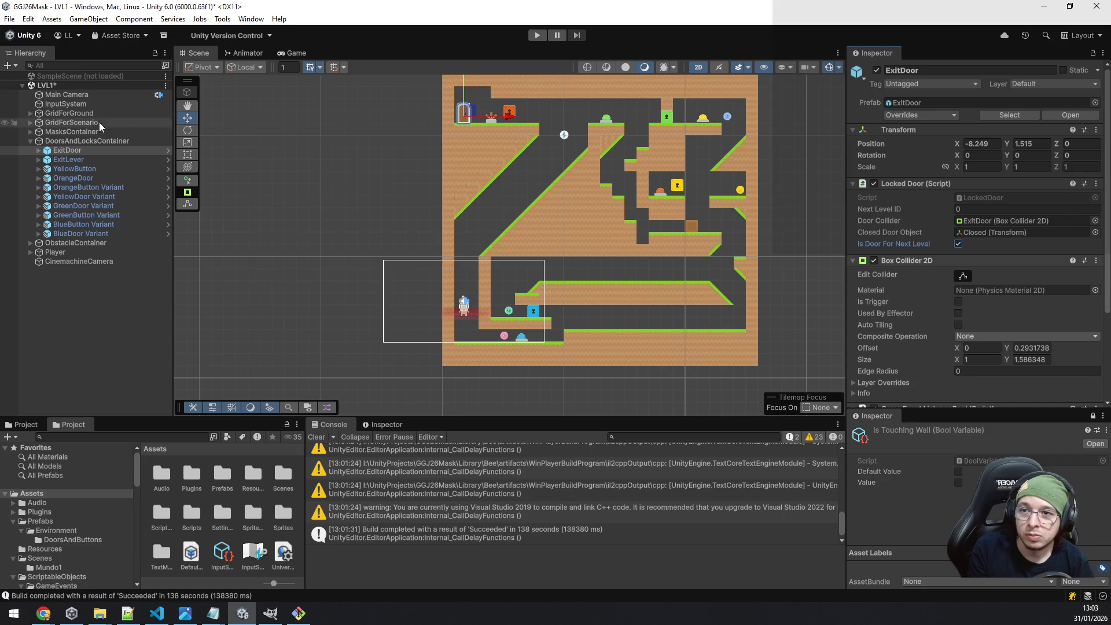
Discard the unsaved LVL1 changes and recheck the exit door's setting.
right_click(91, 82)
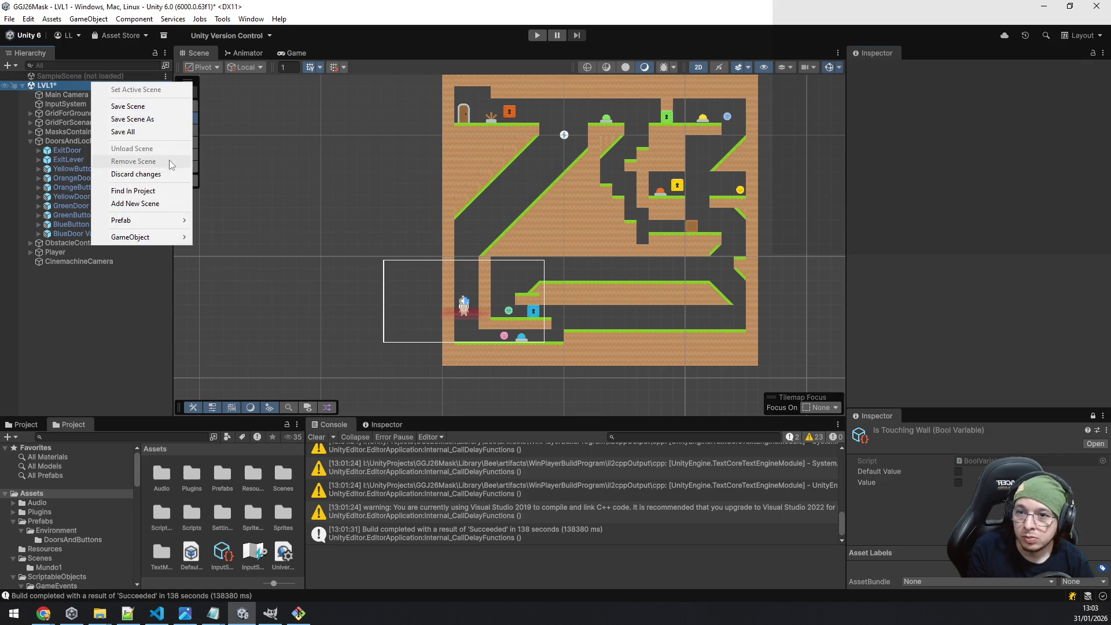
click(171, 174)
click(598, 326)
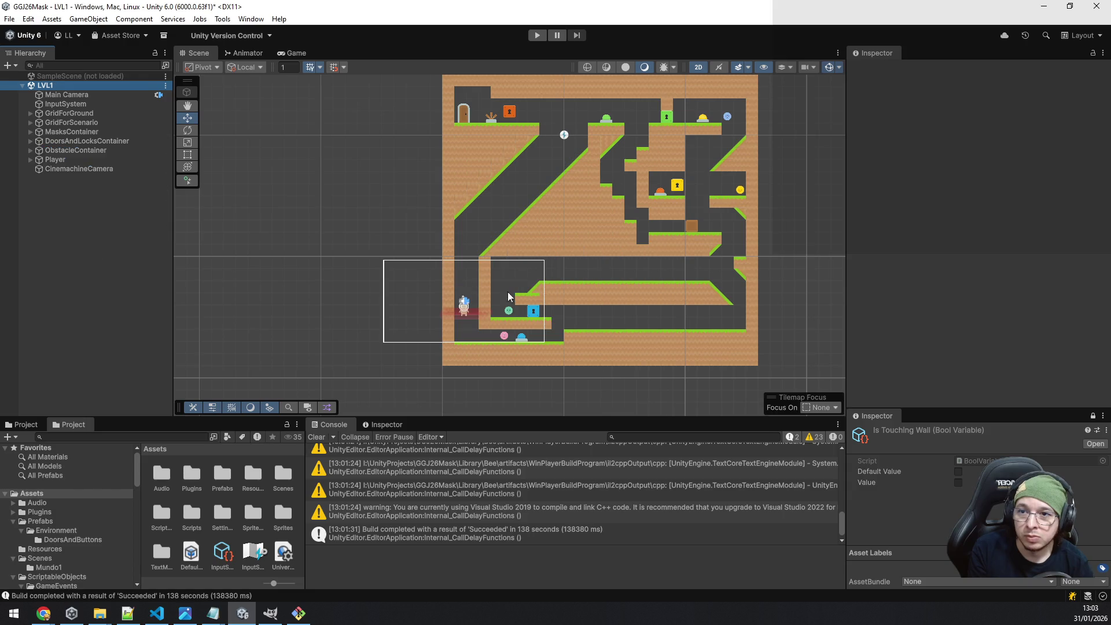
click(468, 117)
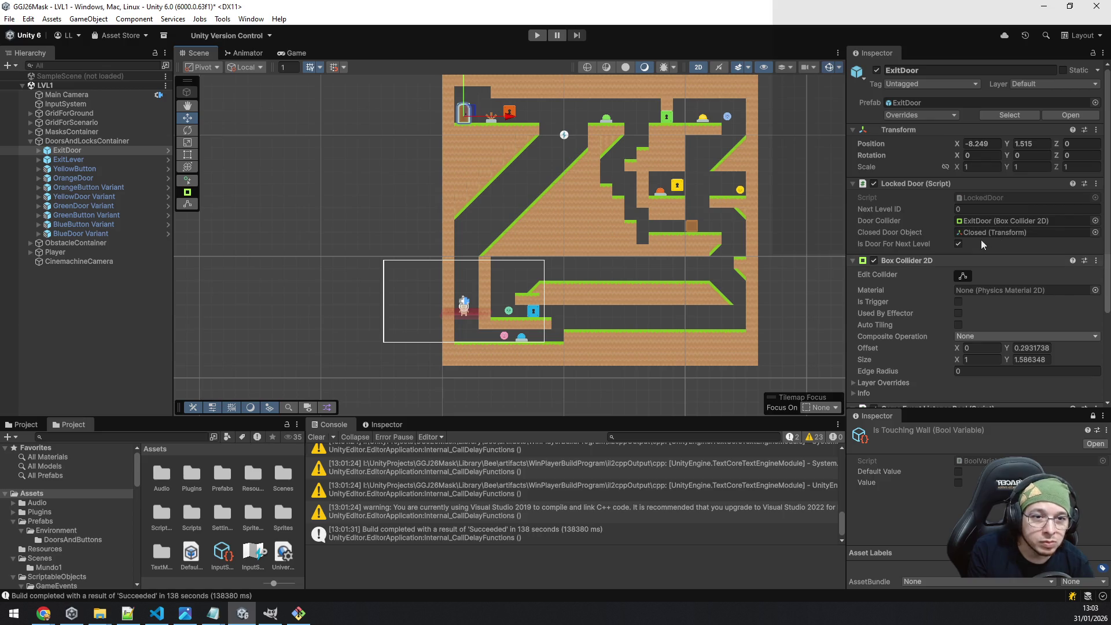
right_click(60, 76)
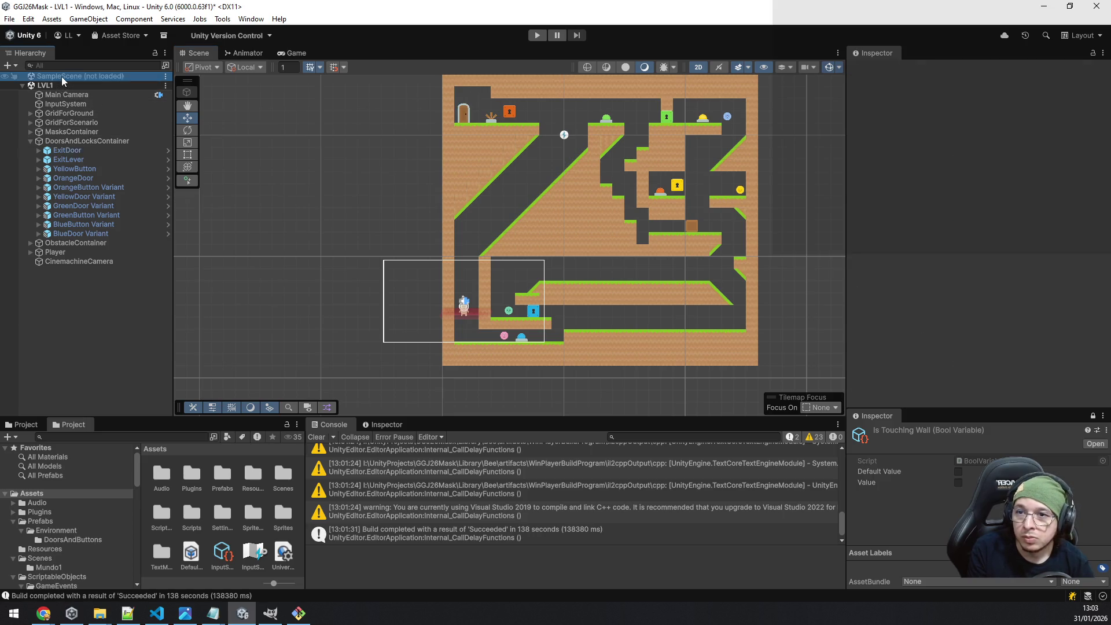
Load SampleScene, mark its ExitDoor as the next-level door, and save the scene.
click(99, 82)
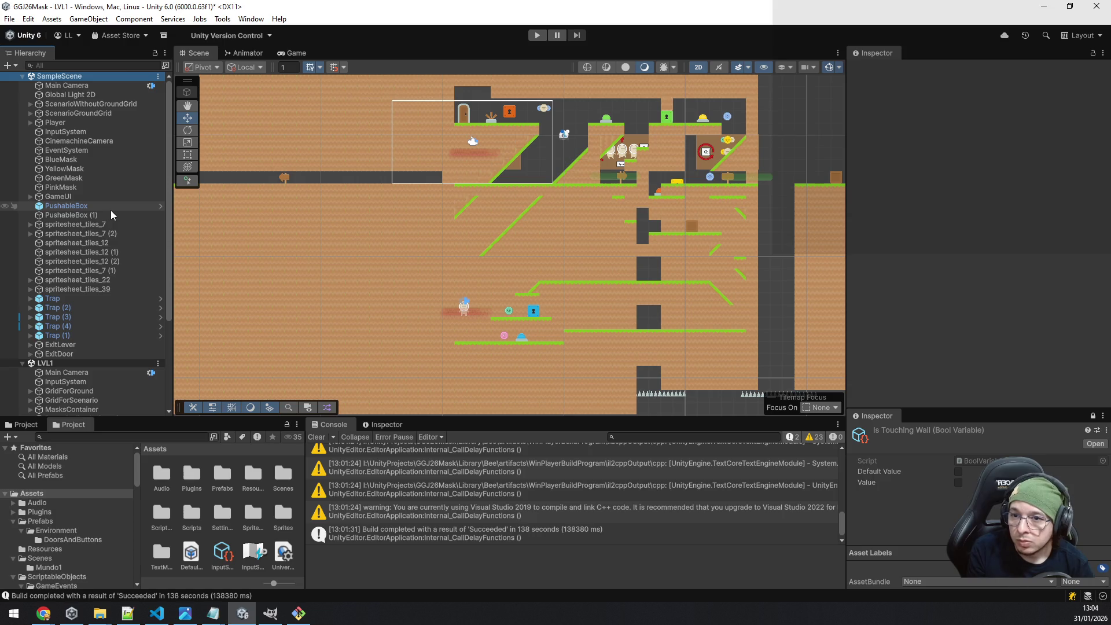
click(79, 353)
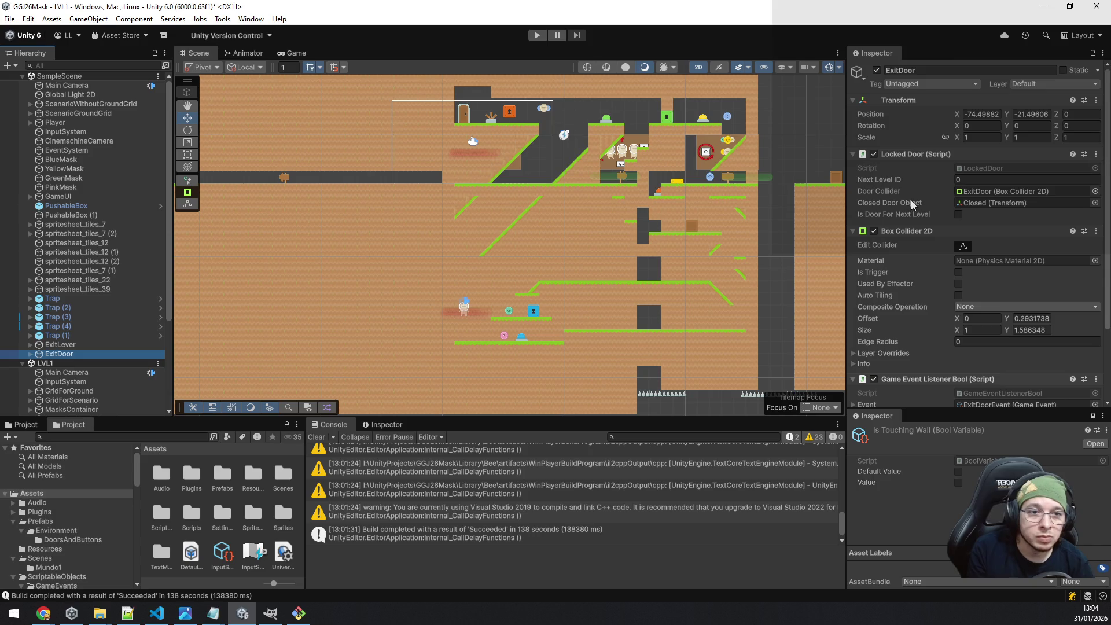
click(958, 214)
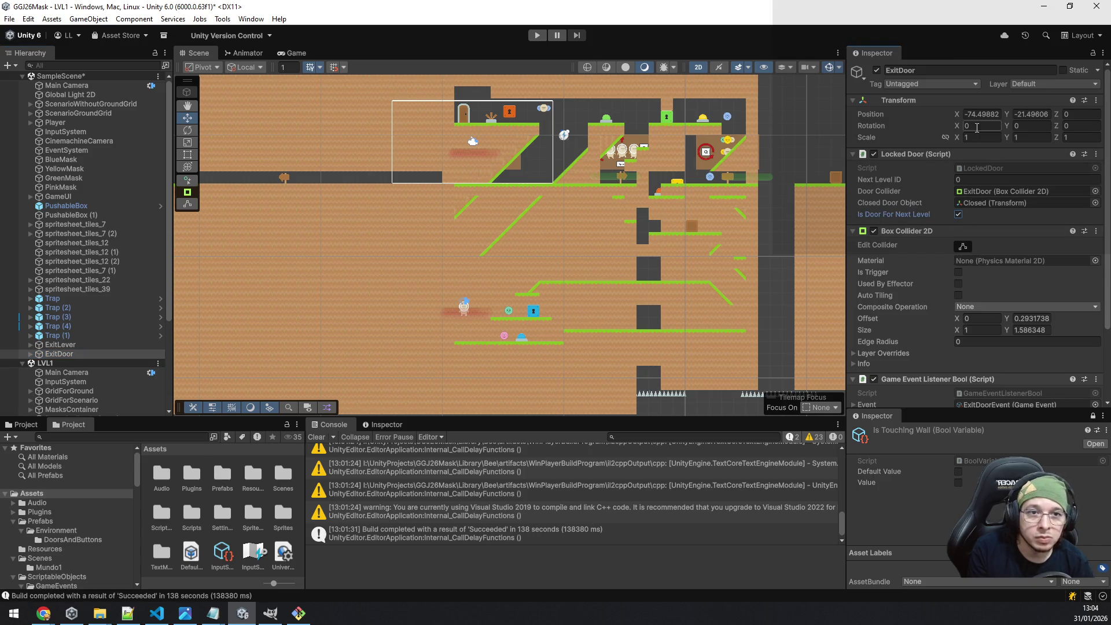
click(69, 82)
right_click(70, 81)
click(87, 99)
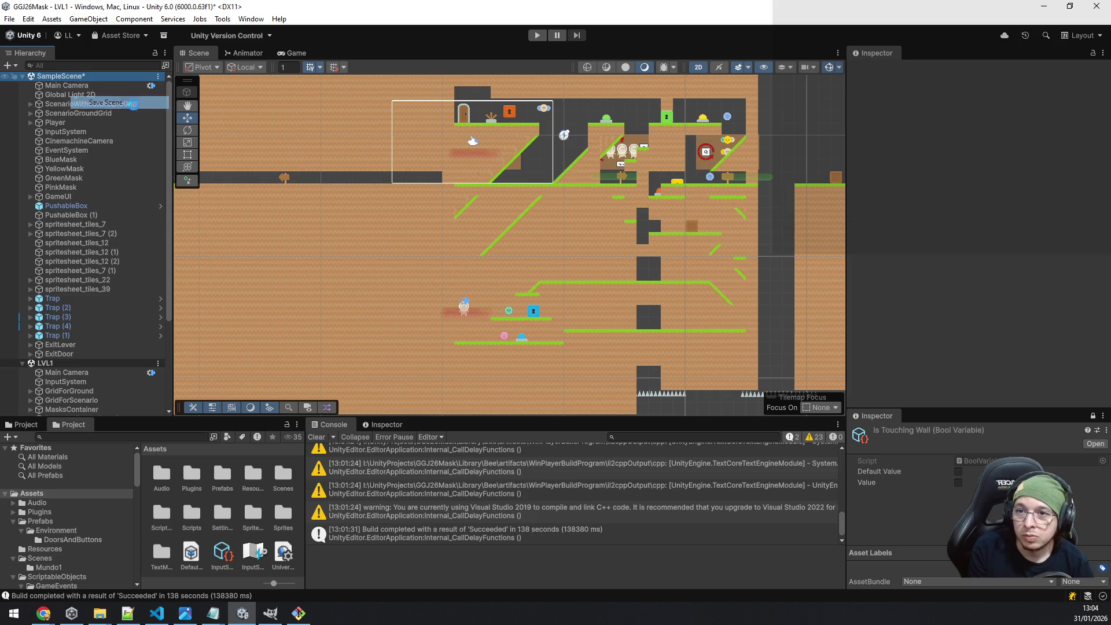
Unload SampleScene from the Hierarchy.
right_click(65, 77)
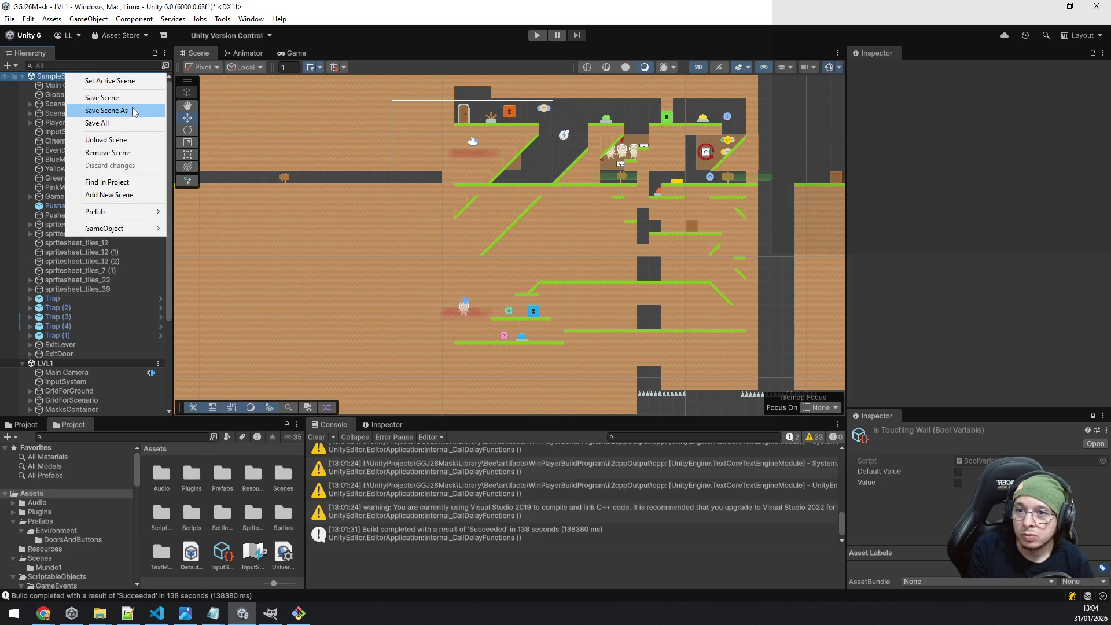
click(126, 140)
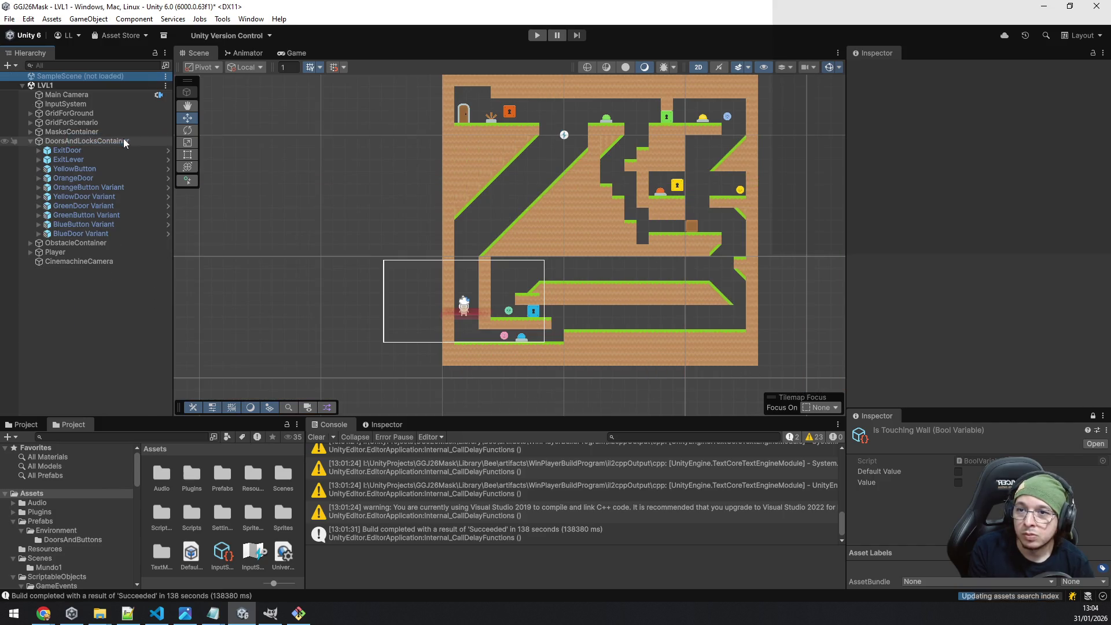
click(9, 18)
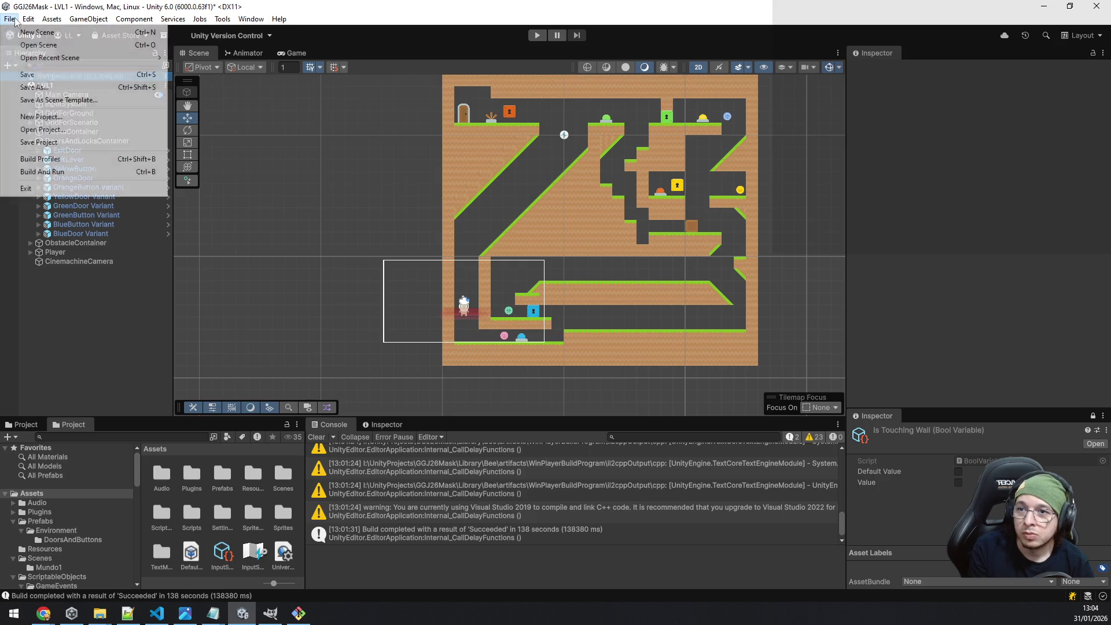
Rebuild the Windows game into the chosen folder and bring the v0.0.2 folder window forward.
click(58, 160)
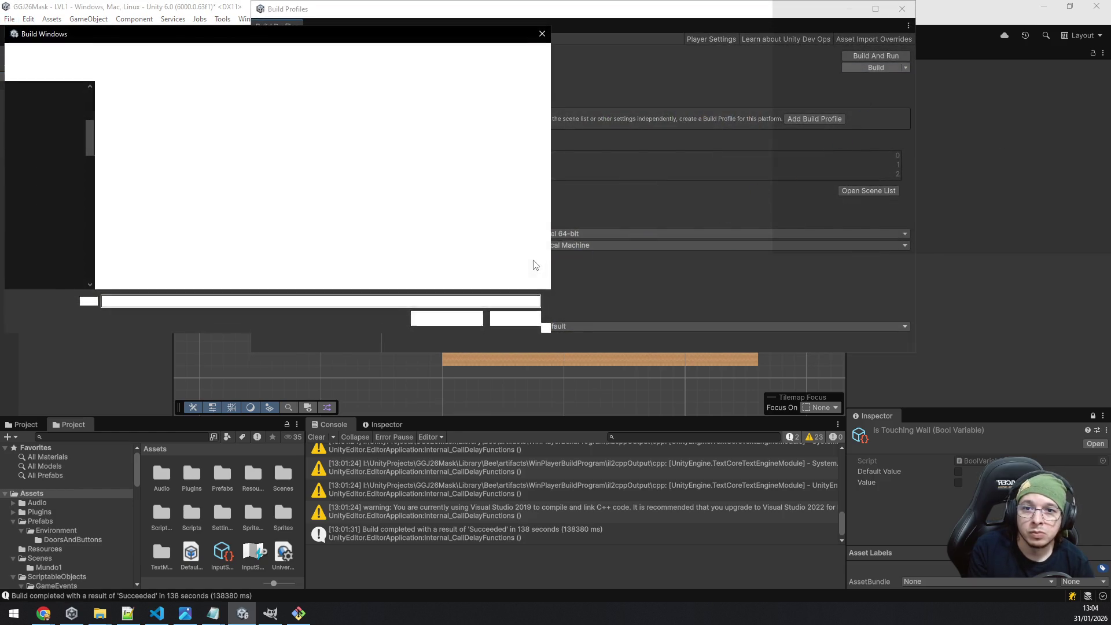
click(454, 319)
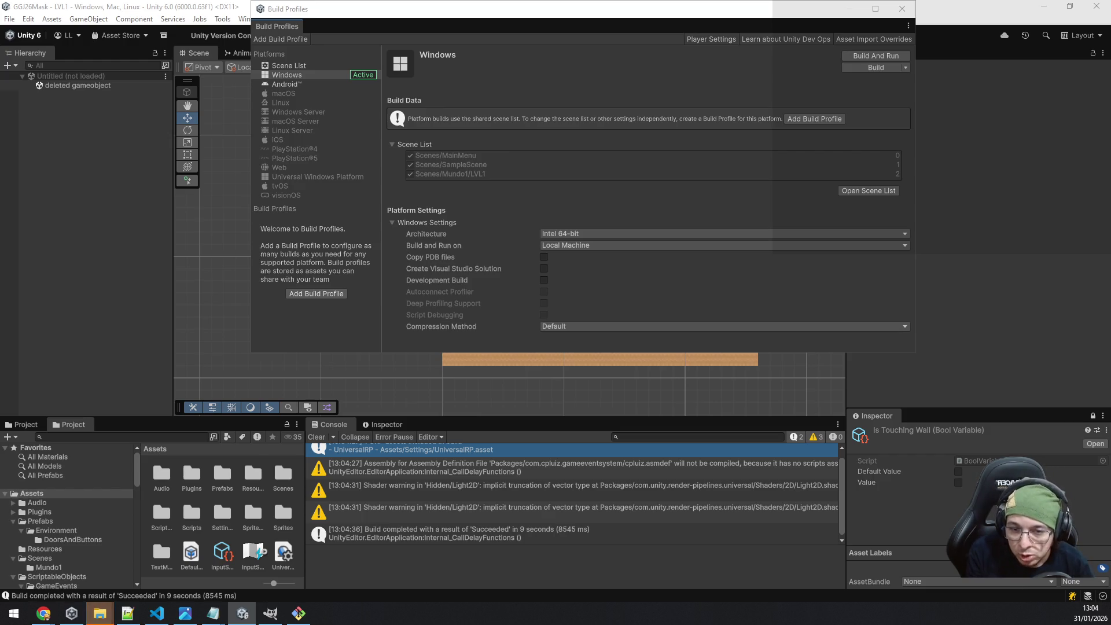
mouse_move(100, 613)
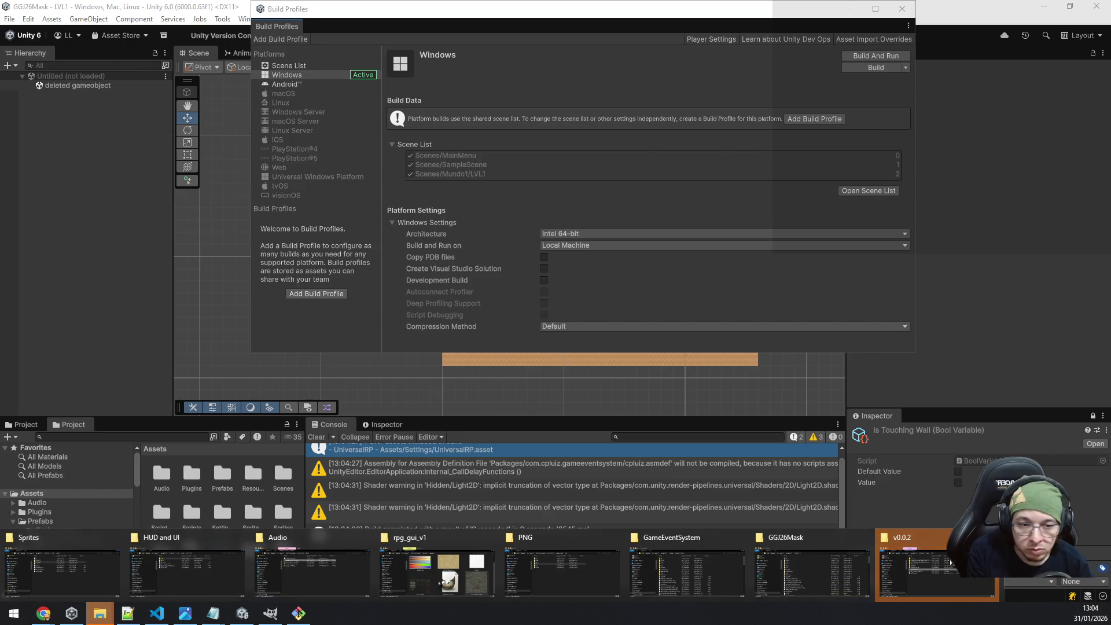
click(949, 561)
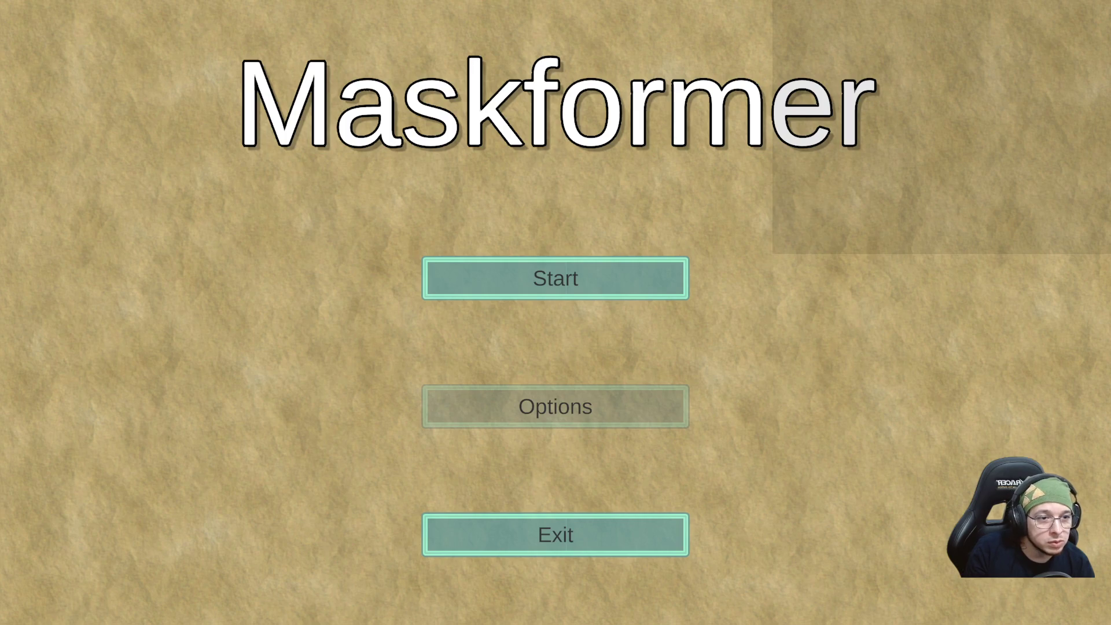
Start a new game and run right through the first level, jumping gaps to reach the yellow coin.
click(503, 276)
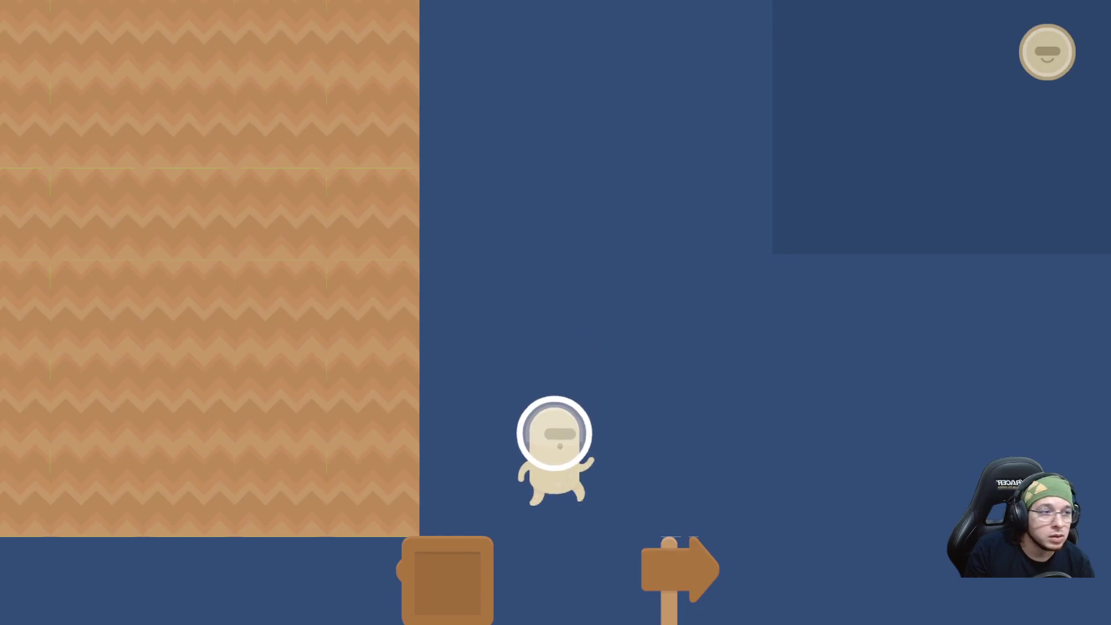
key(d)
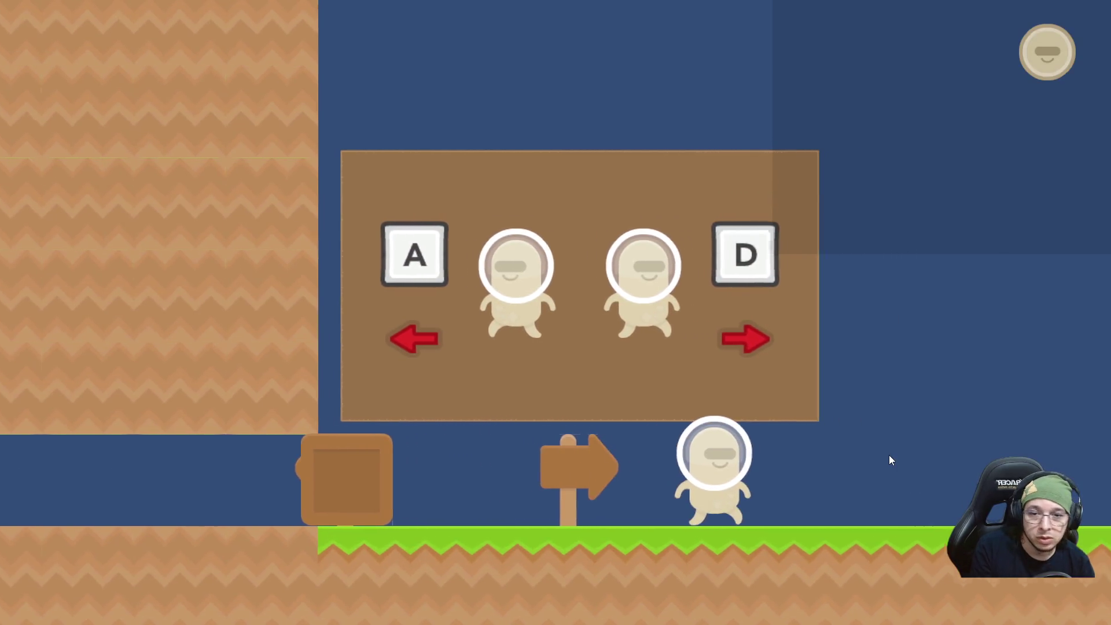
key(d)
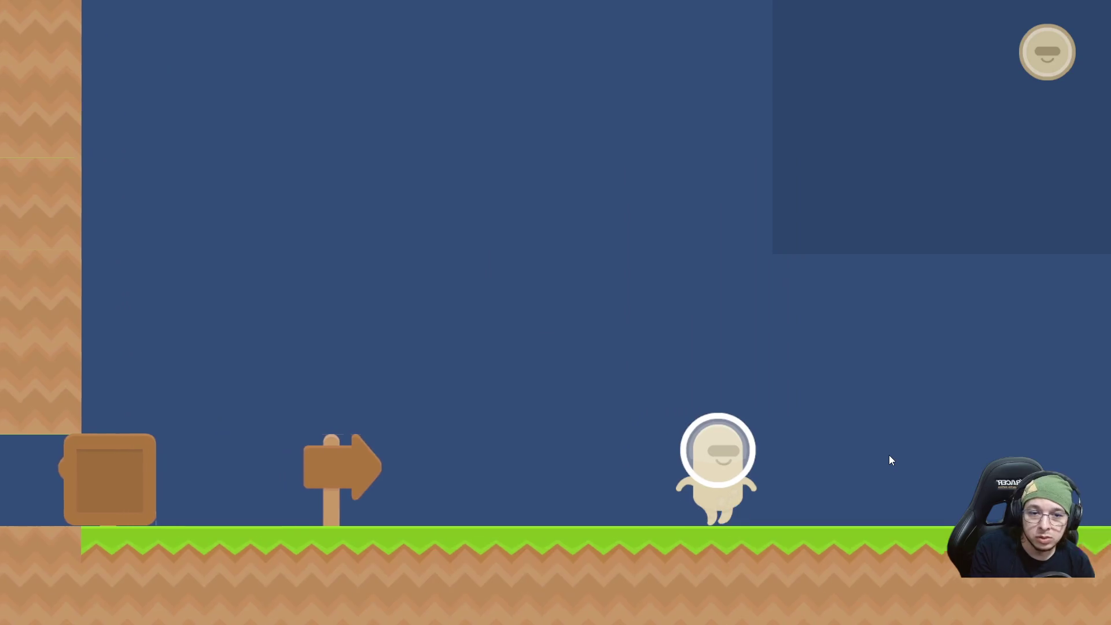
key(d)
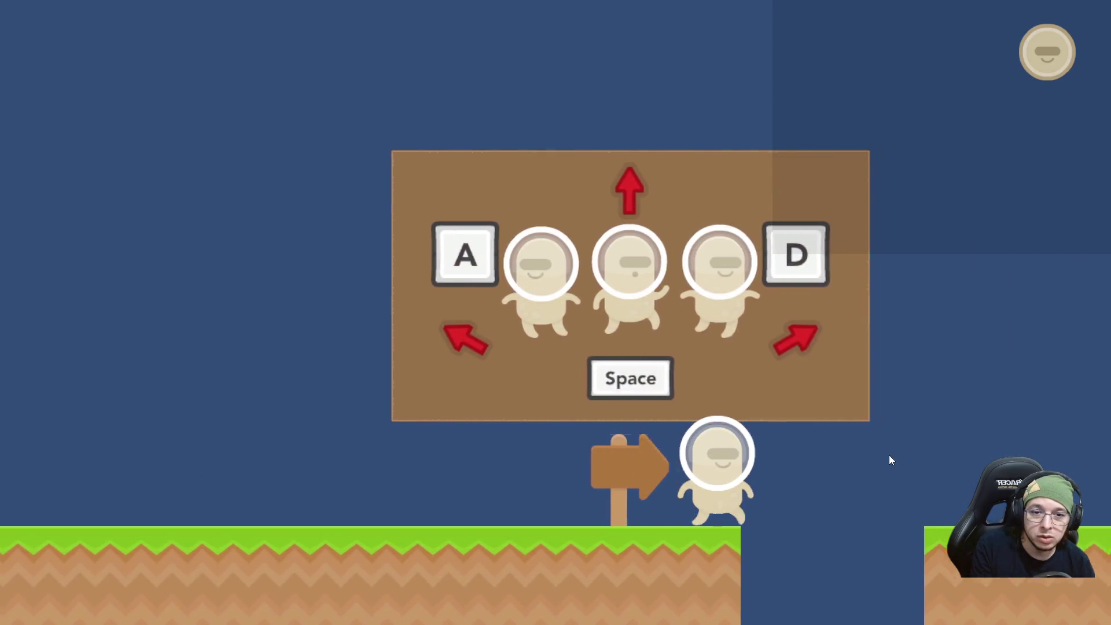
key(d)
key(space)
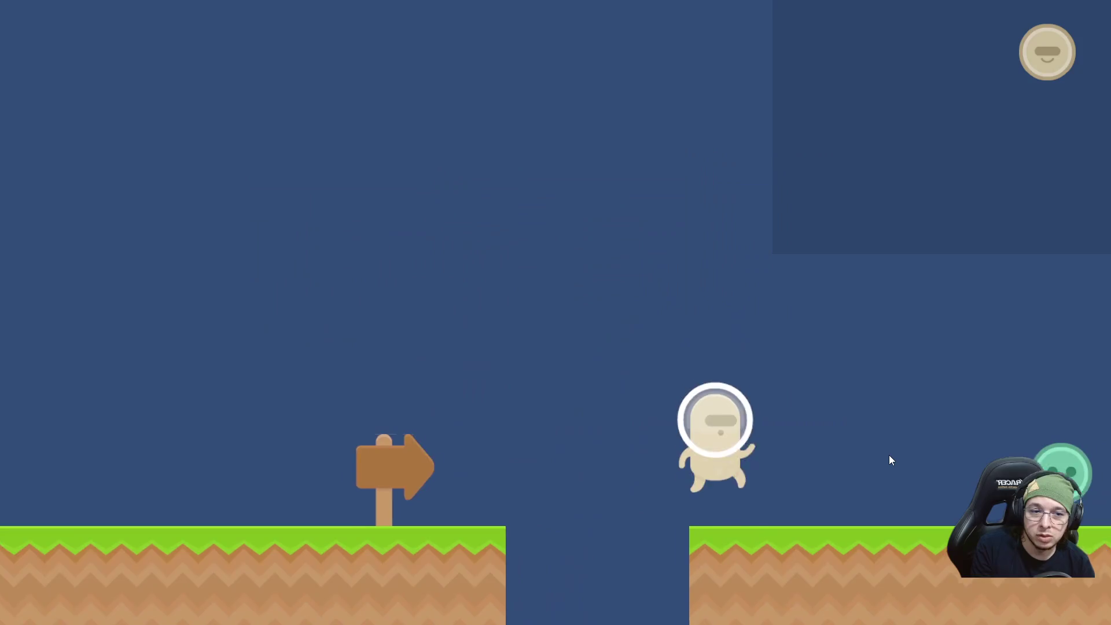
key(d)
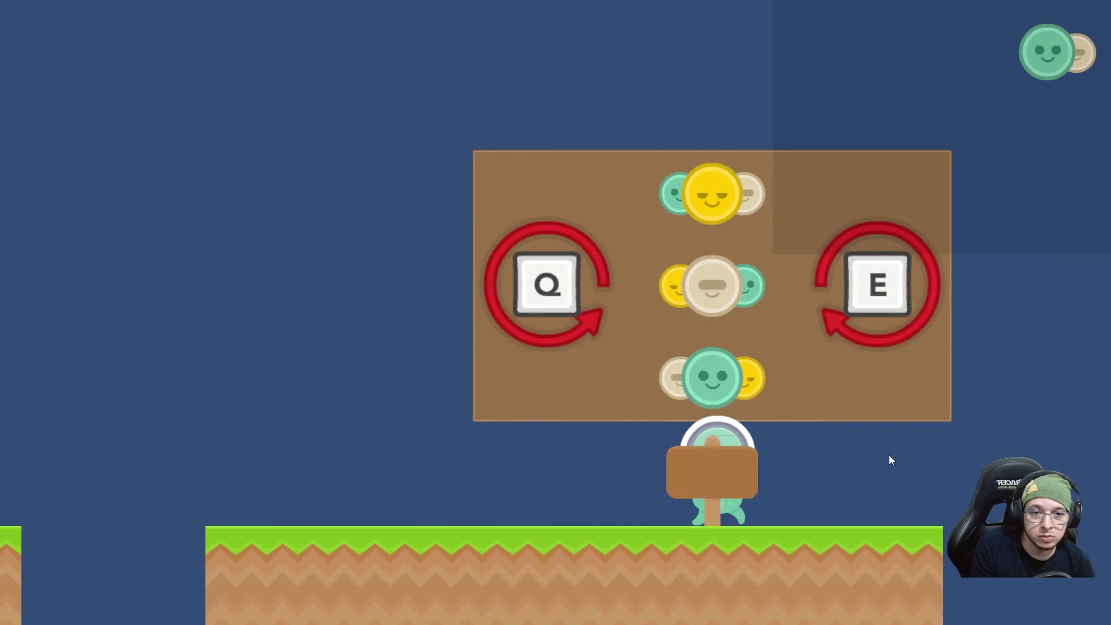
key(space)
key(d)
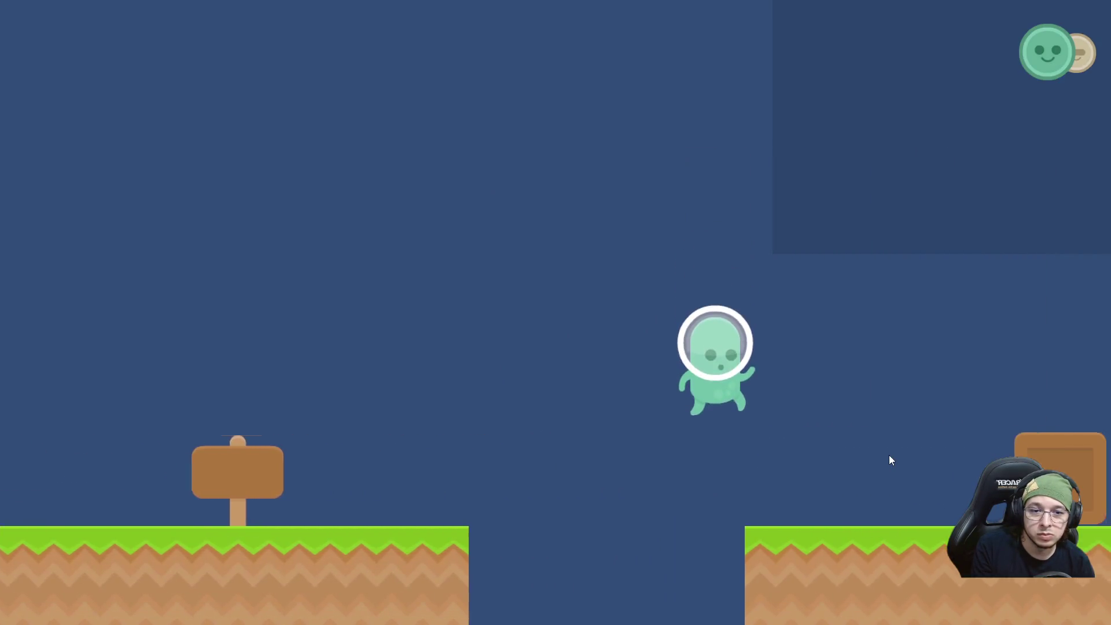
key(space)
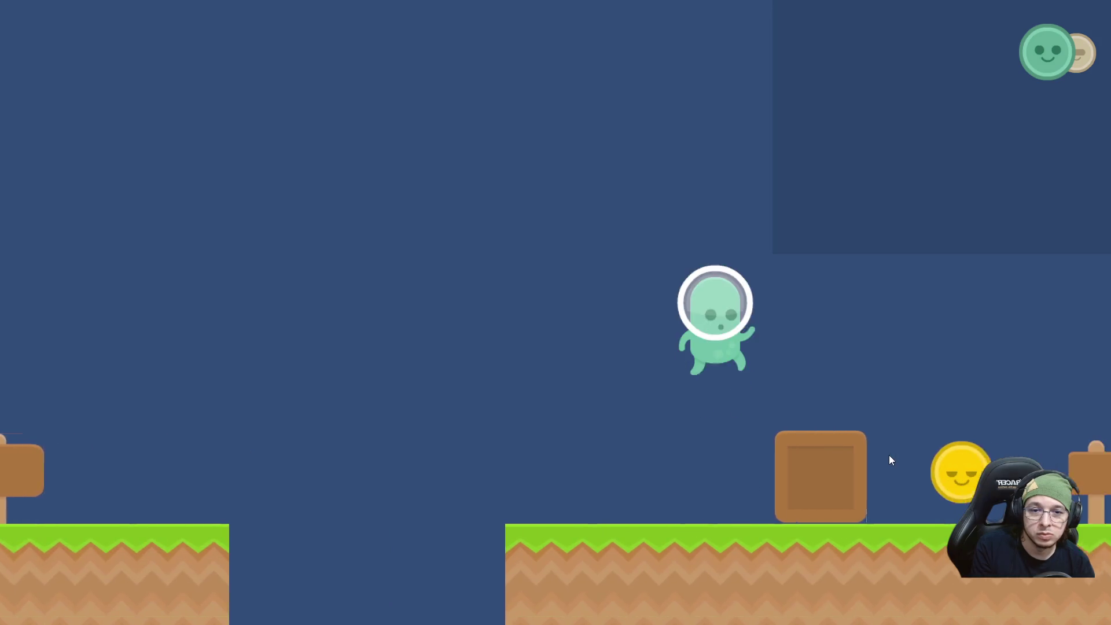
key(d)
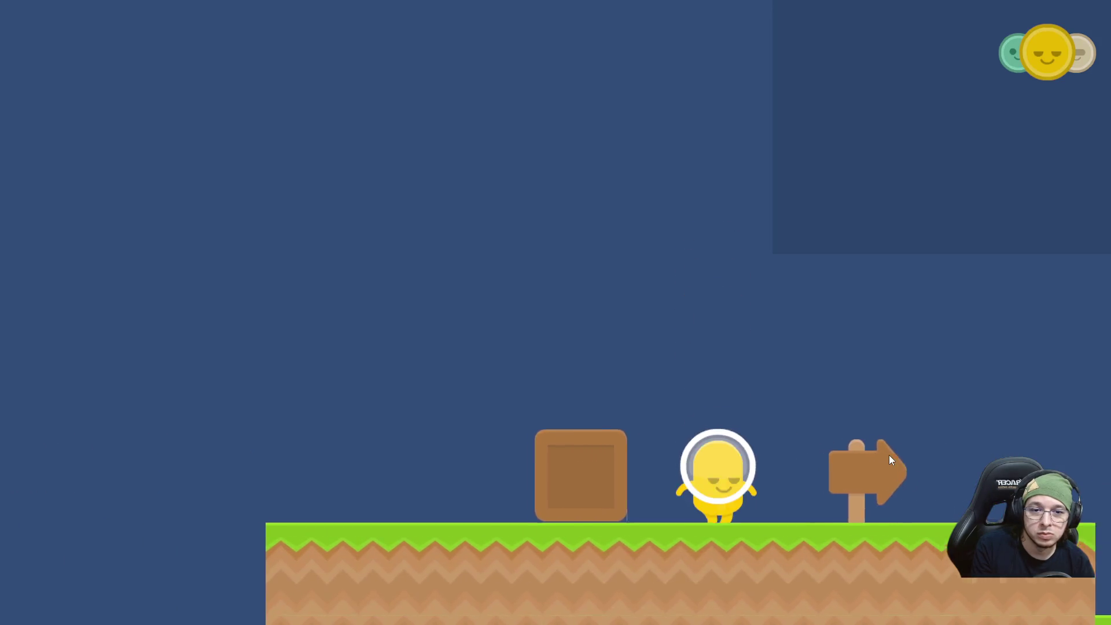
Switch to the green character and head back left over the gaps to the level's starting wall.
key(q)
key(a)
key(space)
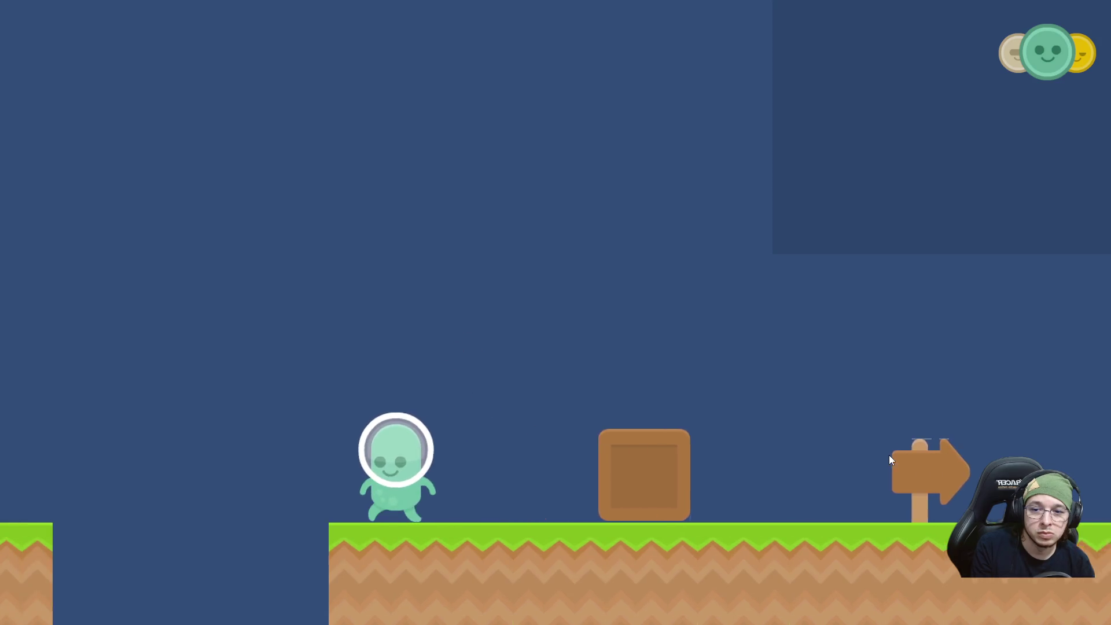
key(space)
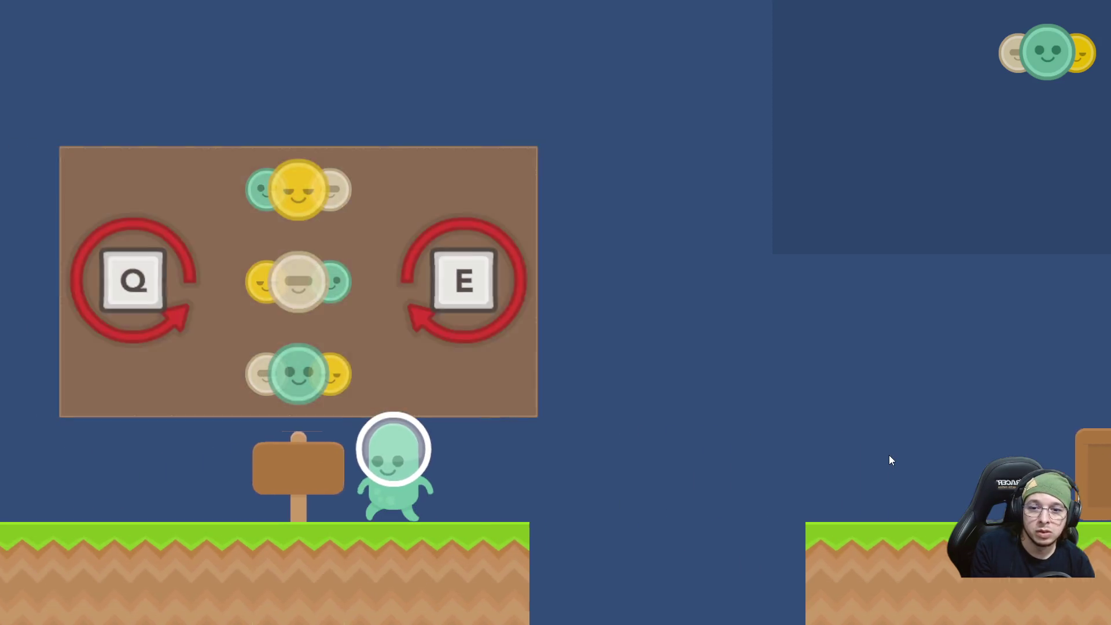
key(a)
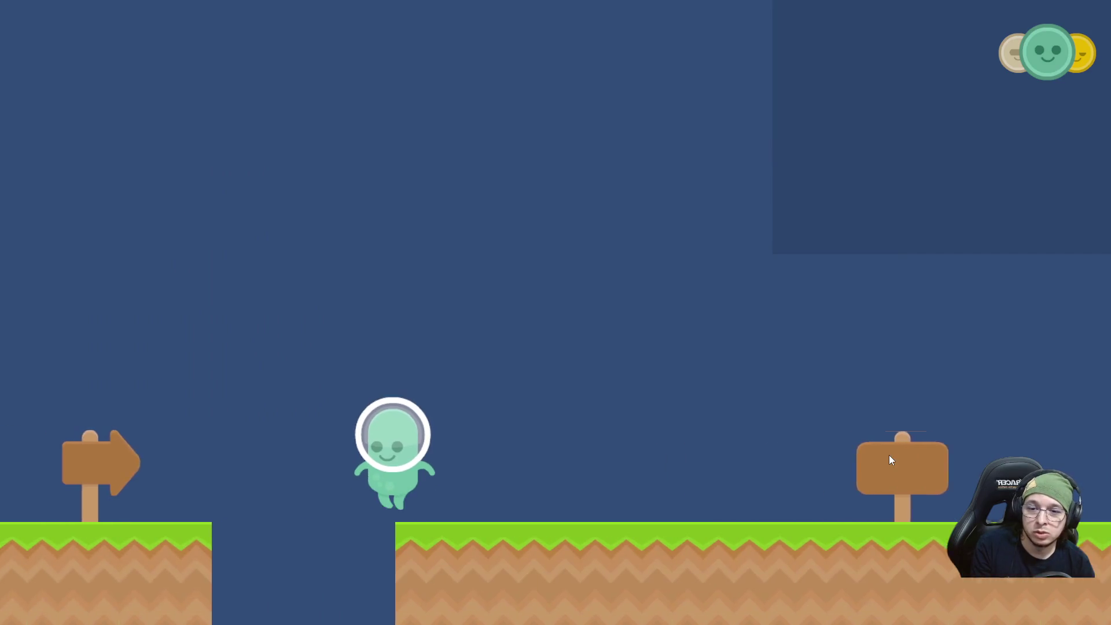
key(space)
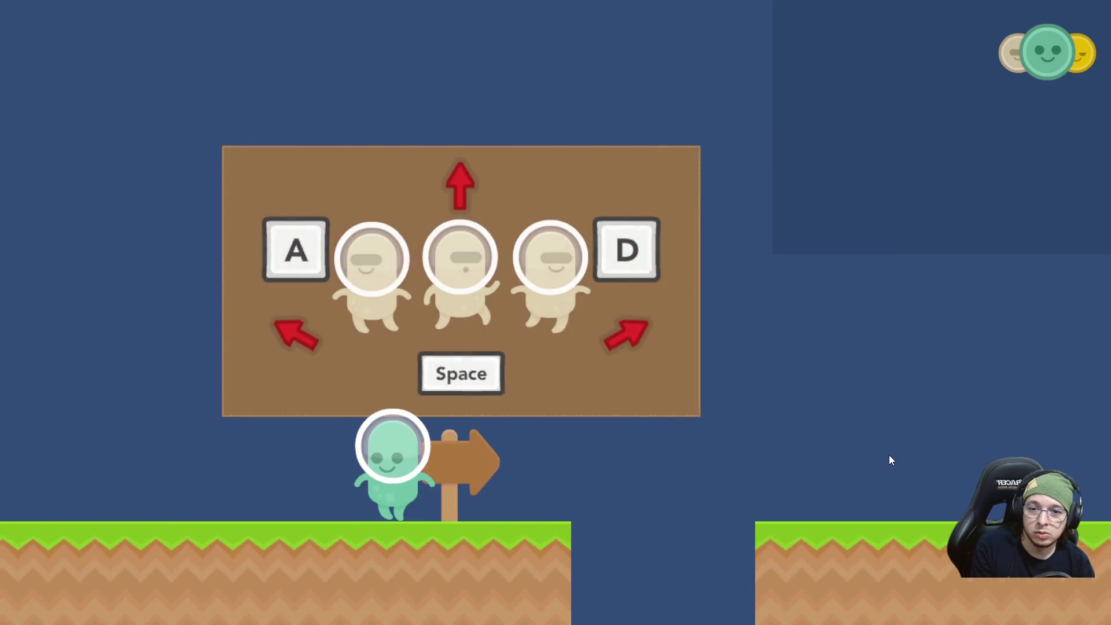
key(a)
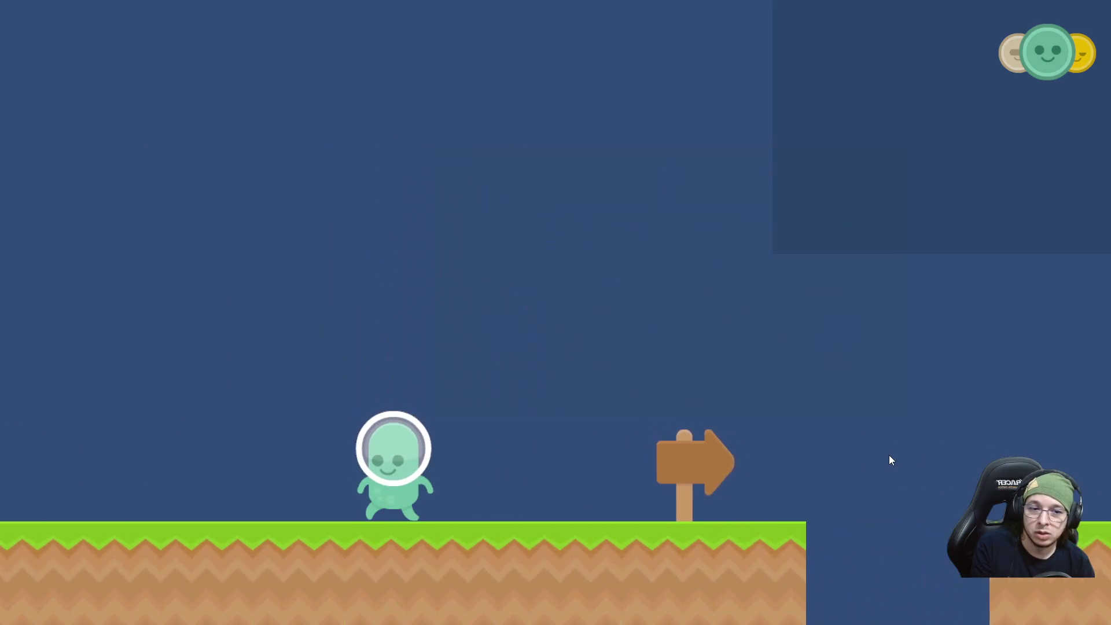
key(a)
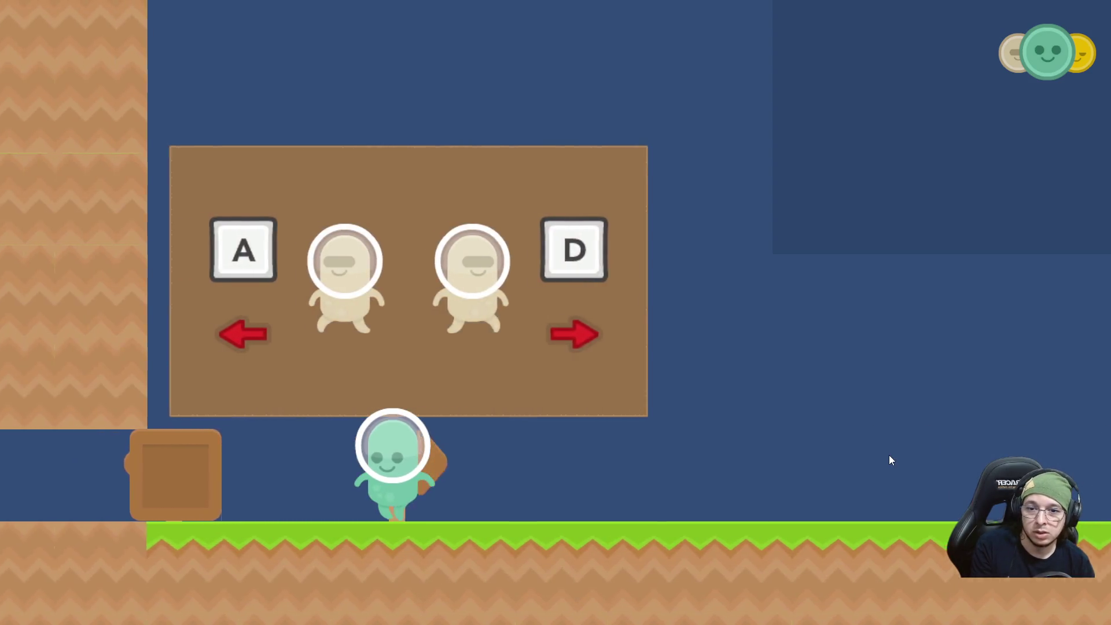
Switch to the yellow character and push the crate left along the tunnel toward the wall.
key(Tab)
key(Tab)
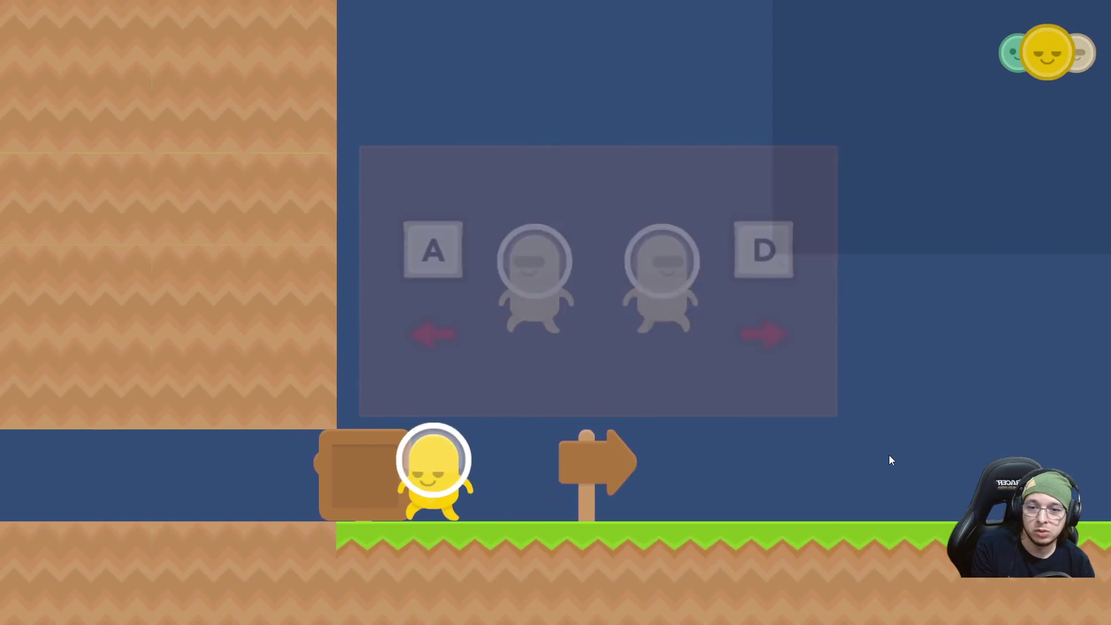
key(a)
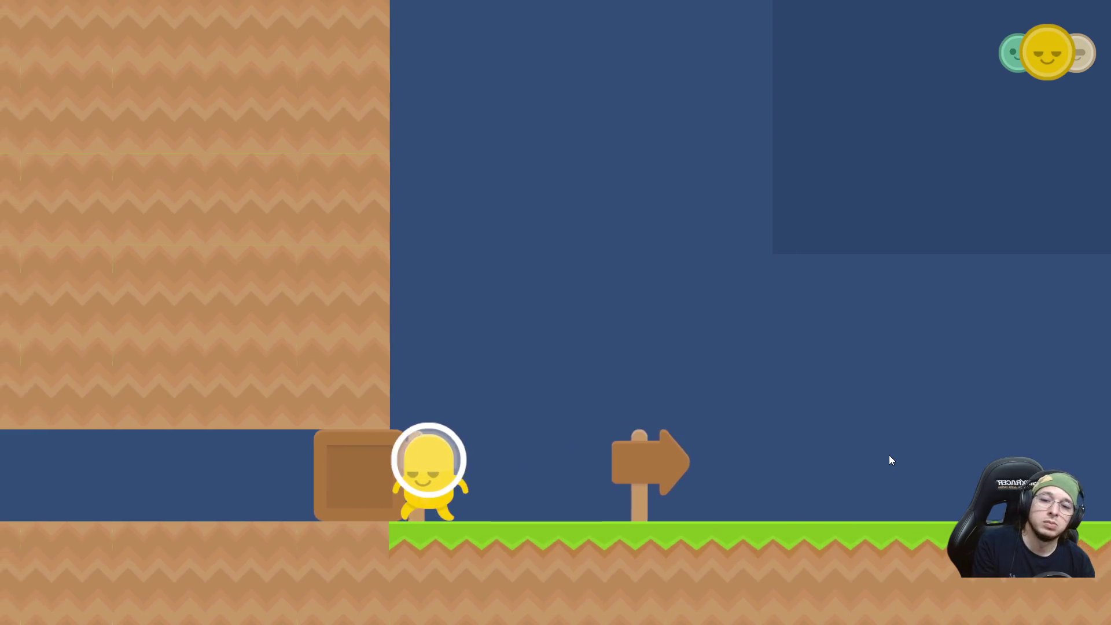
key(a)
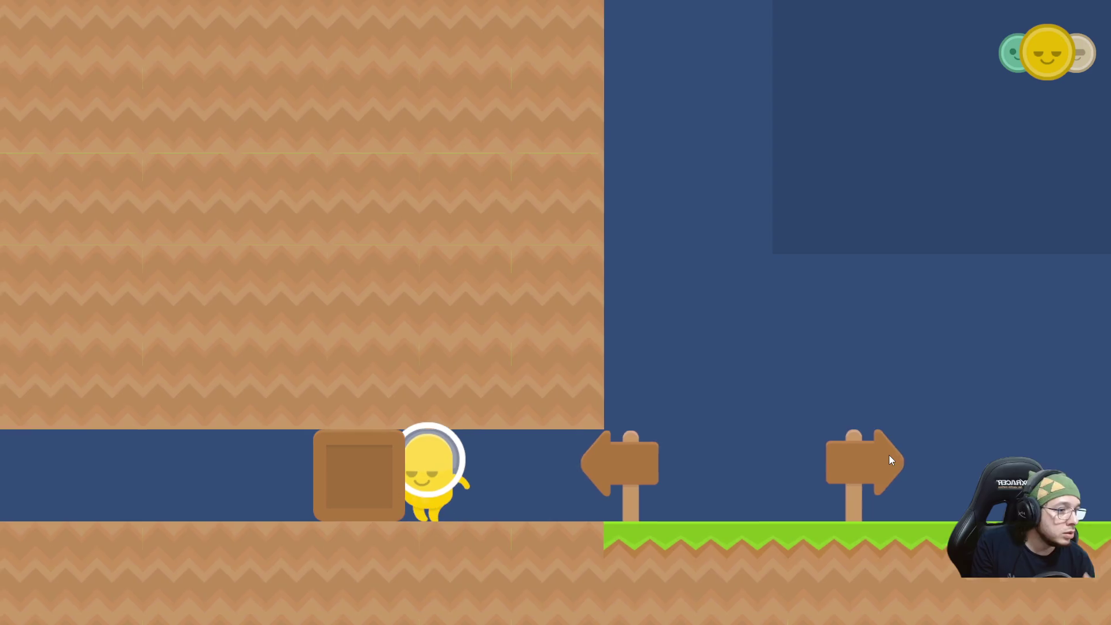
key(a)
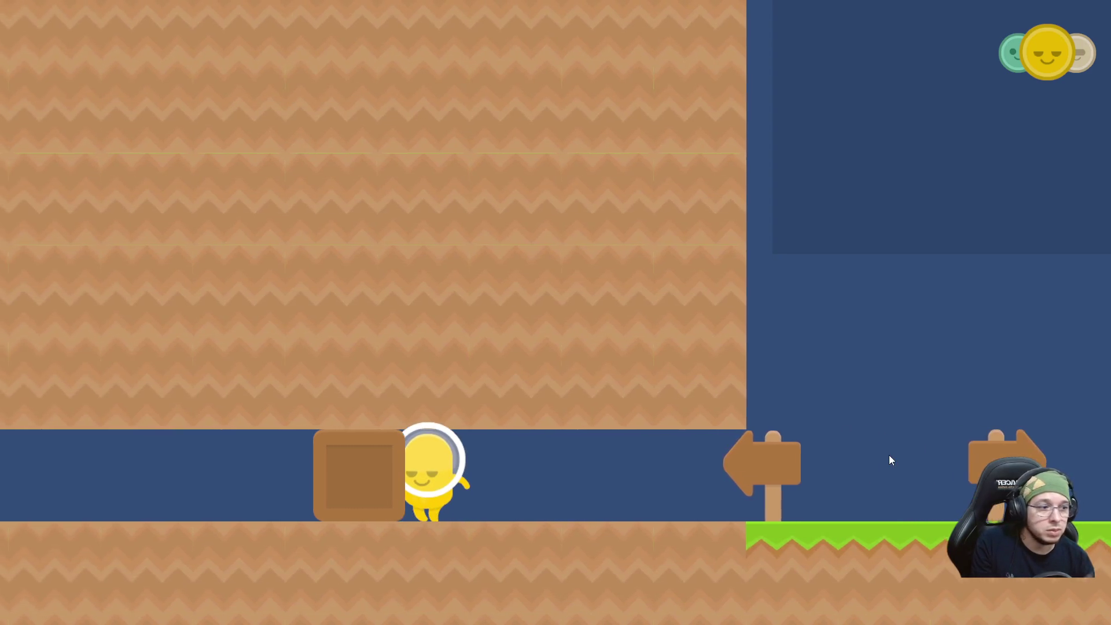
key(a)
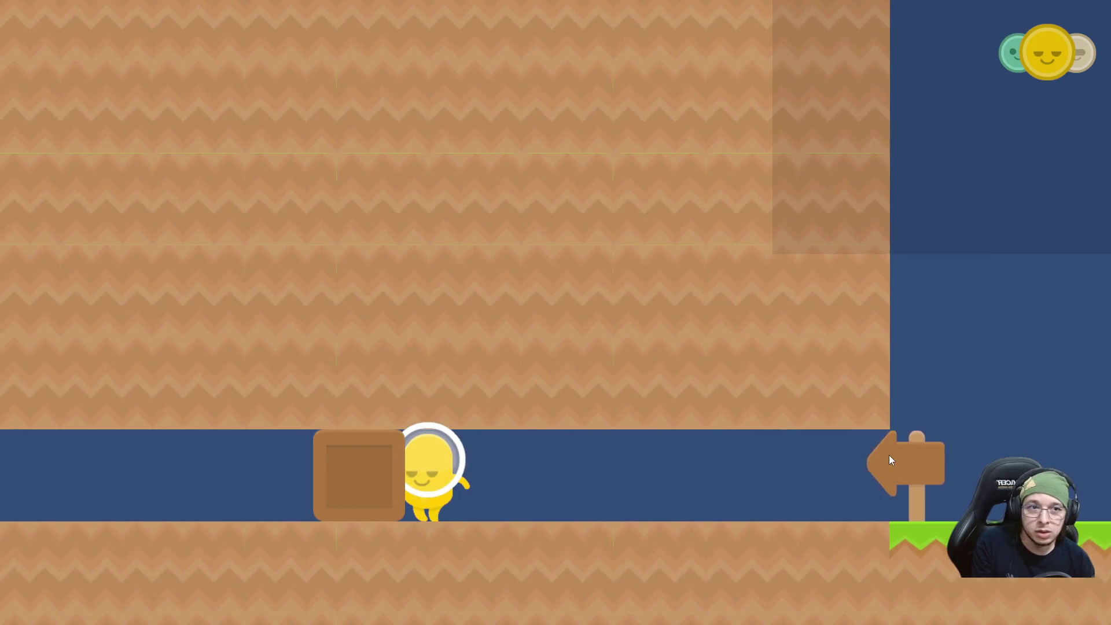
key(a)
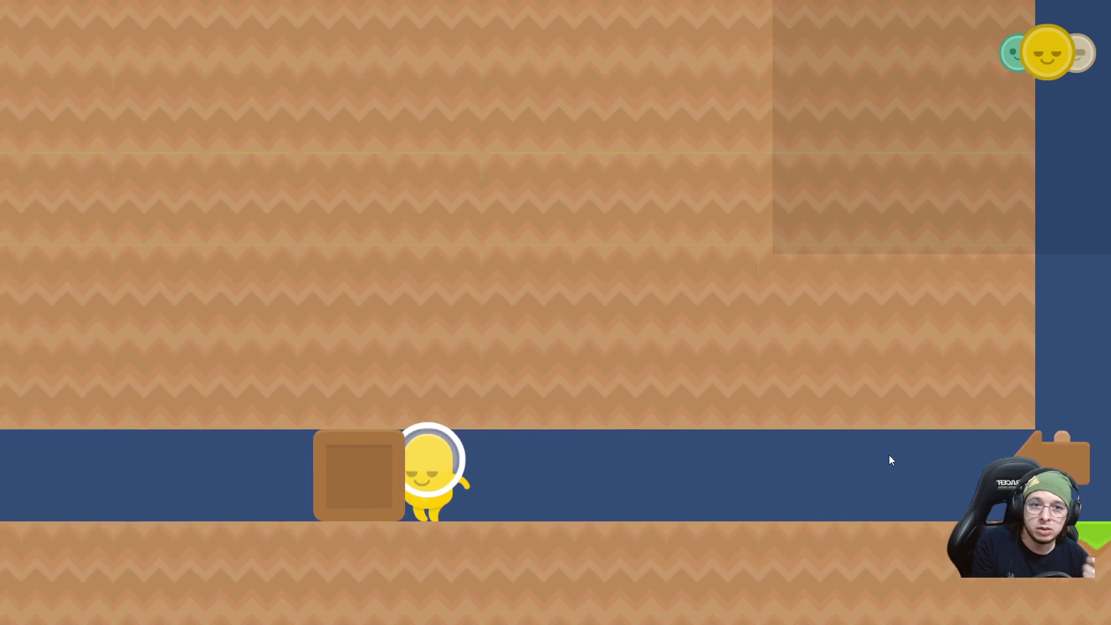
key(a)
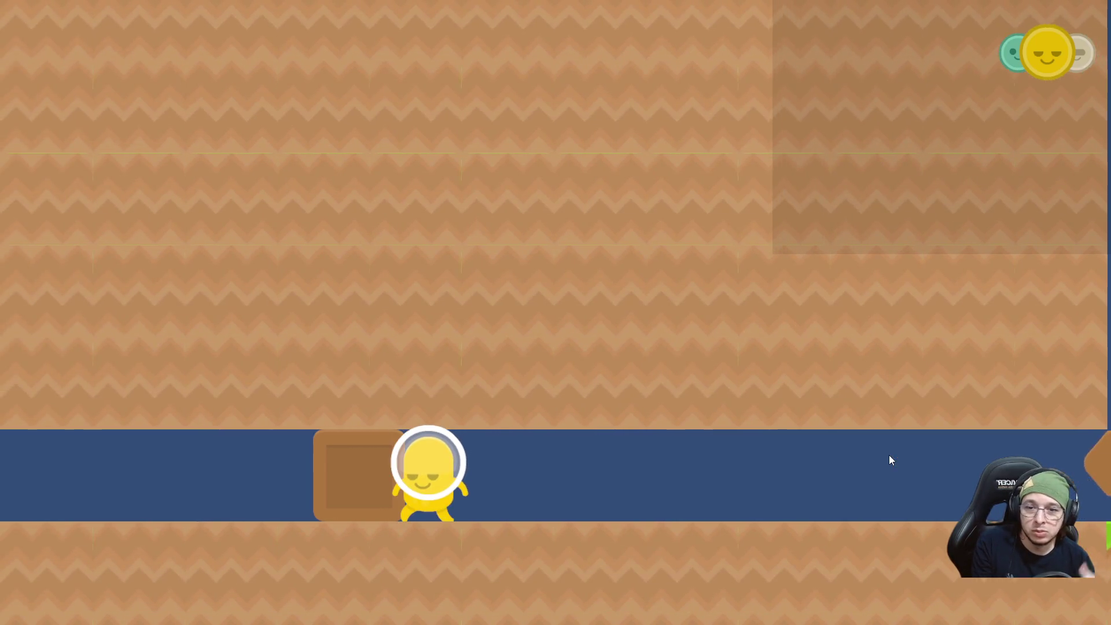
key(a)
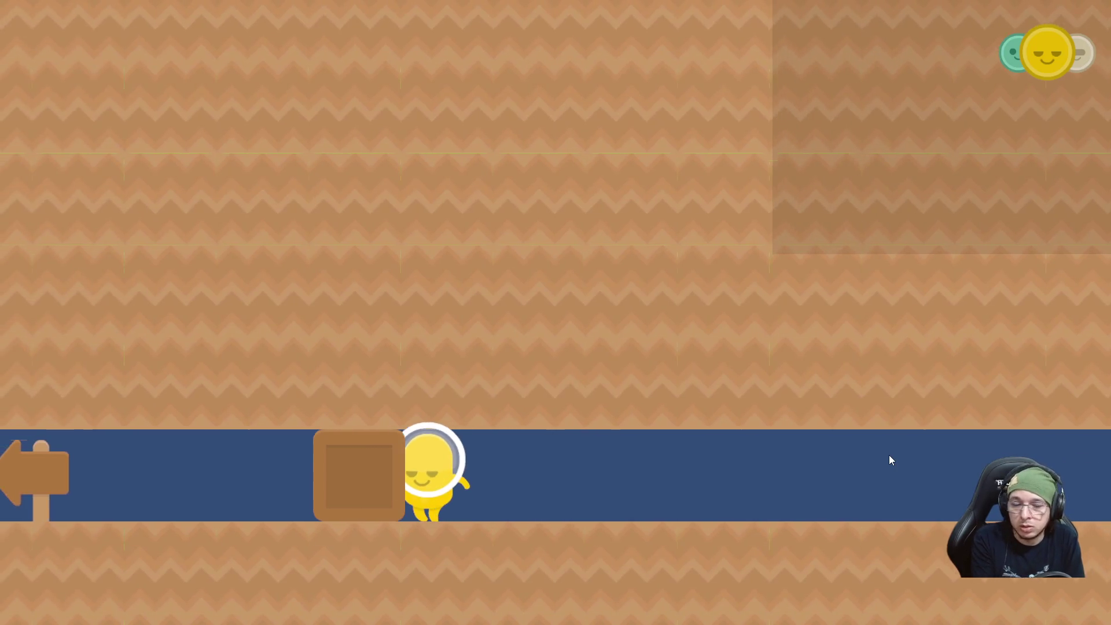
key(a)
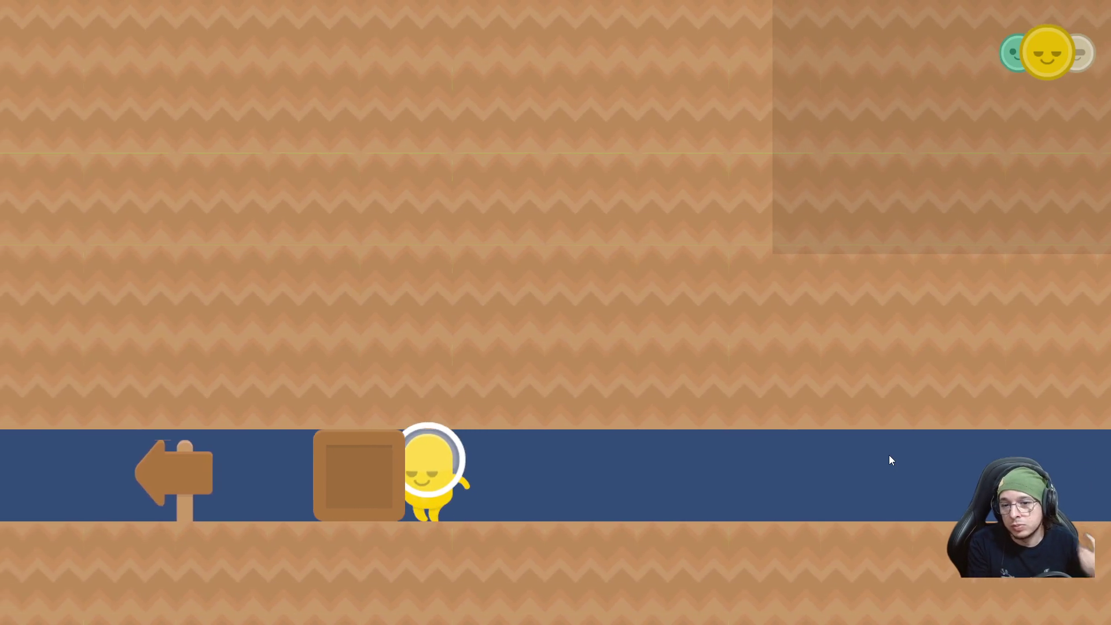
key(a)
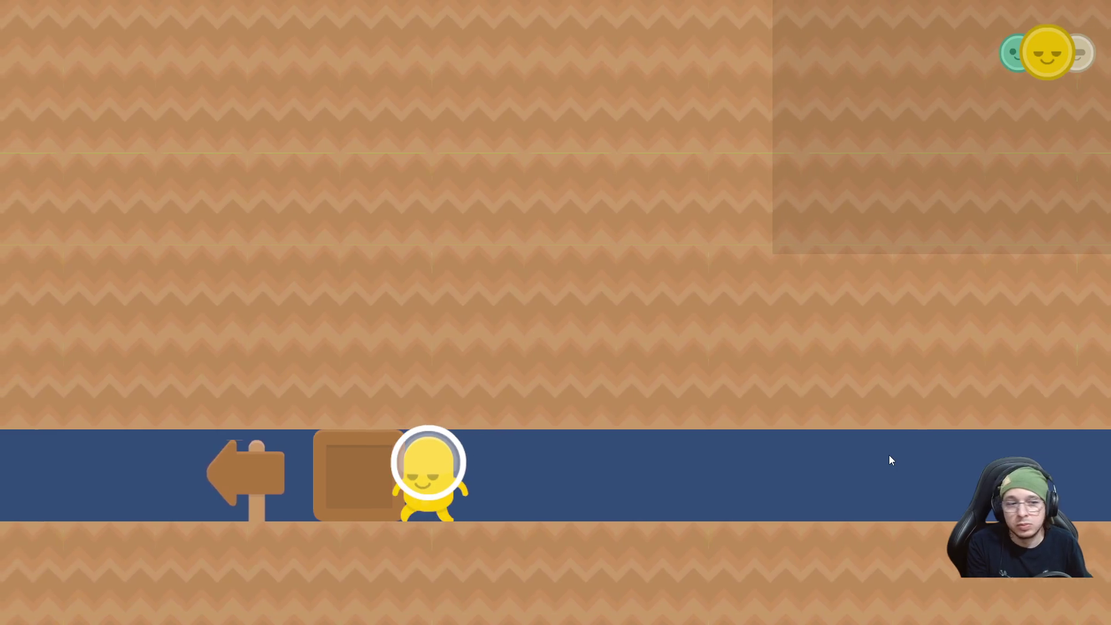
key(a)
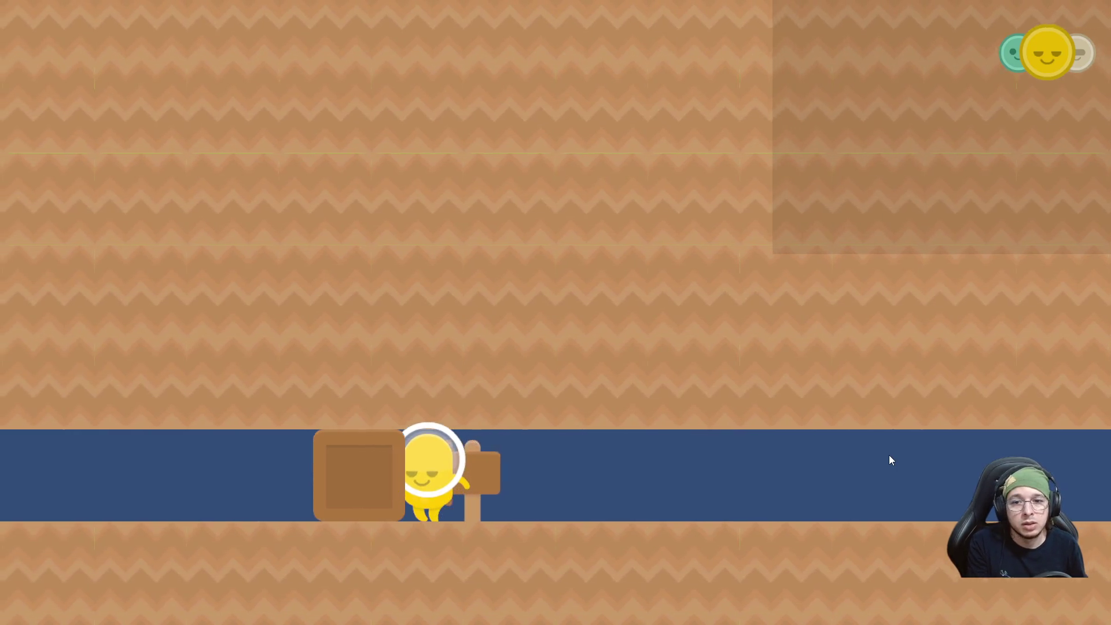
key(a)
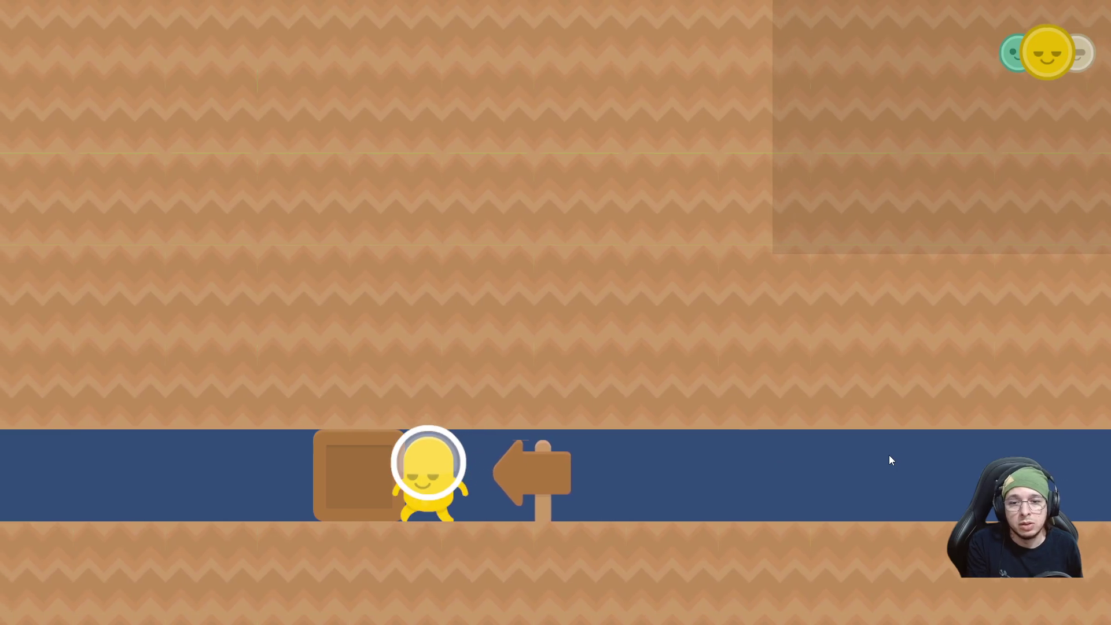
key(a)
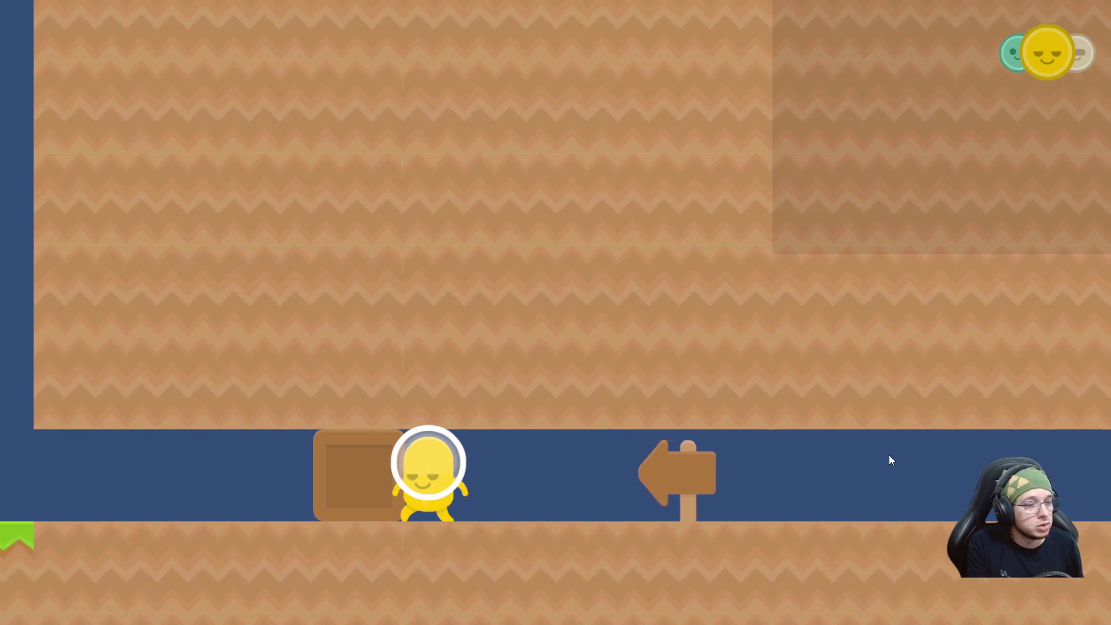
key(a)
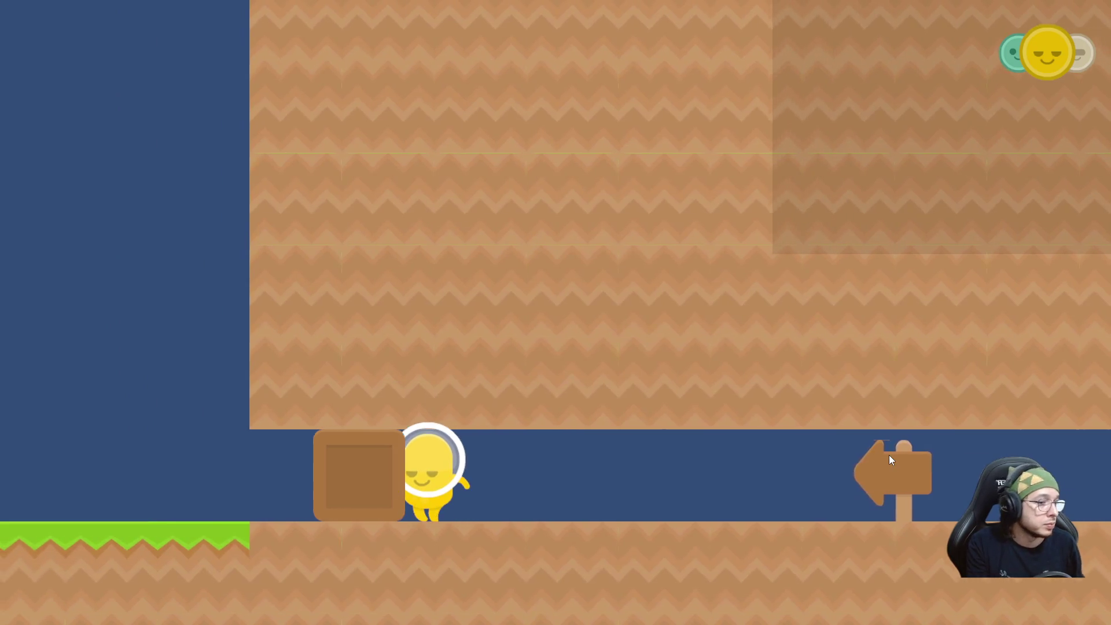
key(a)
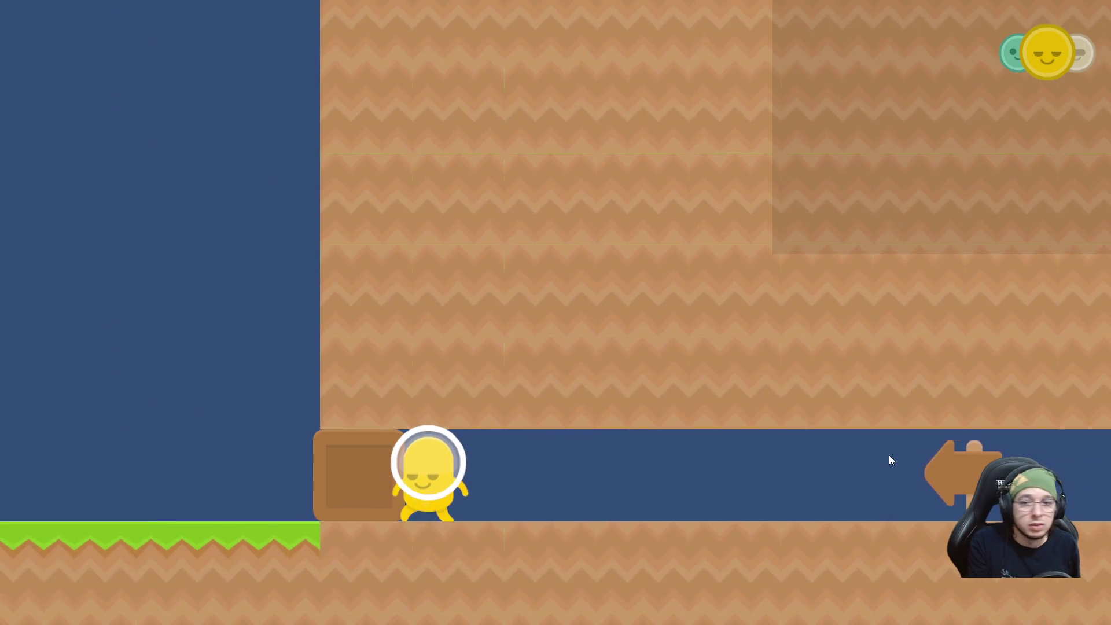
key(a)
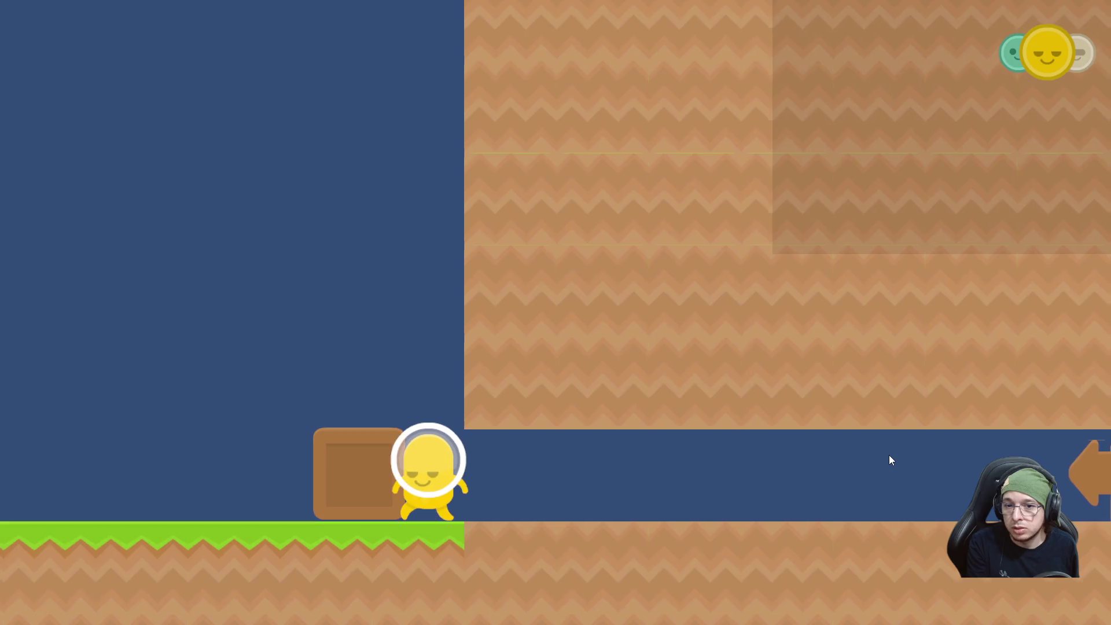
Switch to green, jump over the crate, and run left past the EXIT sign onto lower ground.
key(q)
key(a)
key(space)
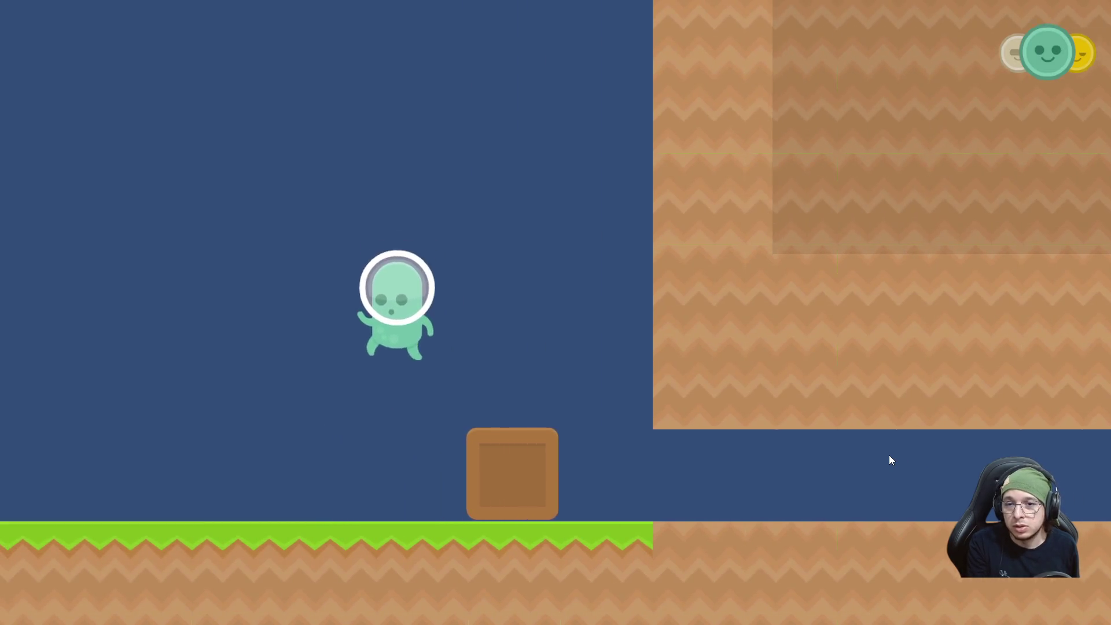
key(space)
key(a)
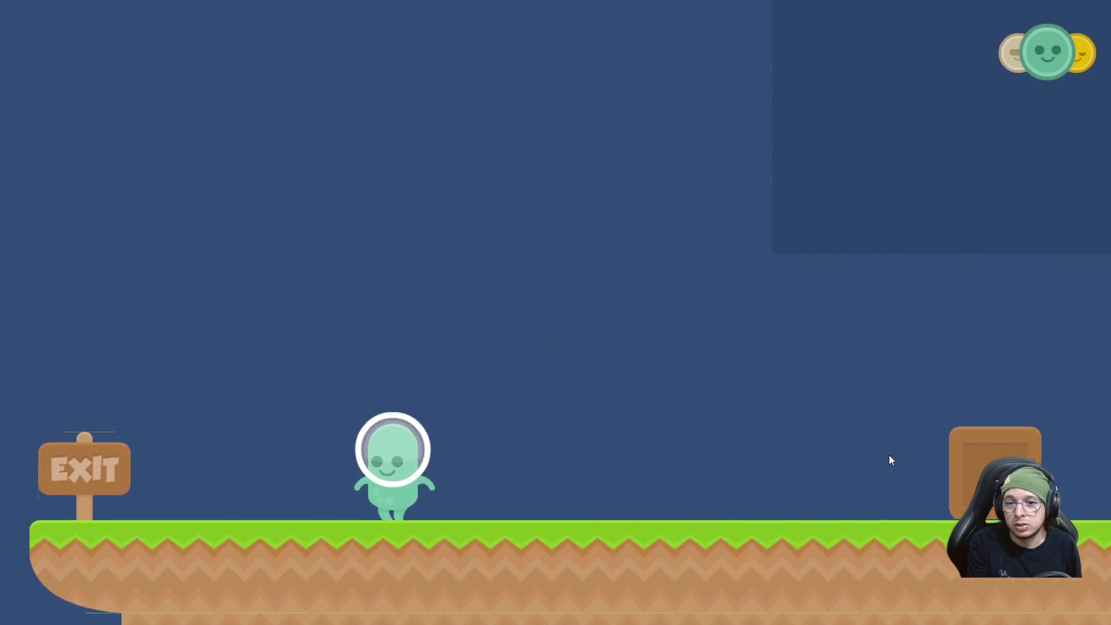
key(space)
key(a)
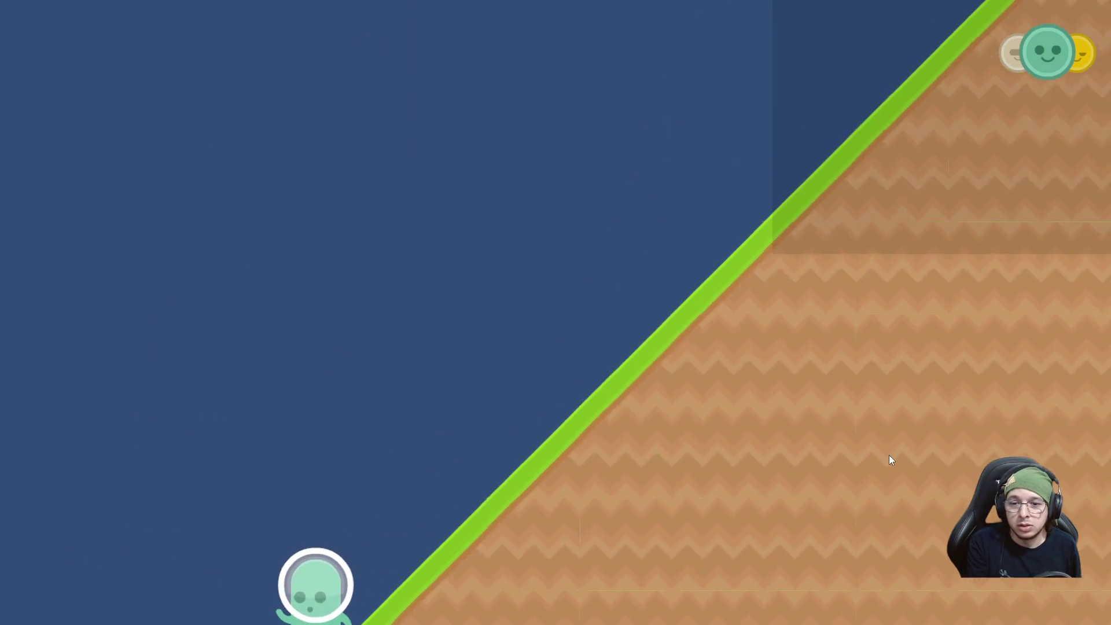
key(a)
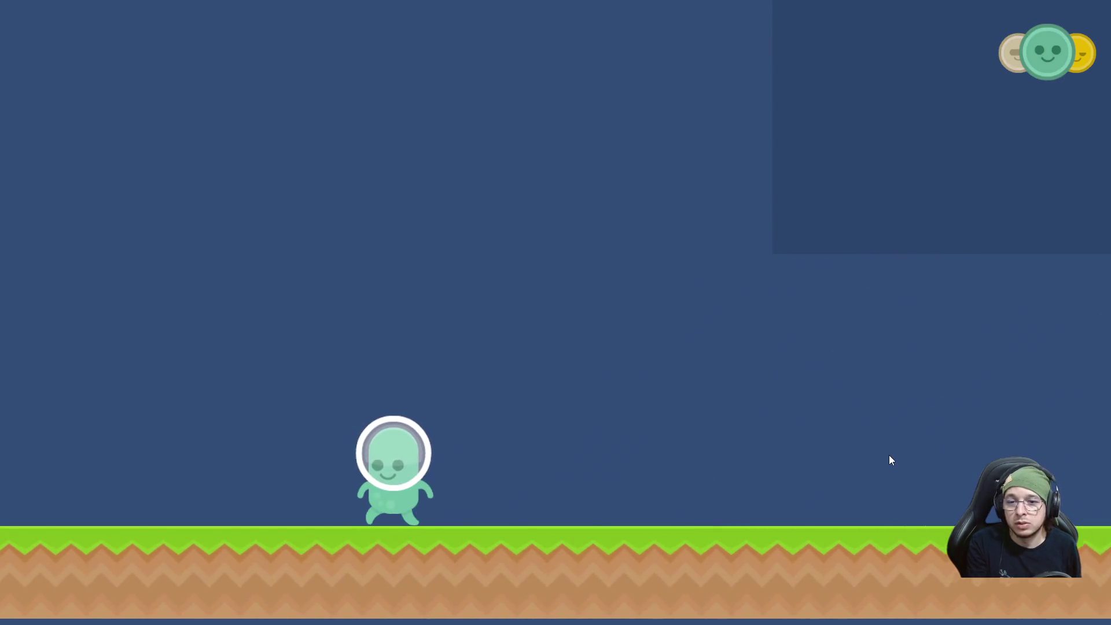
Select the pink character with Tab and walk it left through the open door to the title menu.
key(a)
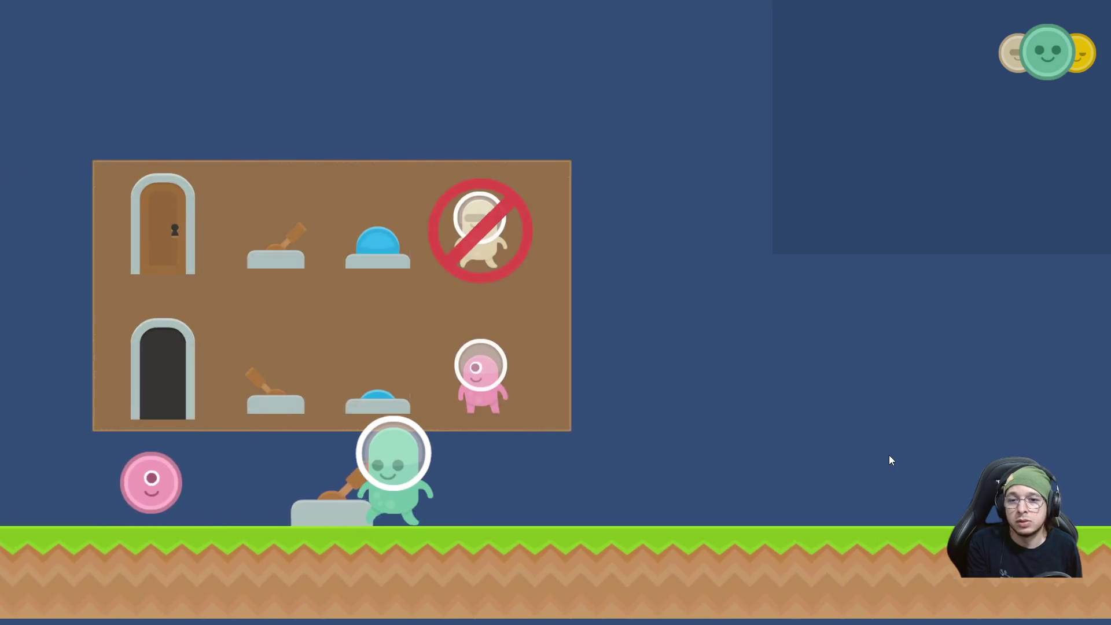
key(Tab)
key(d)
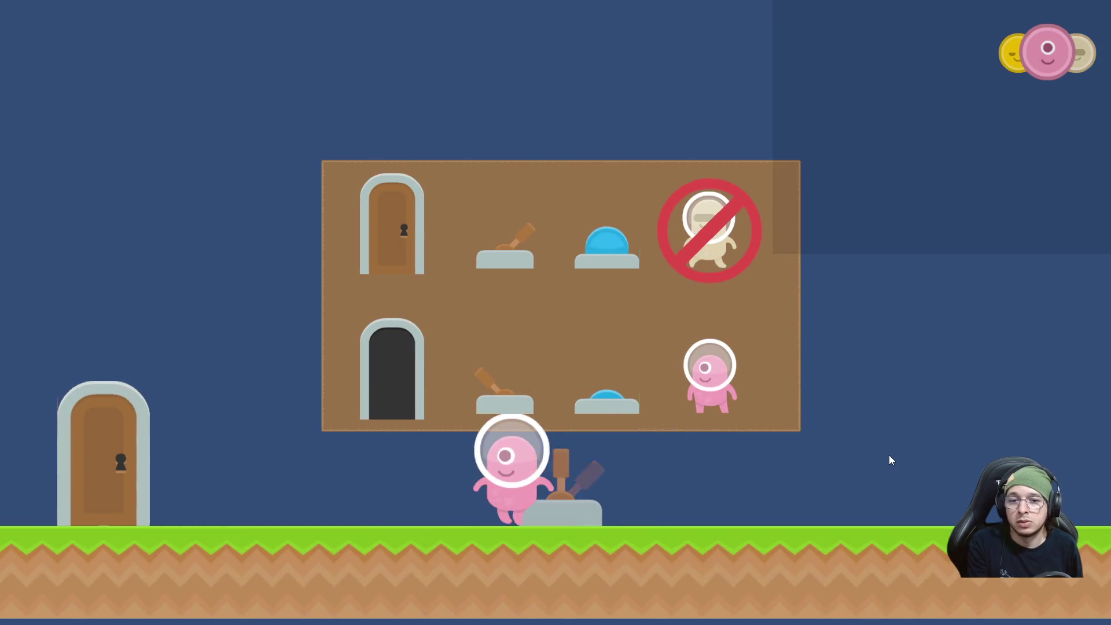
key(a)
key(a)
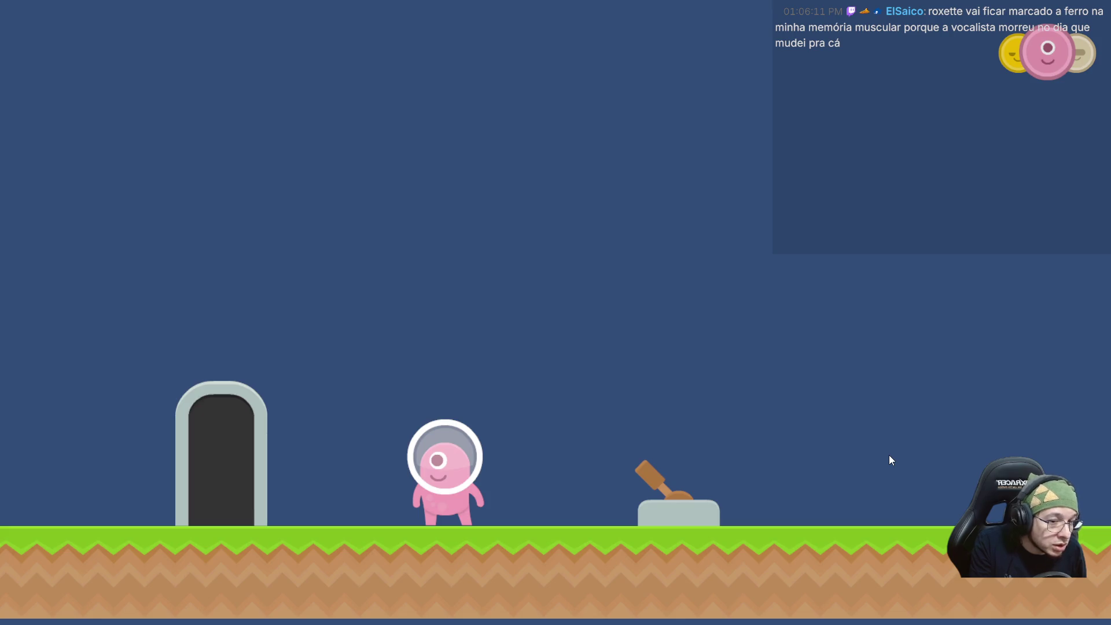
key(a)
key(Escape)
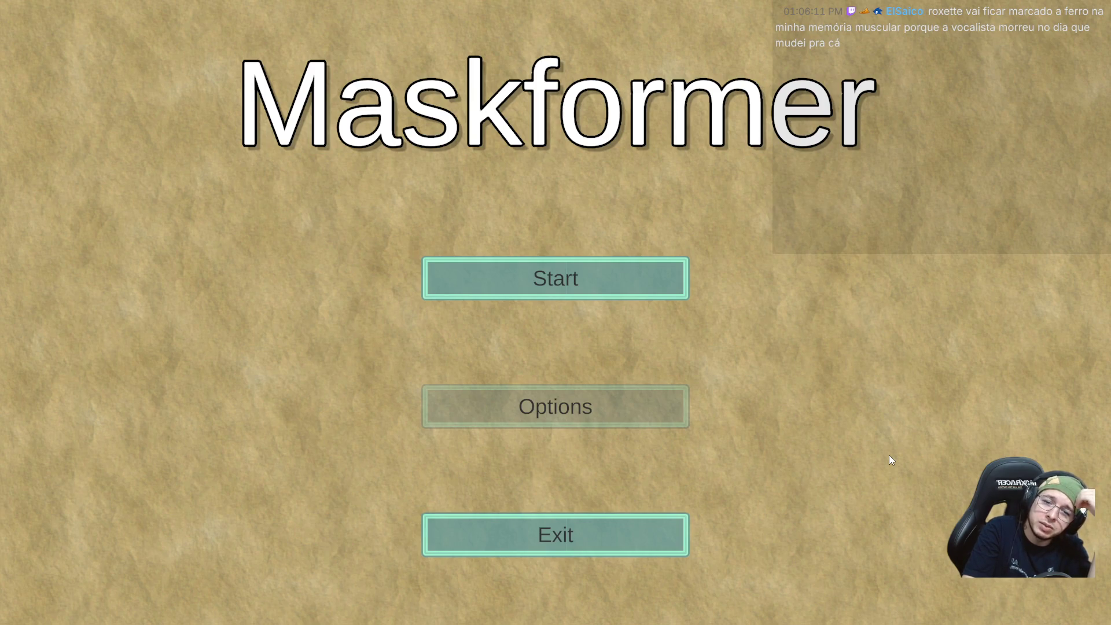
Exit the Maskformer game and bring Visual Studio Code to the front.
click(597, 525)
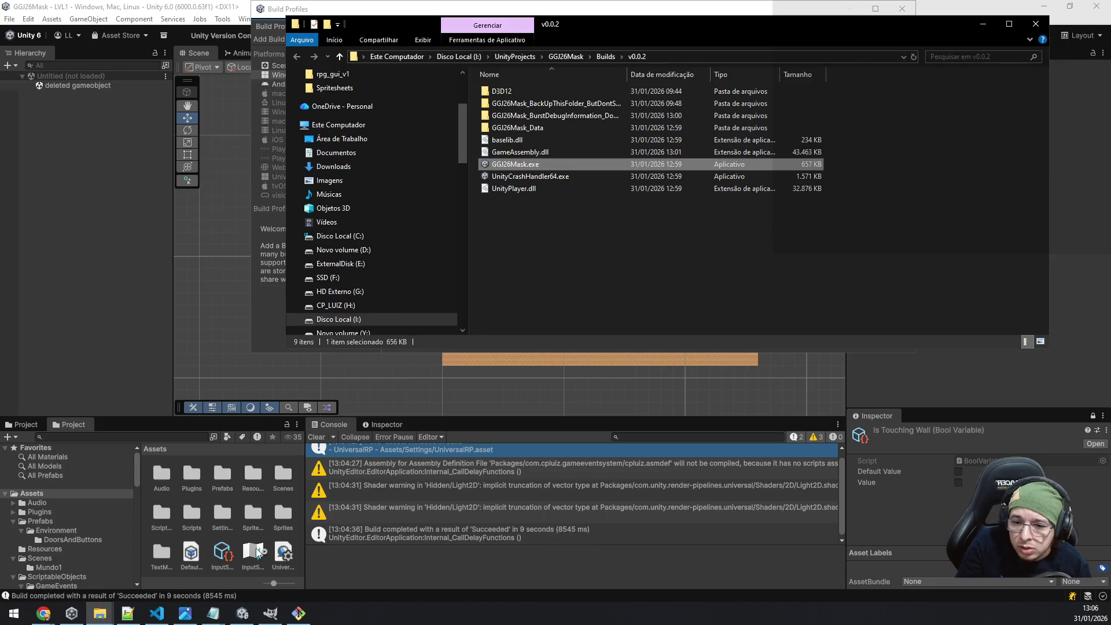
mouse_move(213, 613)
click(157, 613)
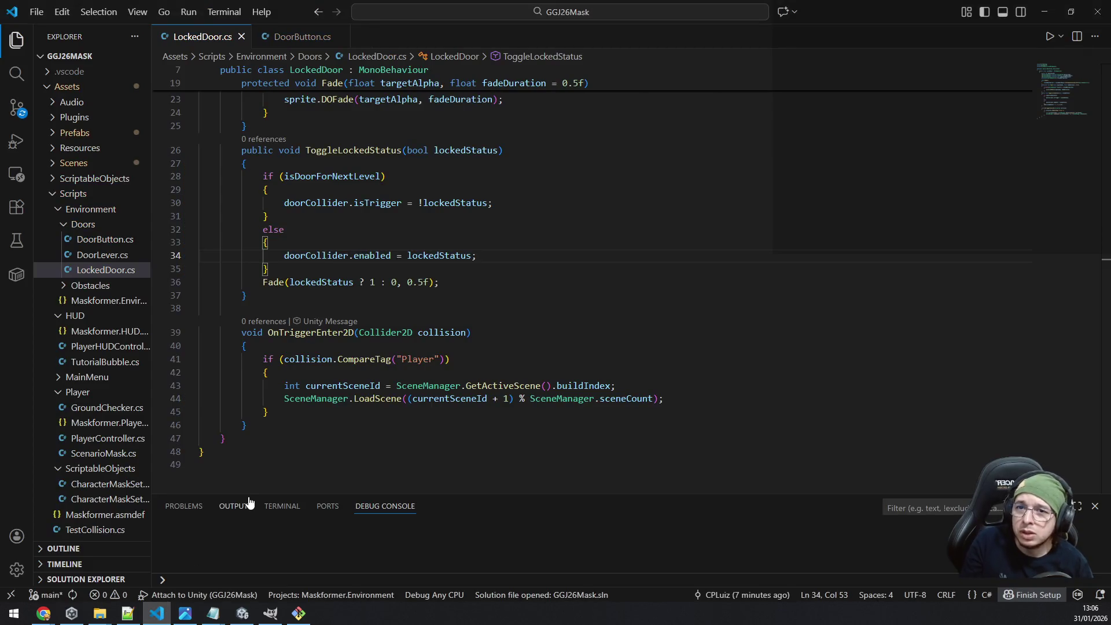
Review DoorButton.cs, then return to LockedDoor.cs at line 44's next-scene loading code.
click(298, 36)
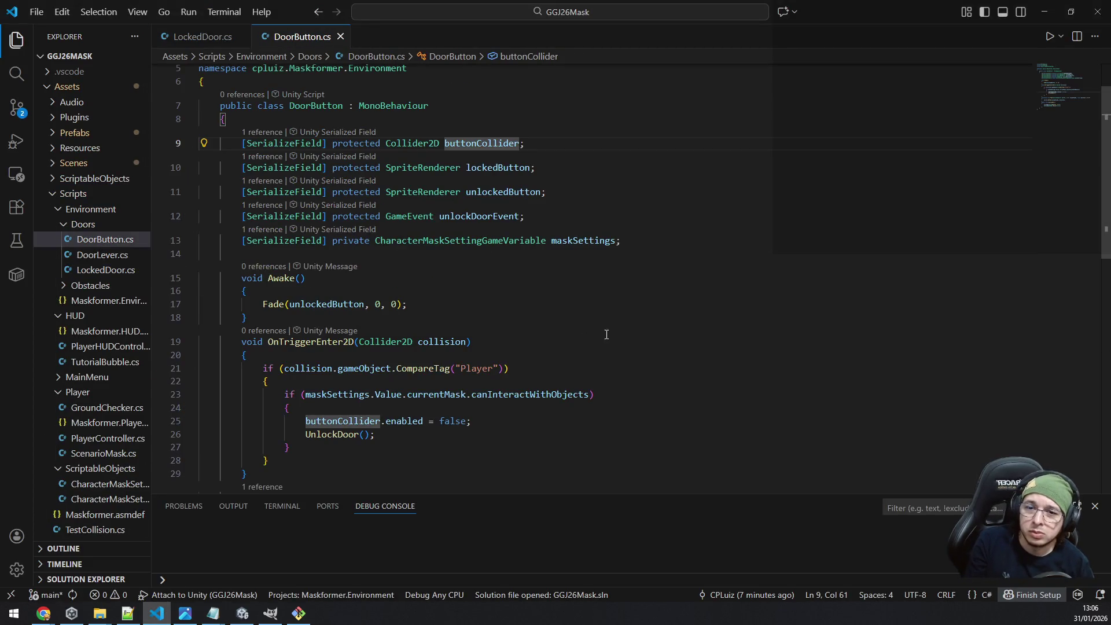
scroll(607, 334, down, 5)
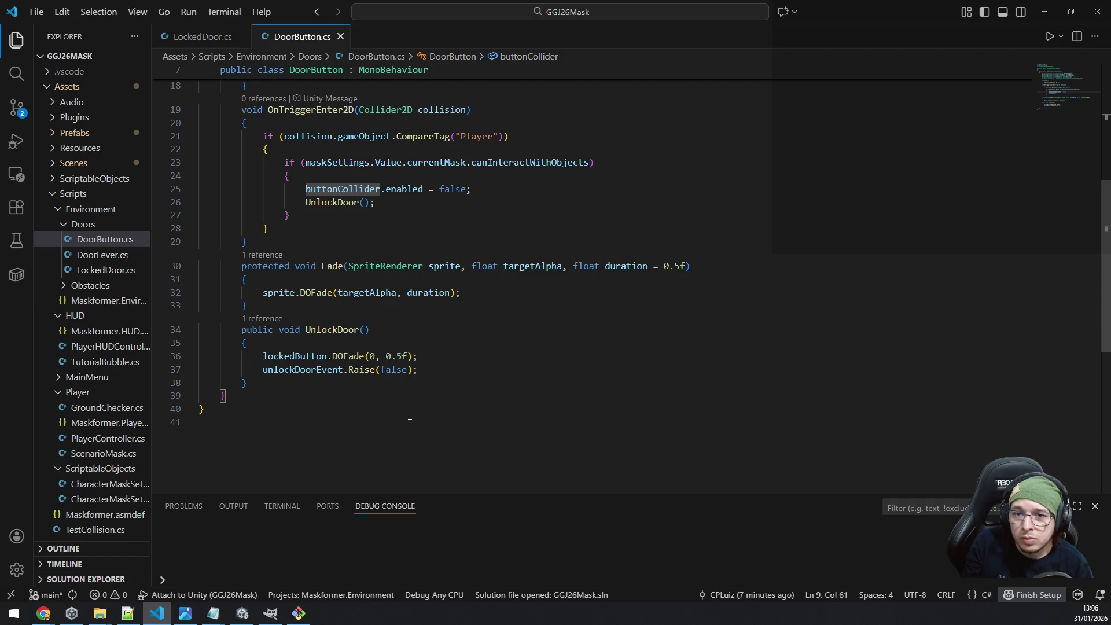
scroll(408, 424, up, 3)
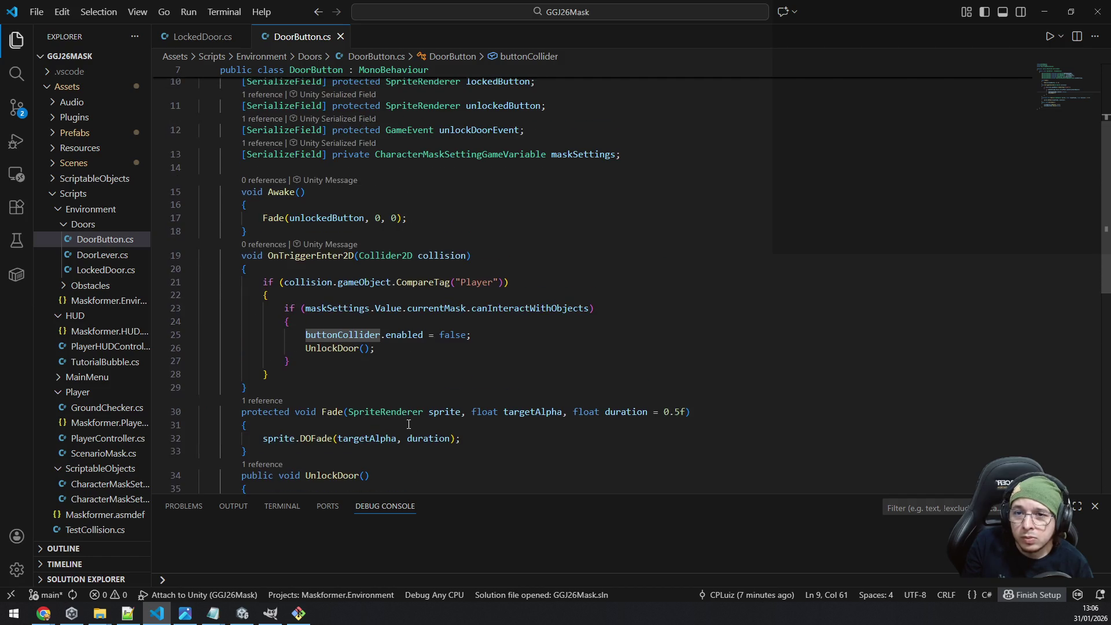
click(96, 270)
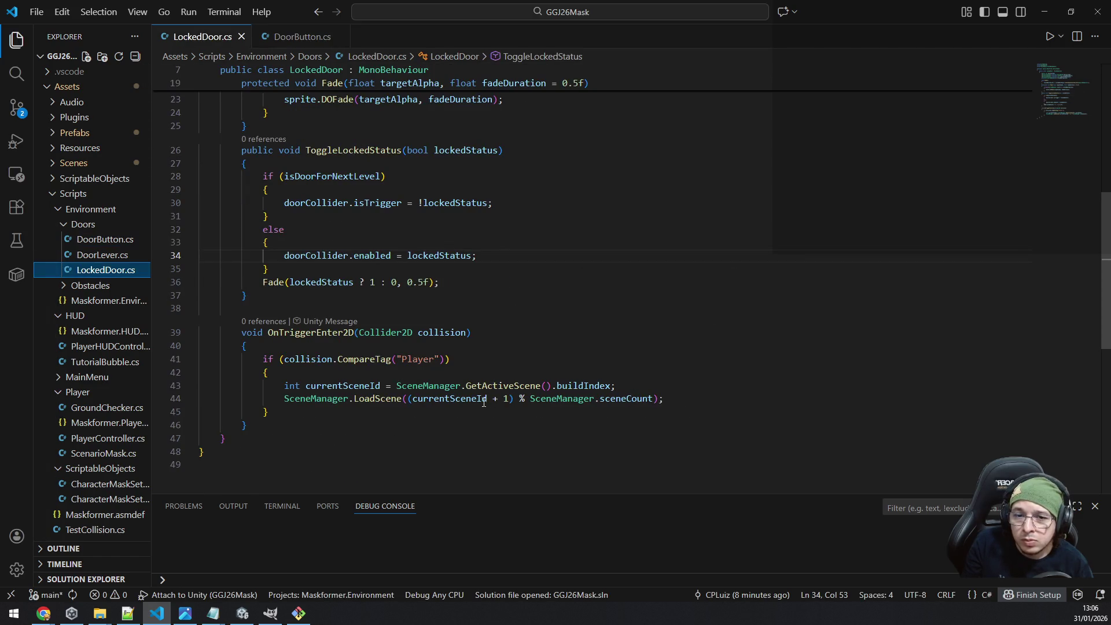
click(466, 400)
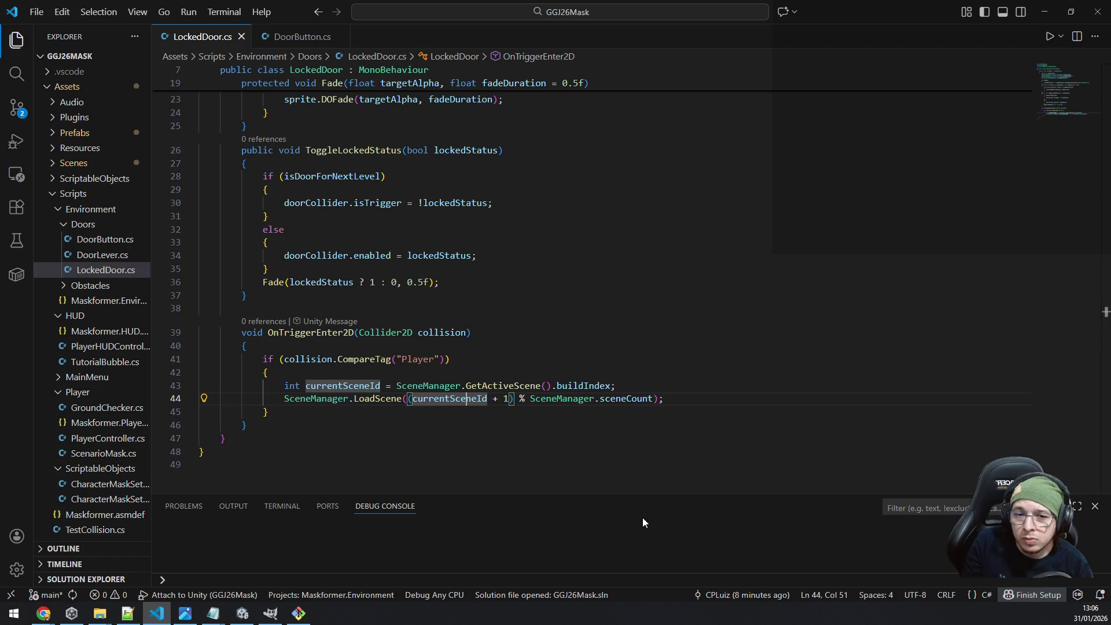
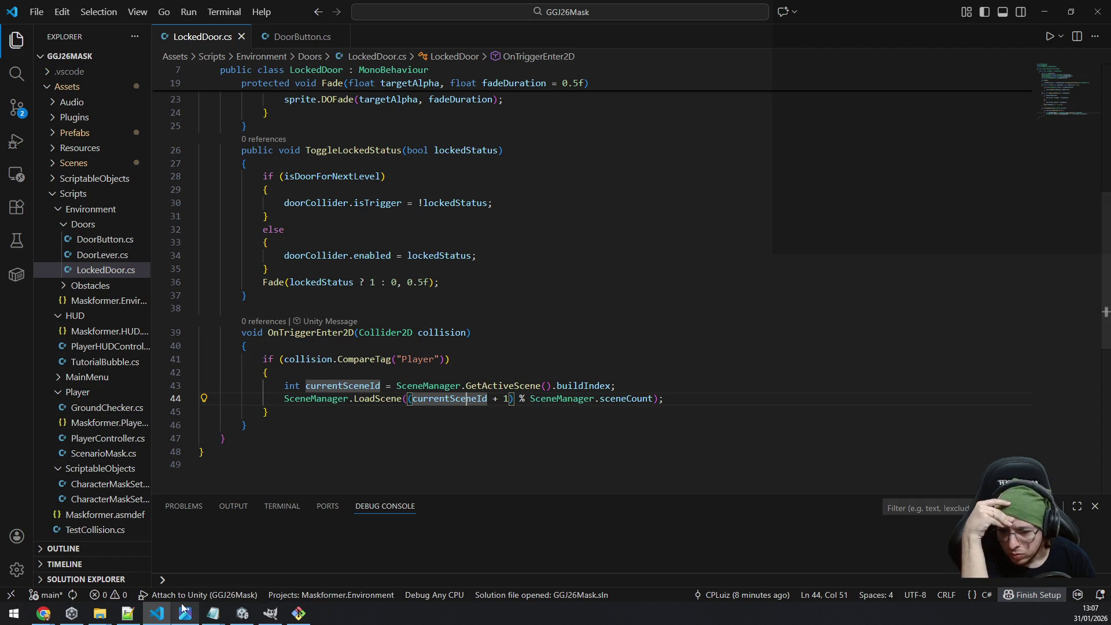
Check Unity's build settings, then go back to the LockedDoor script in VS Code.
mouse_move(166, 619)
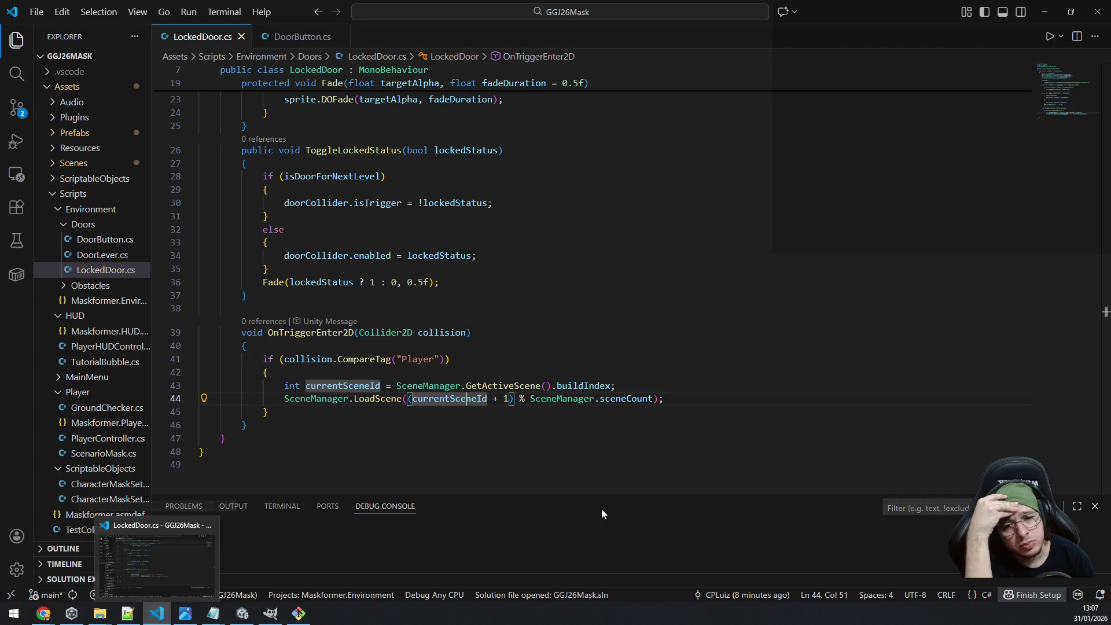
mouse_move(634, 399)
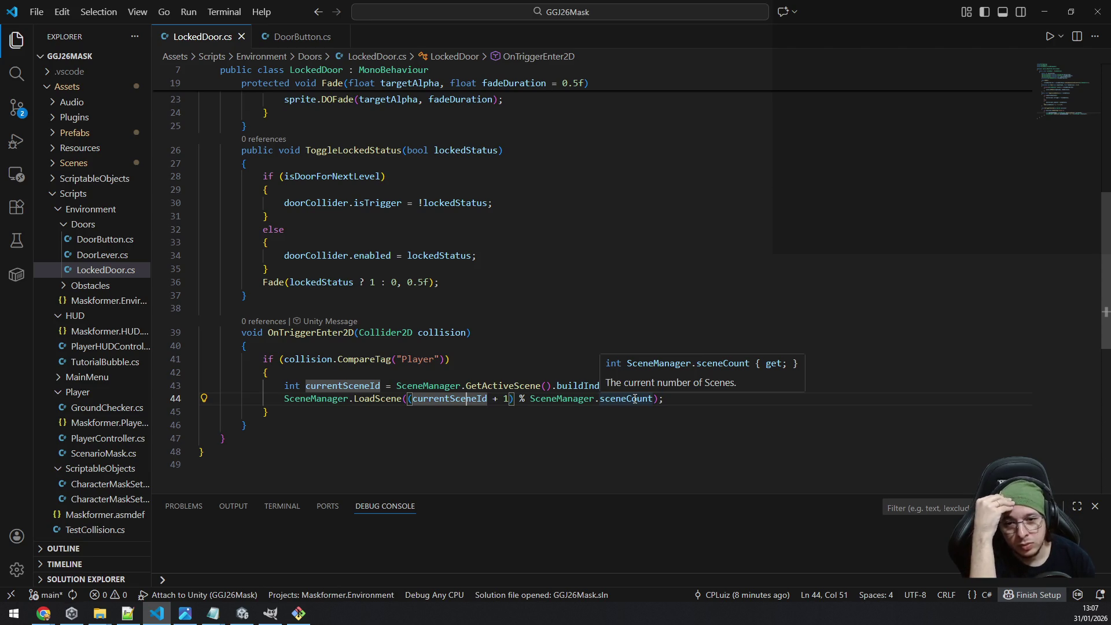
click(242, 614)
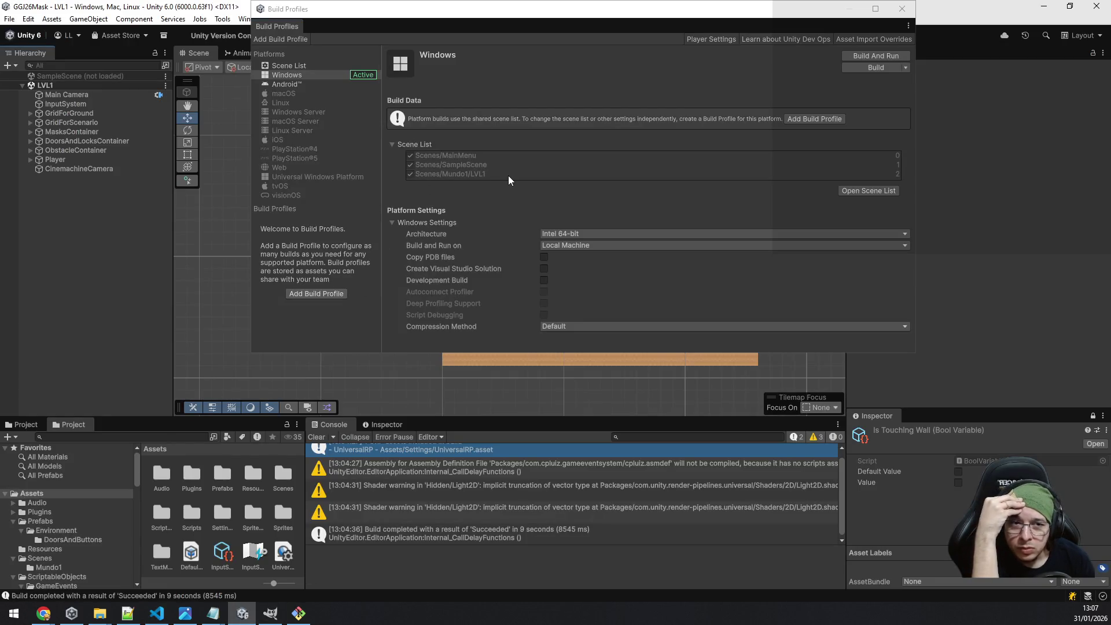
click(243, 614)
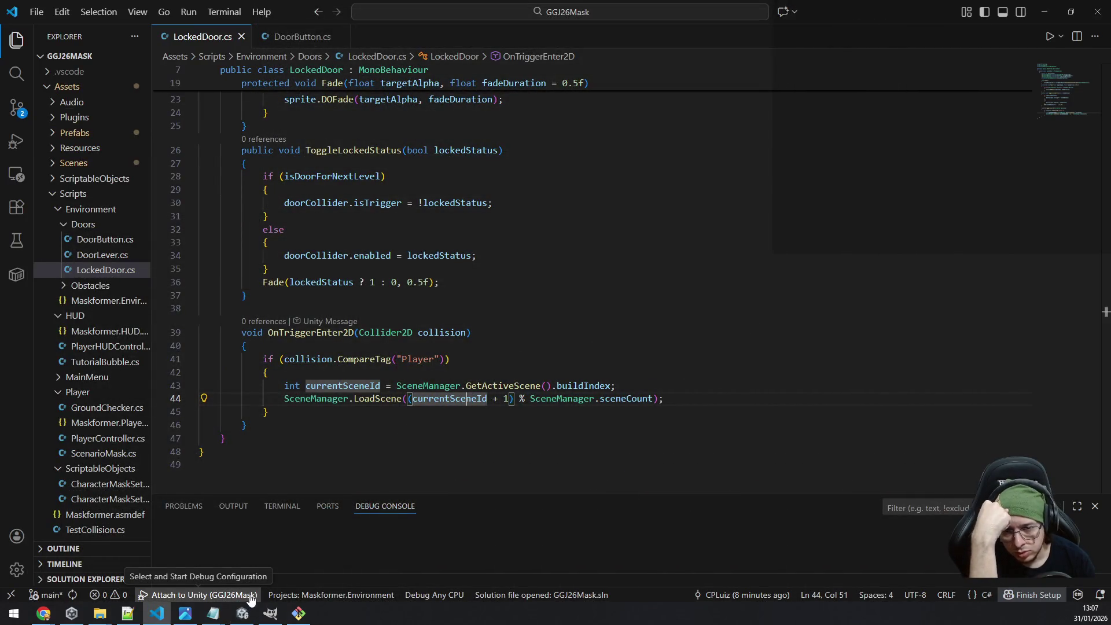
click(250, 596)
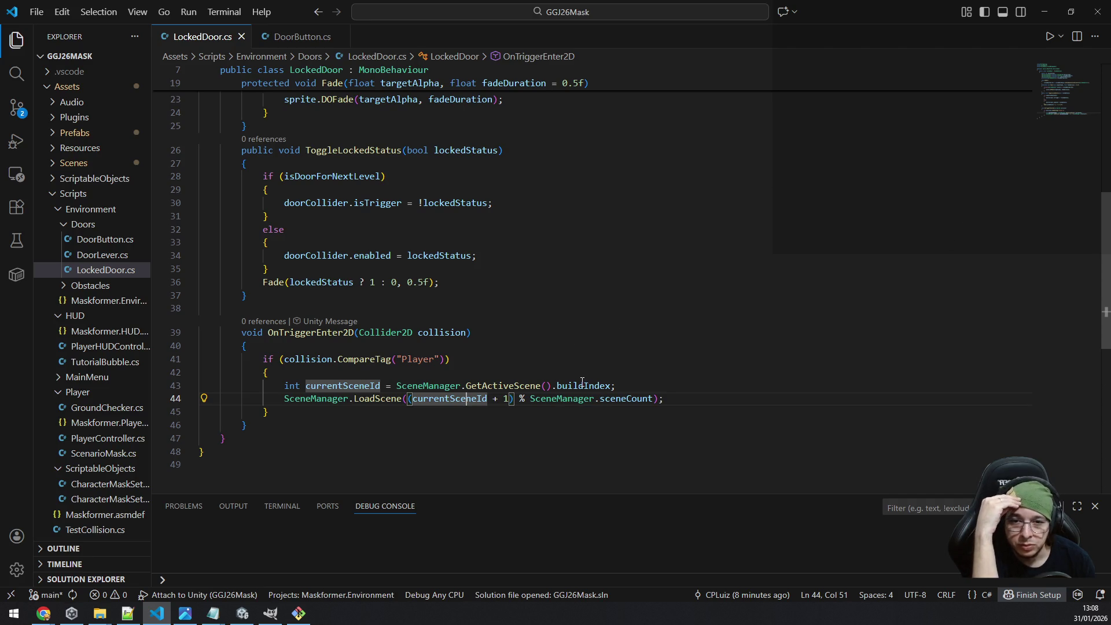
Cut and restore the buildIndex expression on line 43, then save LockedDoor.cs.
mouse_move(582, 382)
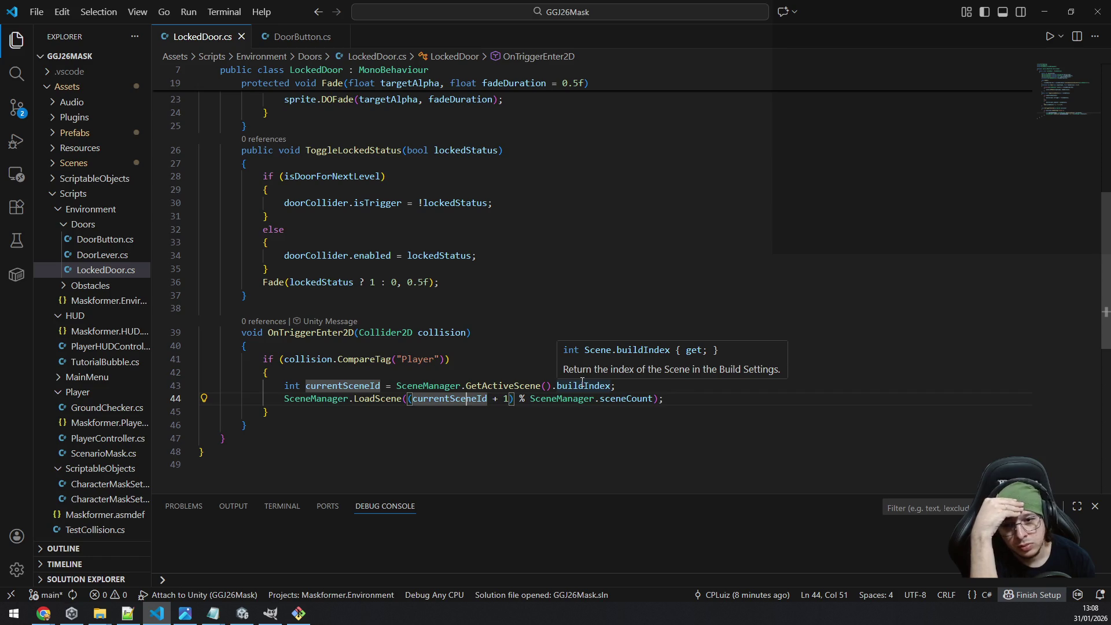
click(605, 386)
key(ctrl+Right)
key(ctrl+shift+Left)
key(ctrl+shift+Left)
key(ctrl+shift+Left)
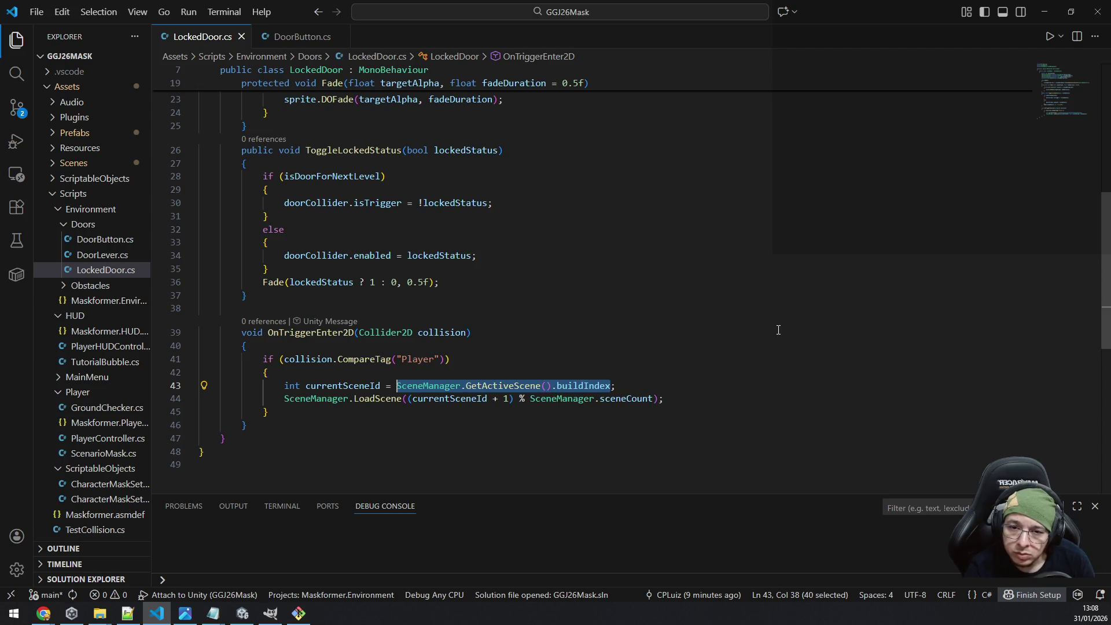
key(ctrl+x)
key(shift+Home)
key(shift+Home)
key(shift+Left)
key(BackSpace)
key(Down)
key(ctrl+period)
key(Return)
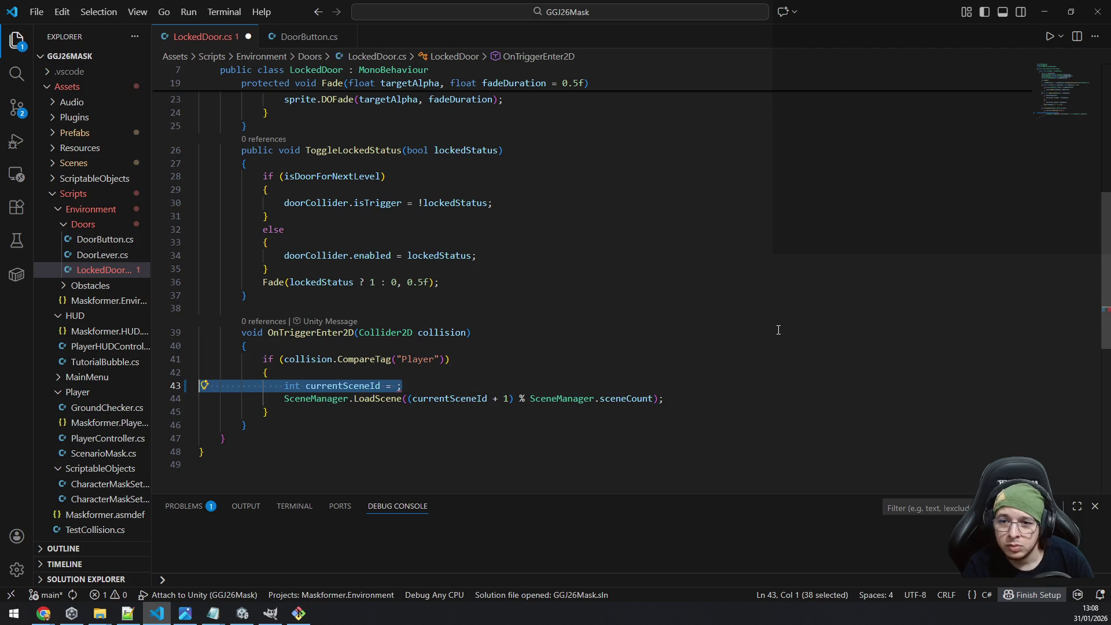
key(ctrl+z)
key(ctrl+s)
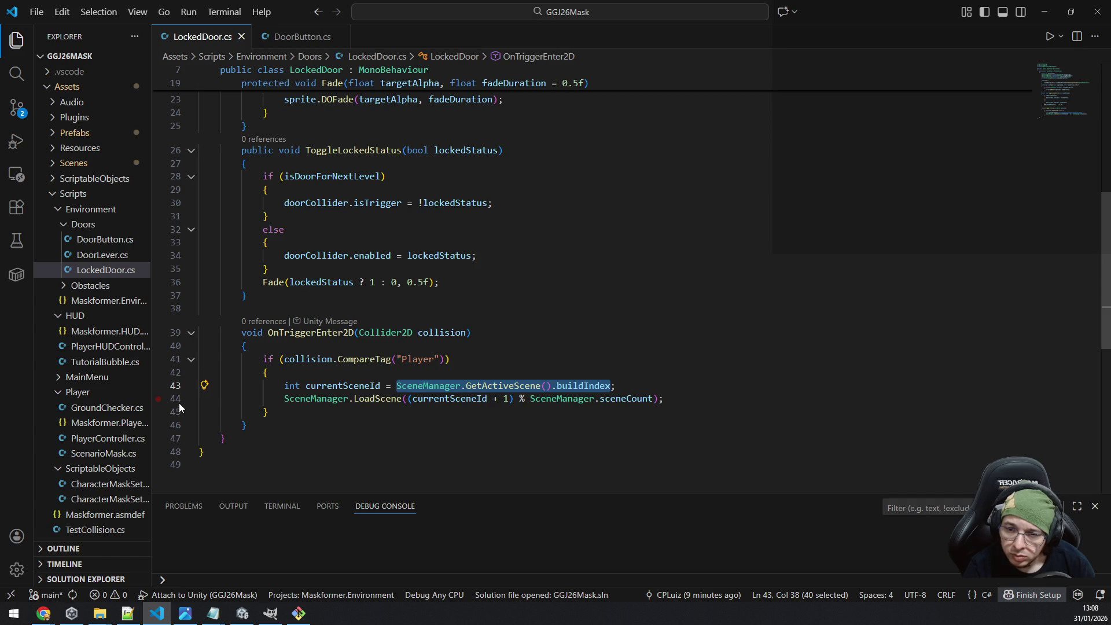
Put a breakpoint on line 44 and start the 'Attach to Unity' debug session.
click(159, 399)
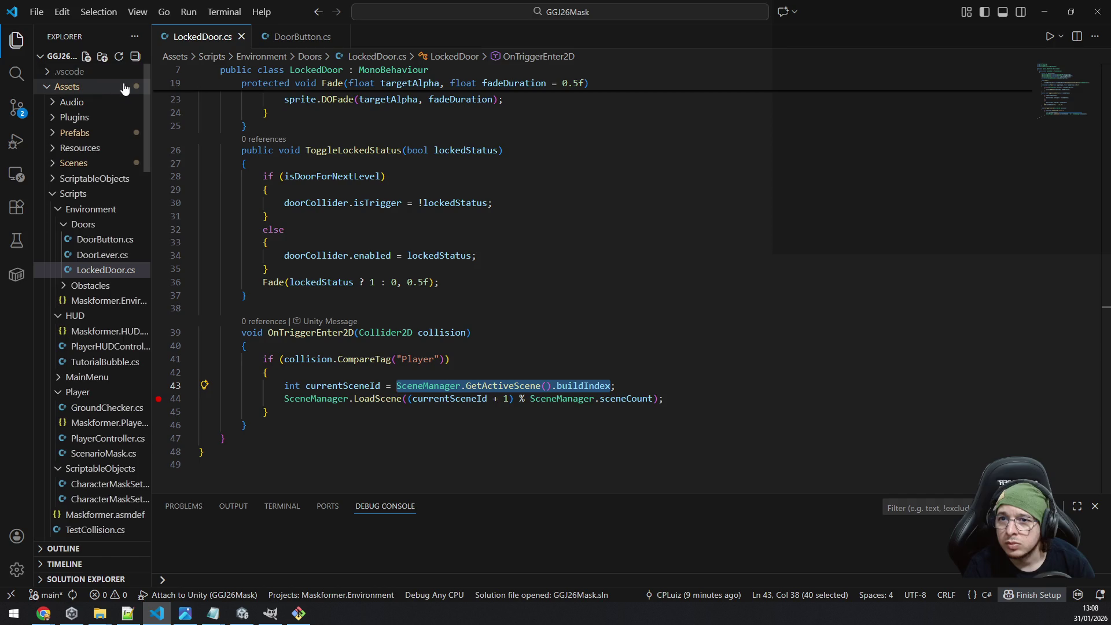
click(17, 108)
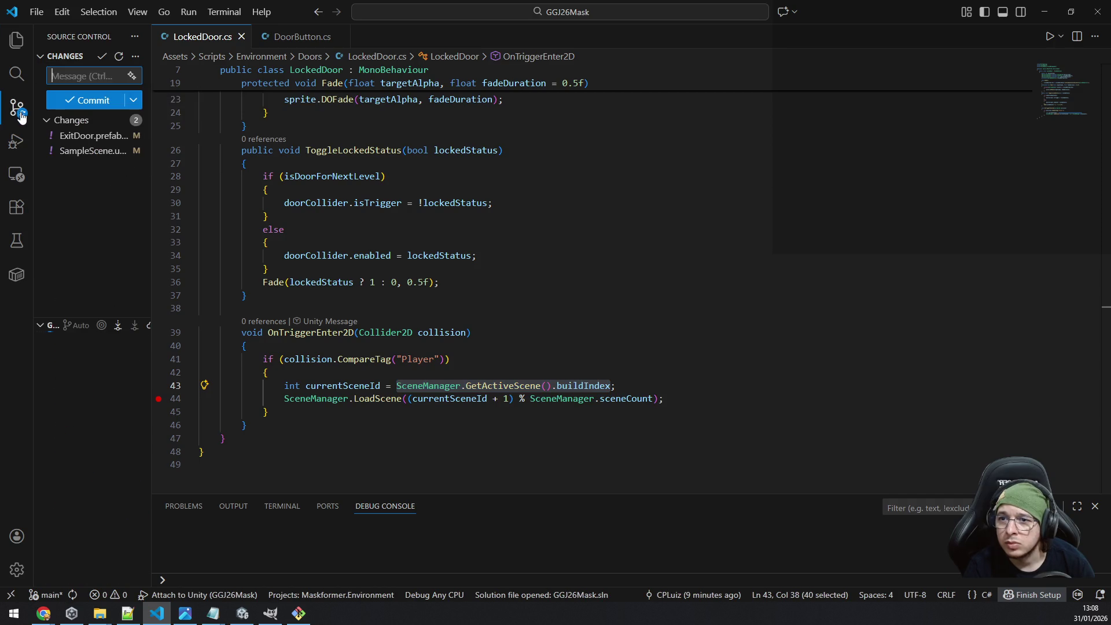
click(10, 152)
click(61, 36)
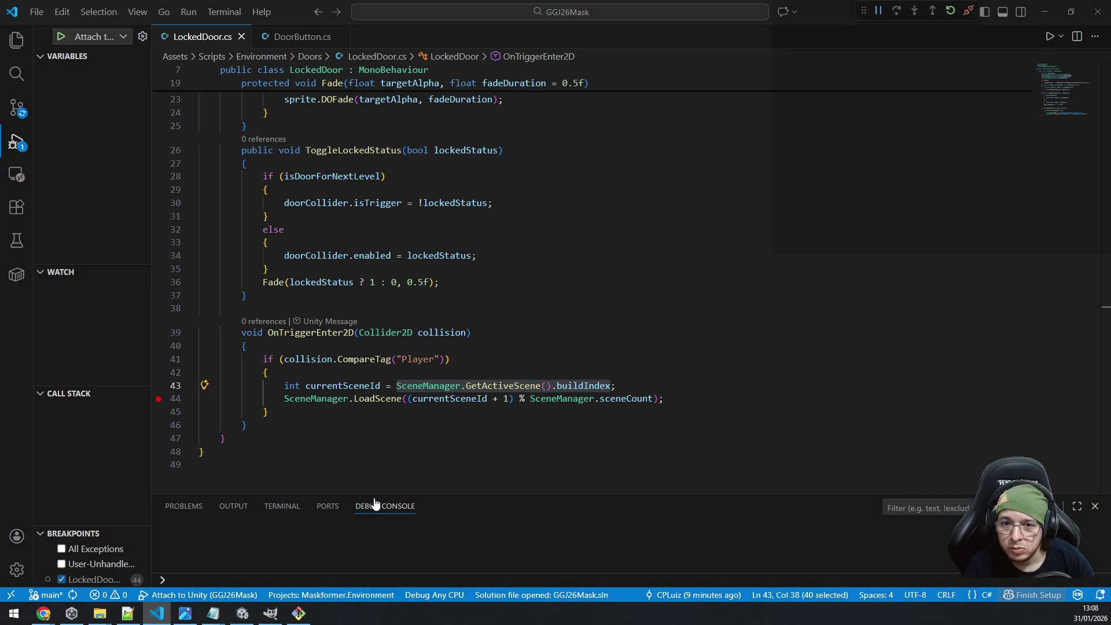
click(244, 614)
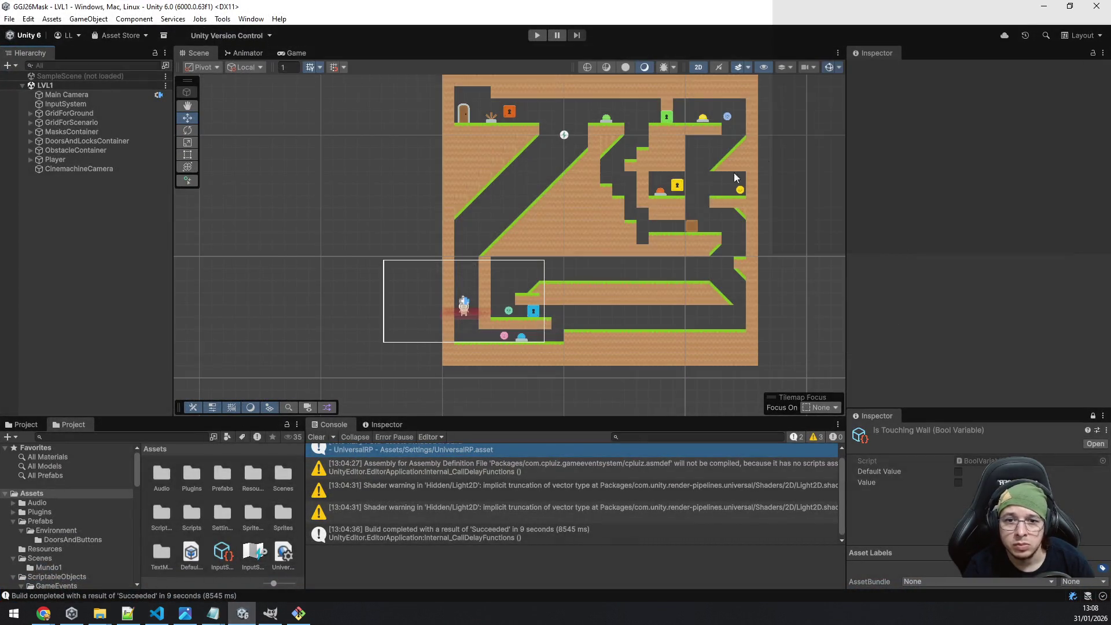
Load SampleScene from its Hierarchy context menu.
right_click(56, 87)
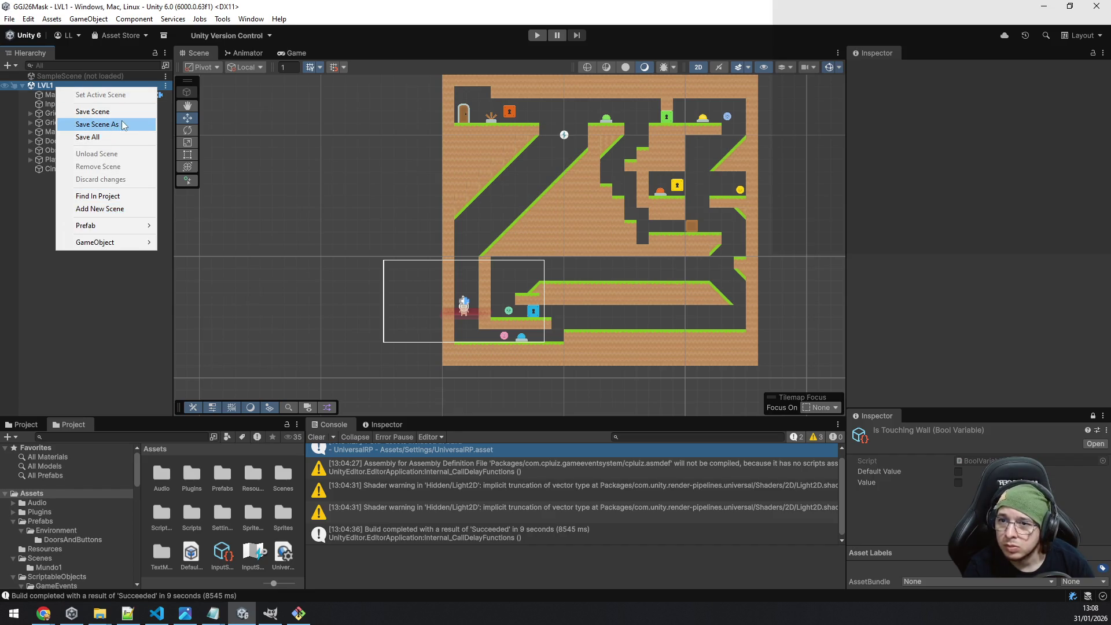
click(58, 77)
right_click(58, 77)
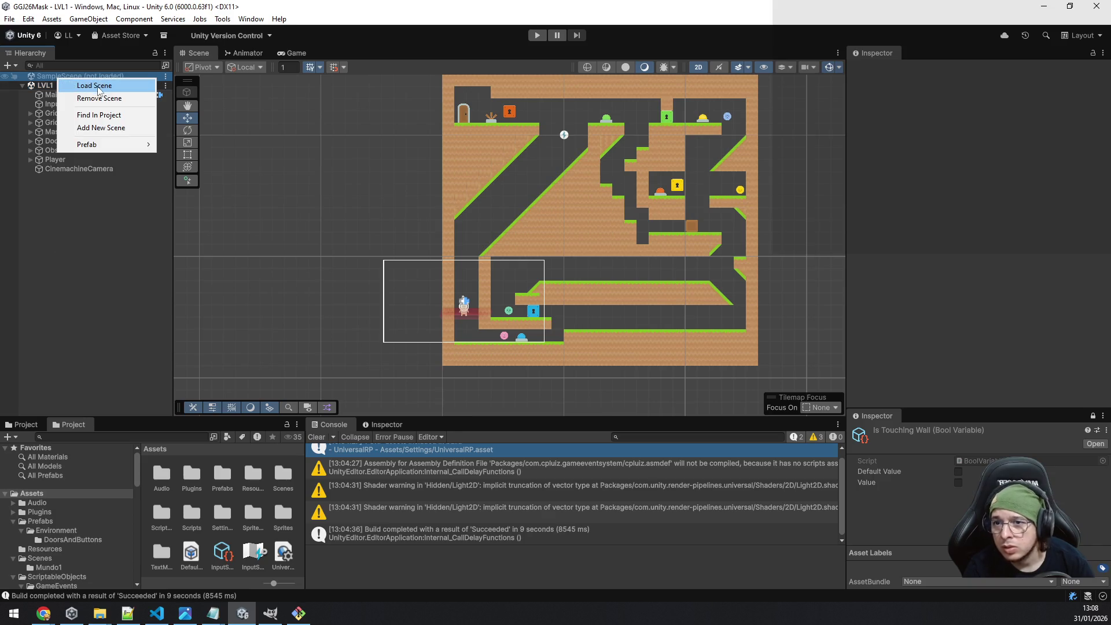
click(95, 86)
Remove the LVL1 scene, pan to the tutorial start area and enter Play mode.
click(79, 363)
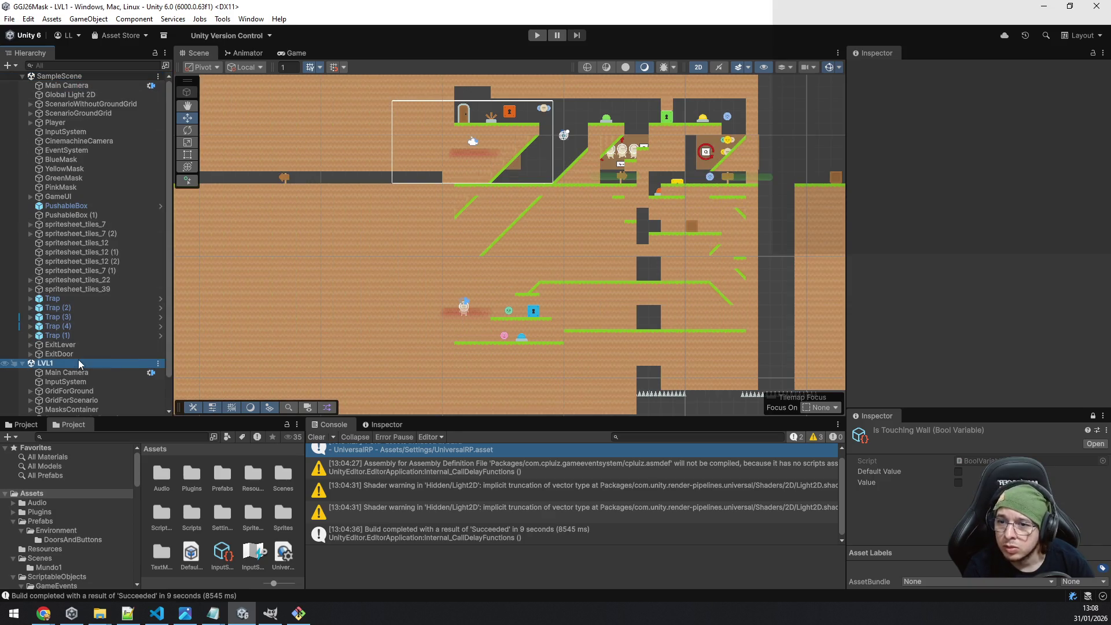
right_click(79, 363)
click(120, 438)
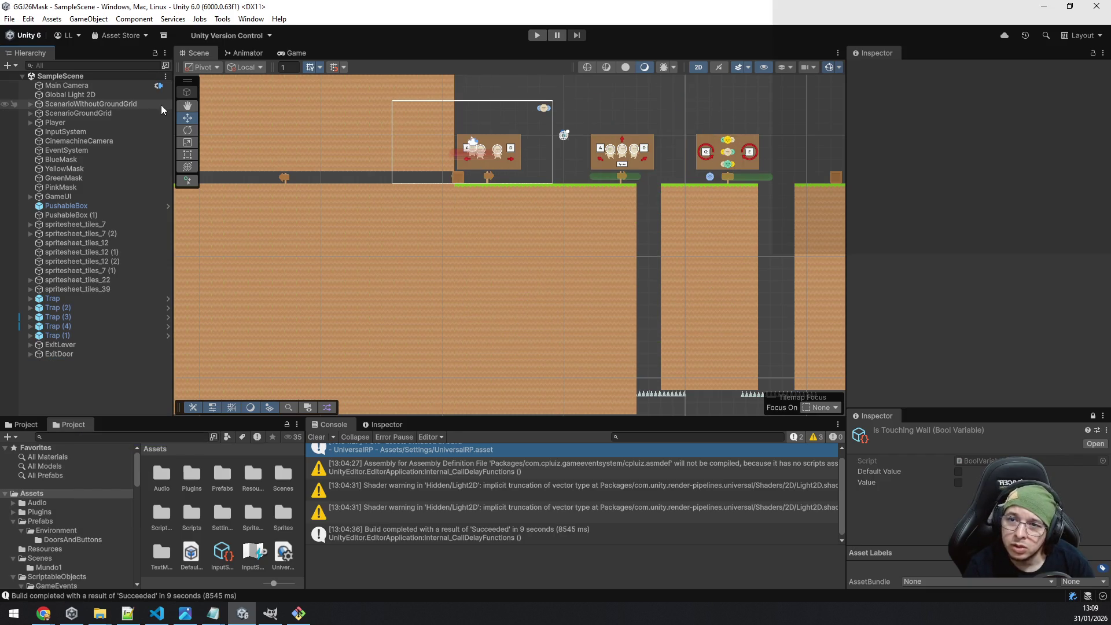
mouse_move(335, 216)
mouse_down()
mouse_move(592, 232)
mouse_move(650, 279)
mouse_move(269, 280)
mouse_up()
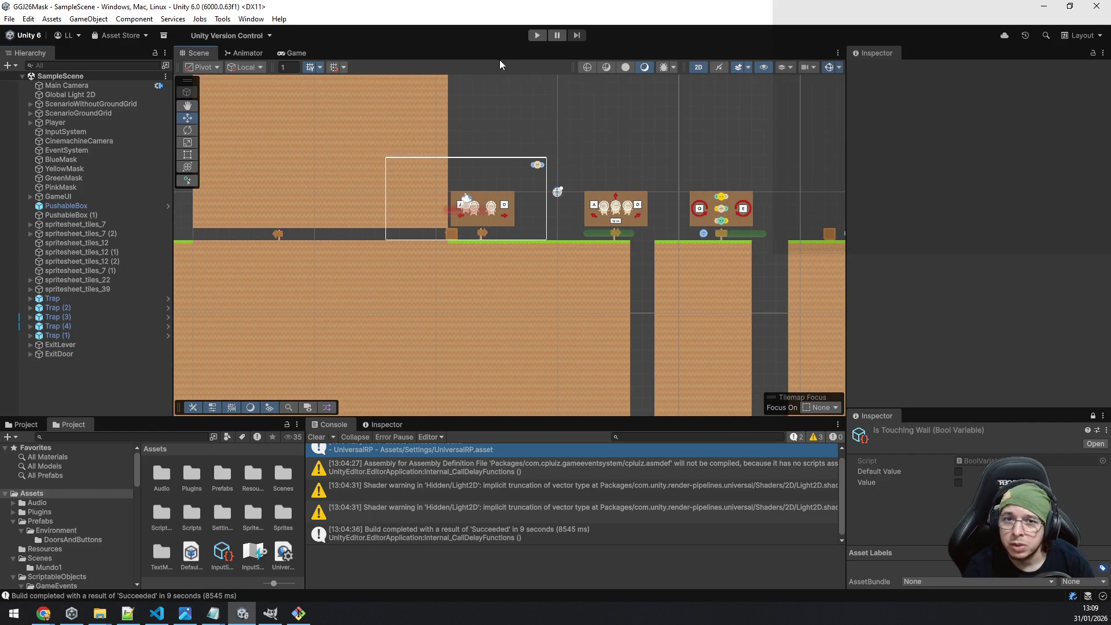
click(538, 36)
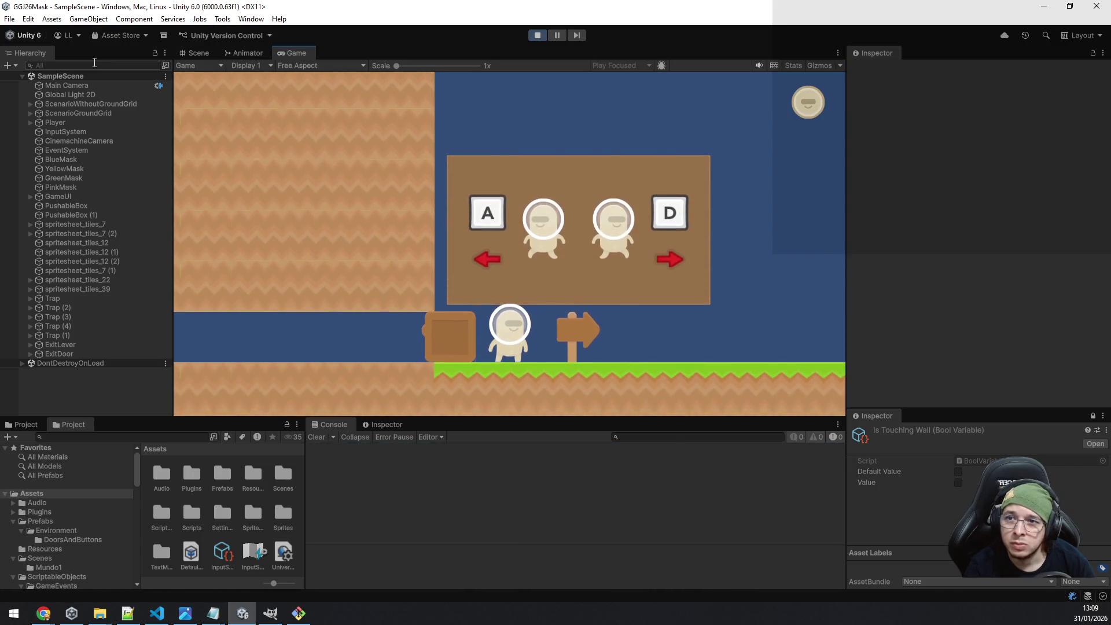
Select the Player object in the Scene view during play, then return to the Game view.
click(193, 54)
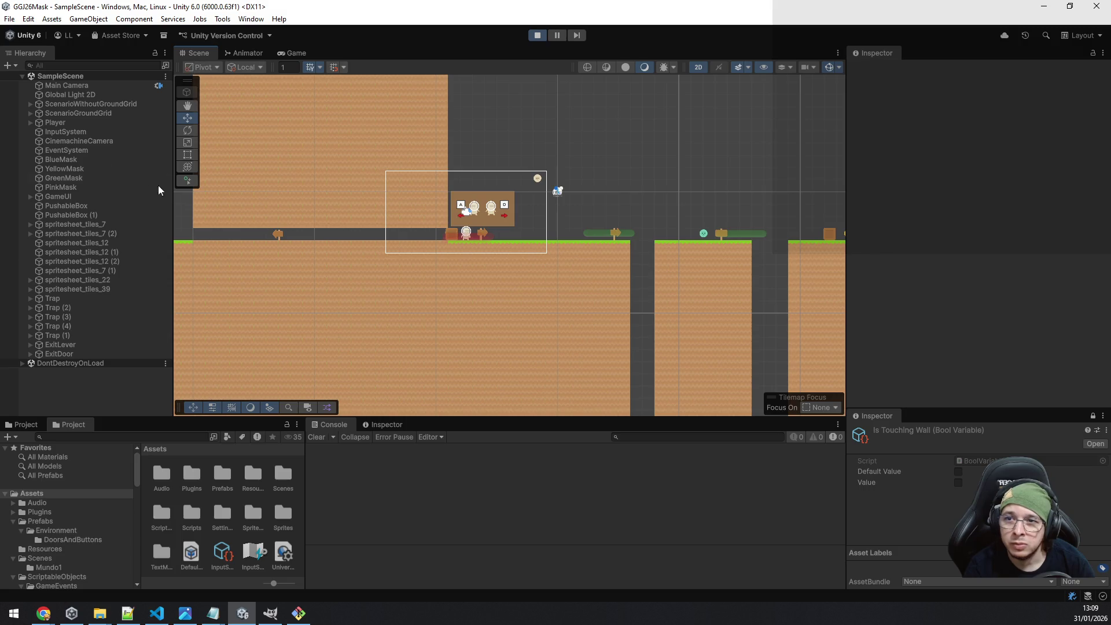
click(82, 123)
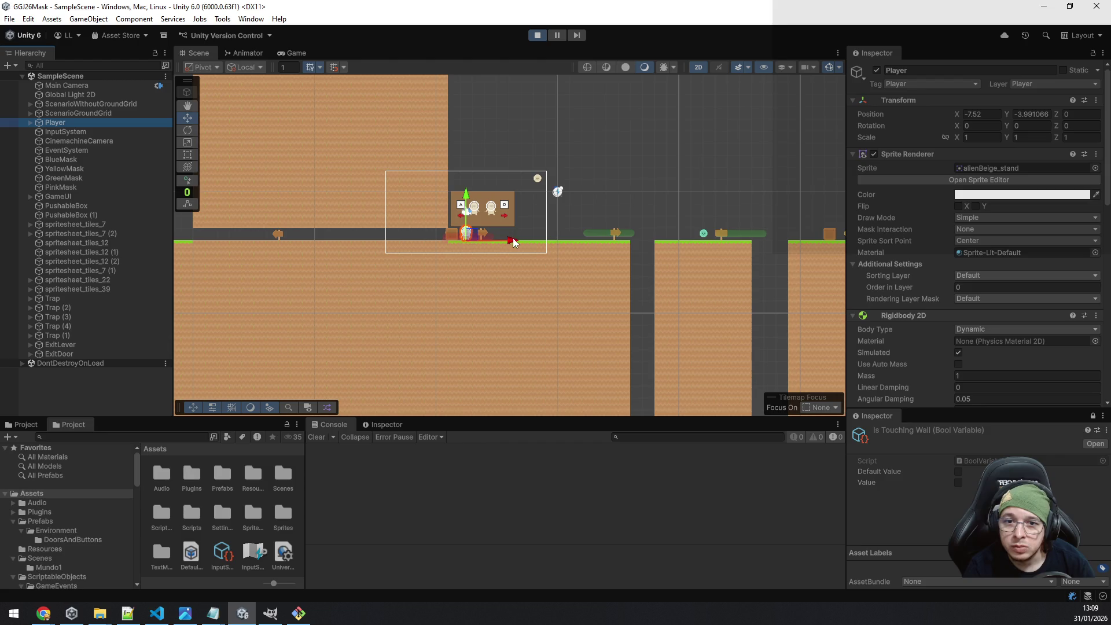
scroll(517, 251, up, 3)
key(a)
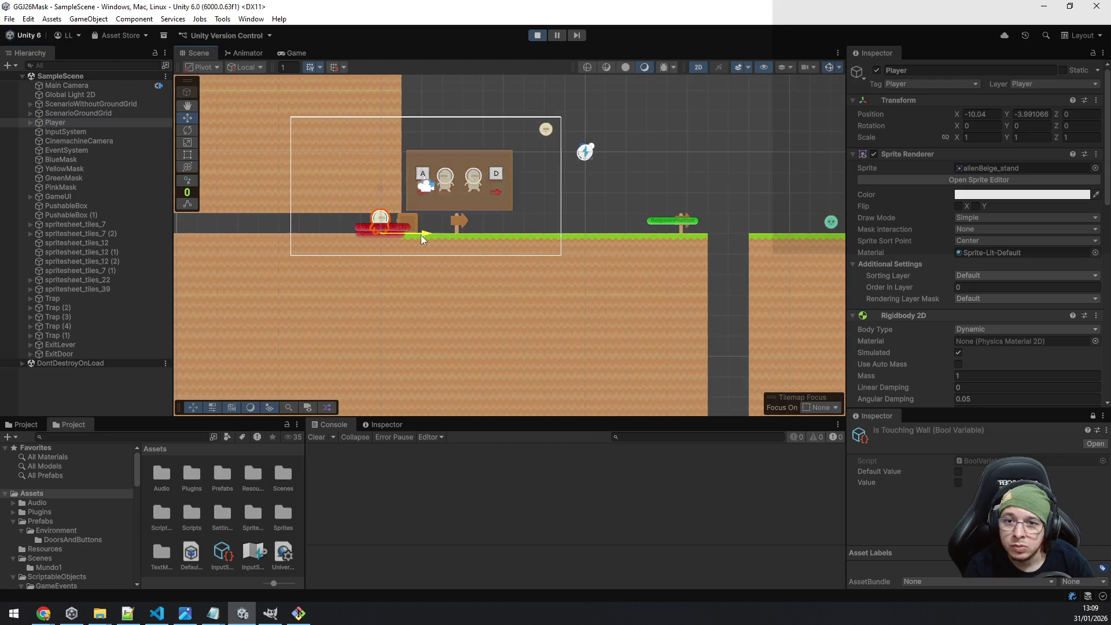
click(280, 55)
Walk the player left off the ledge, down the slope and along the flat ground.
key(a)
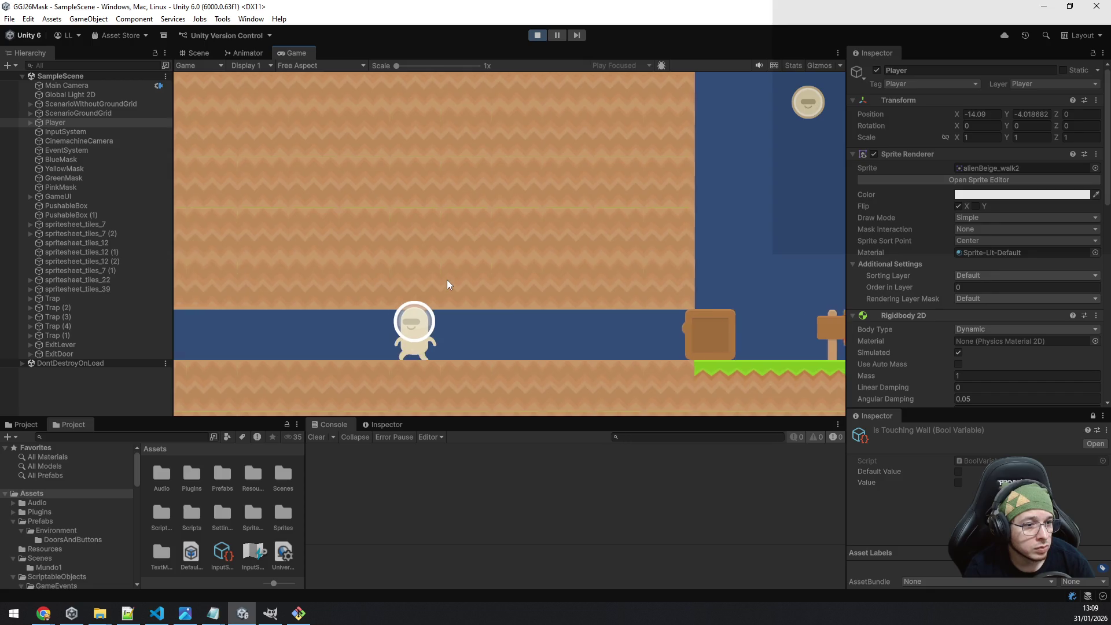
key(a)
key(a)
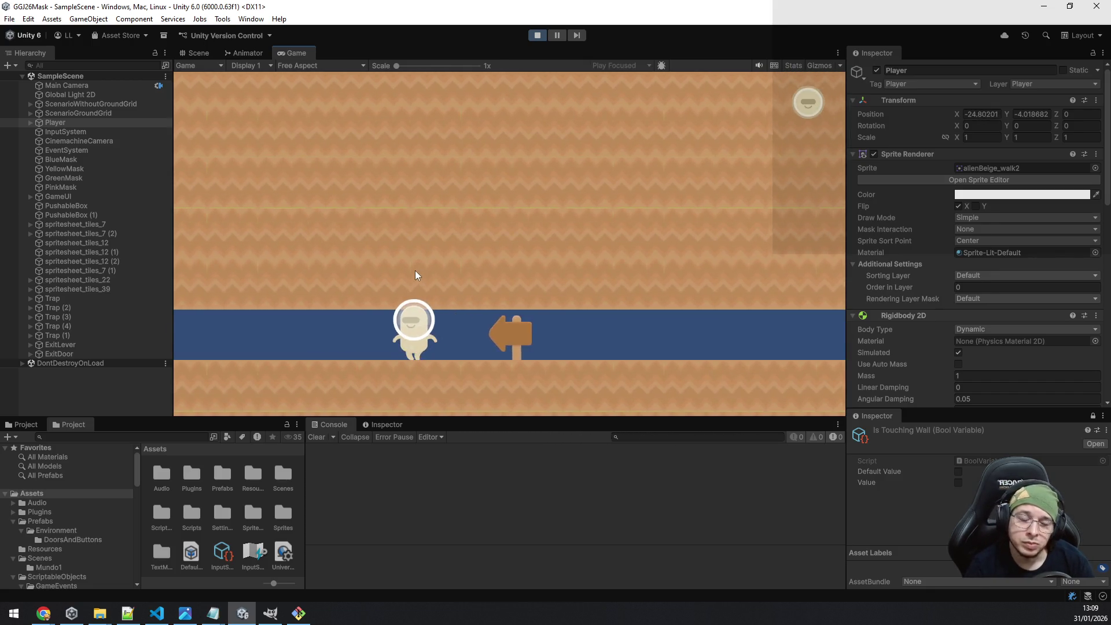
key(a)
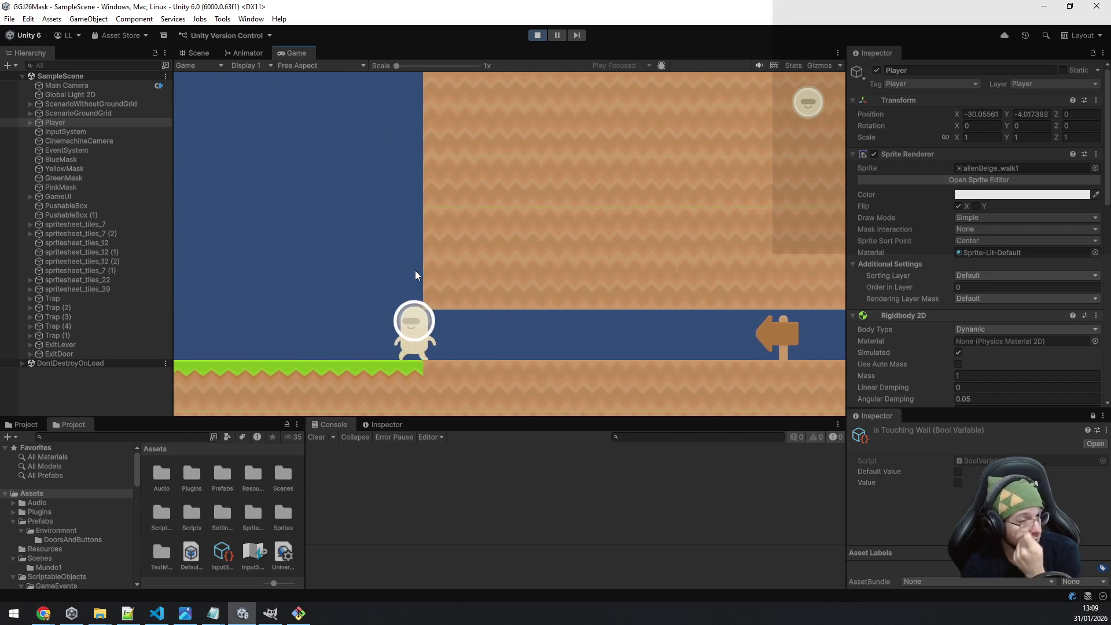
key(a)
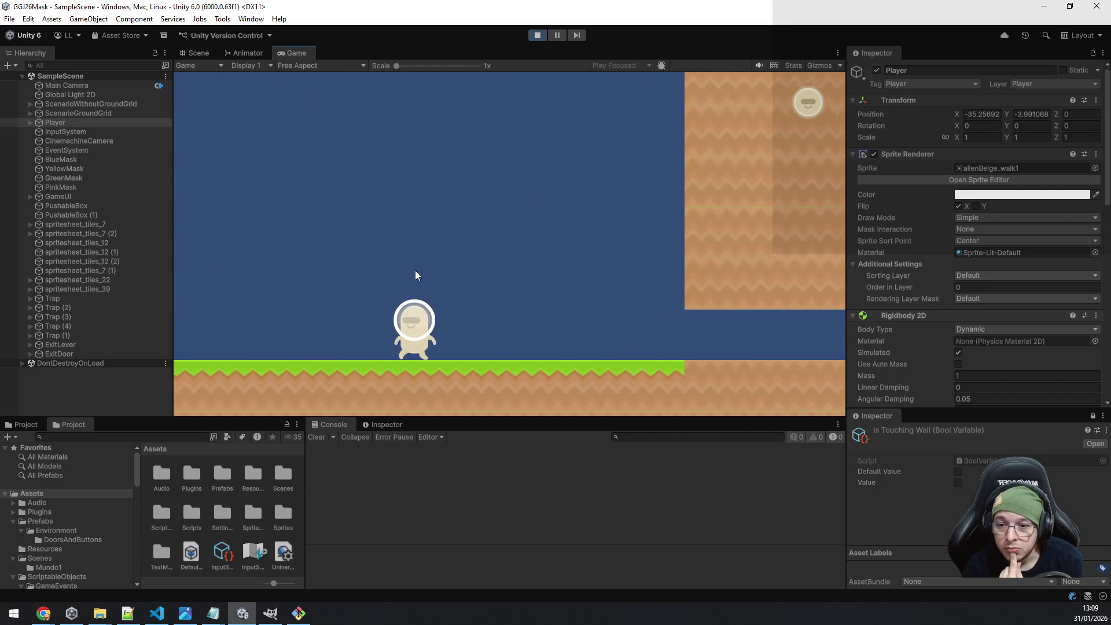
key(a)
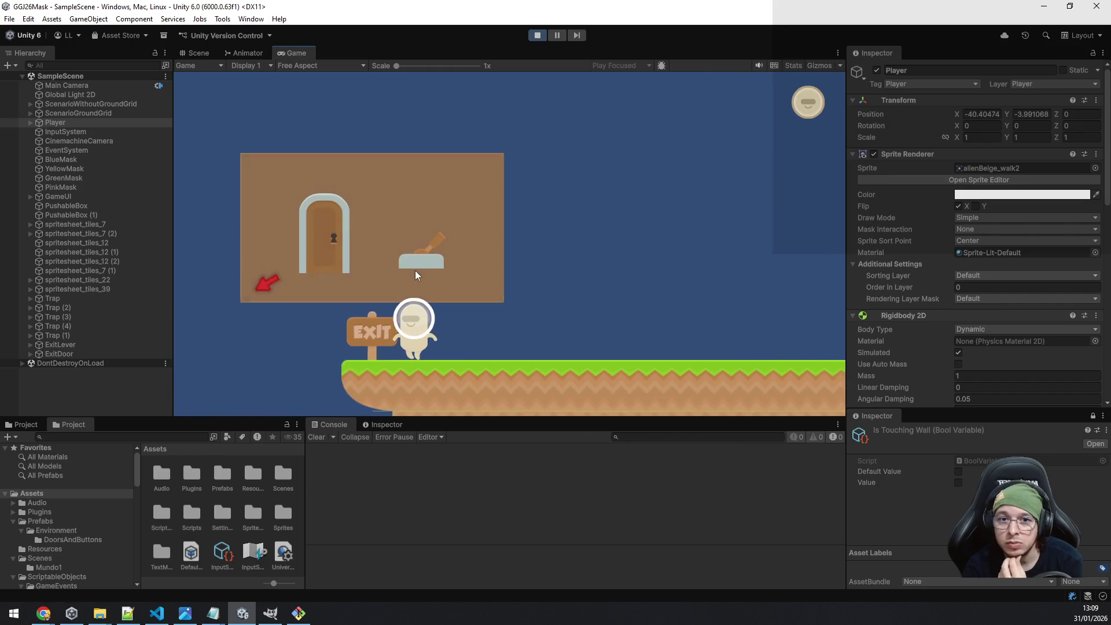
key(a)
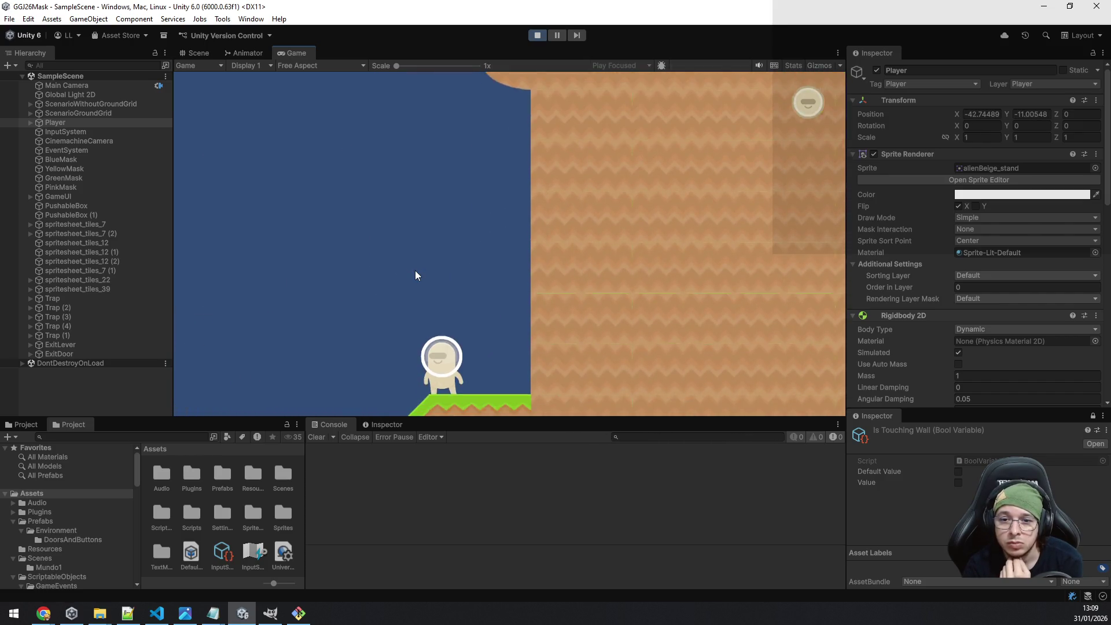
key(a)
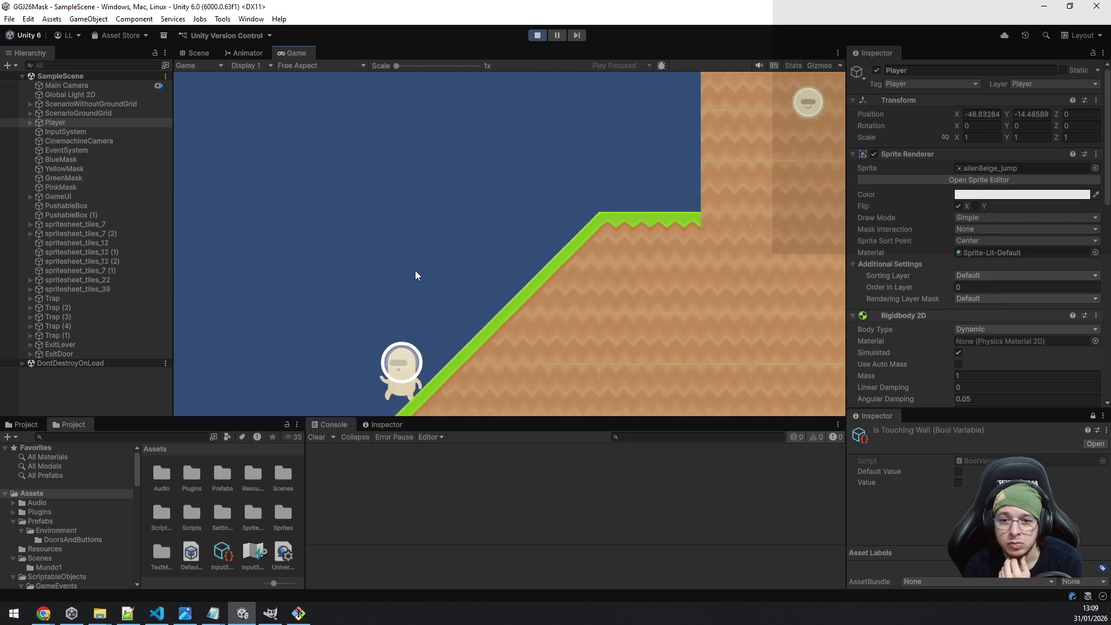
key(a)
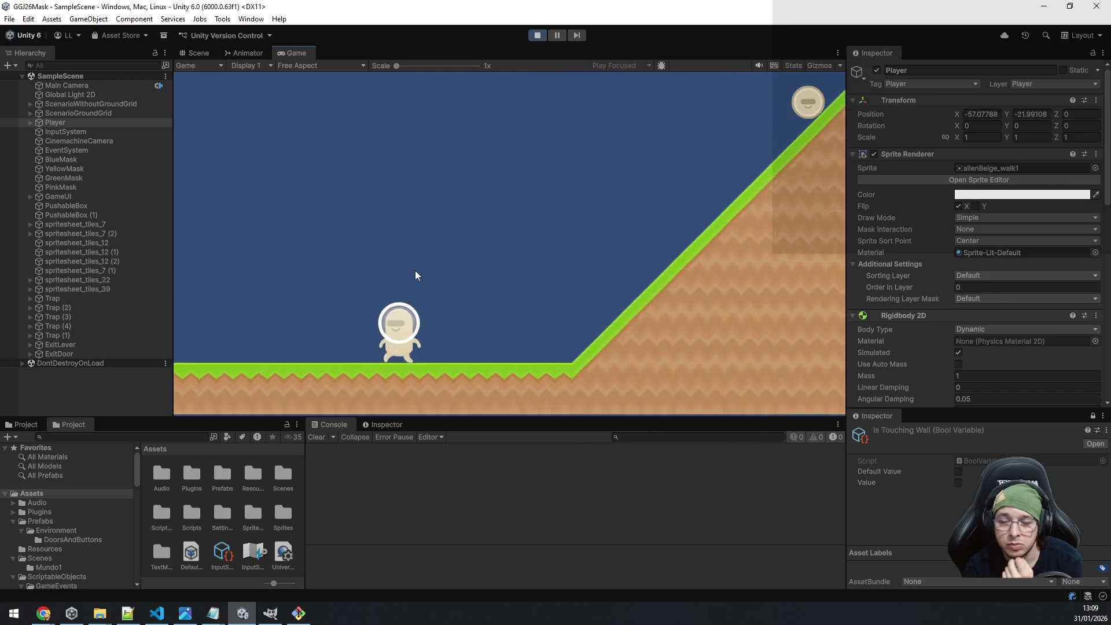
key(a)
key(a)
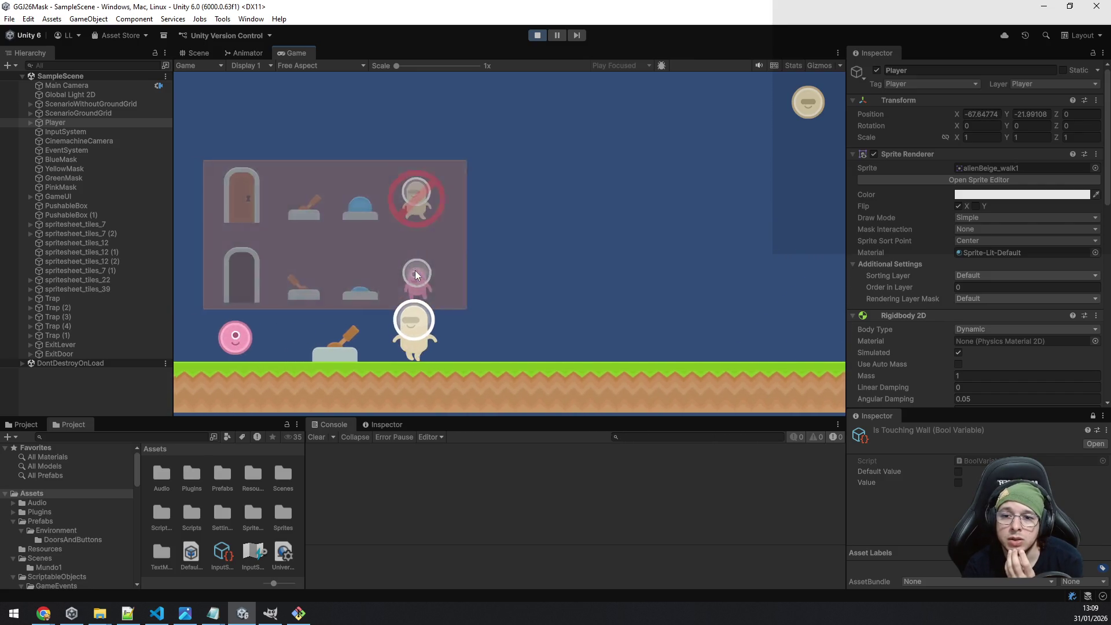
Collect the pink mask and walk into the exit door, pausing at the breakpoint.
key(a)
key(d)
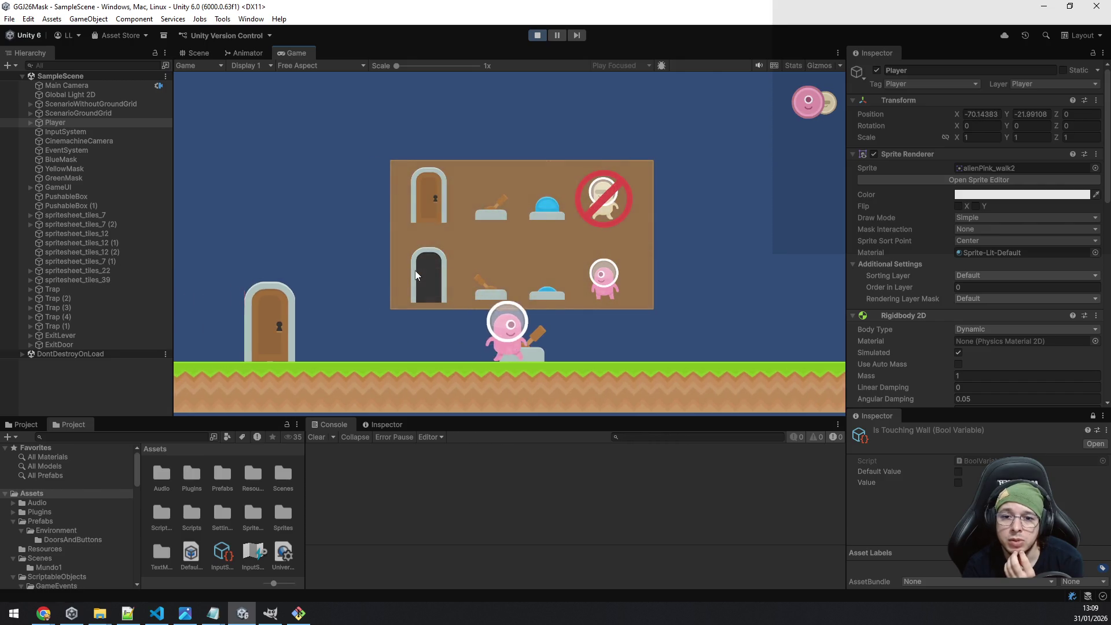
key(a)
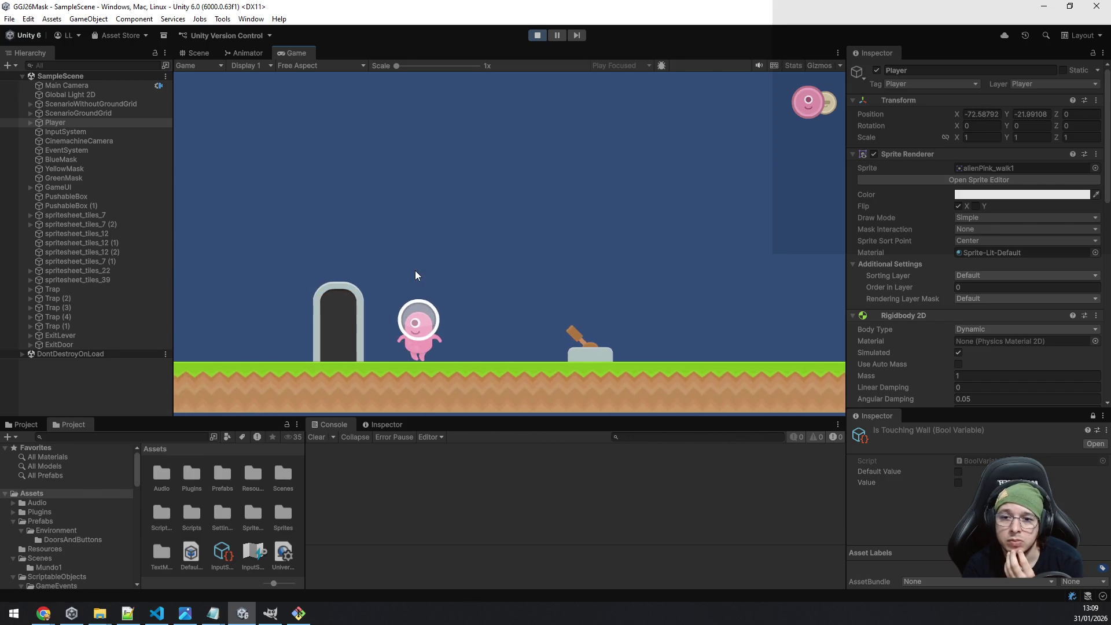
key(a)
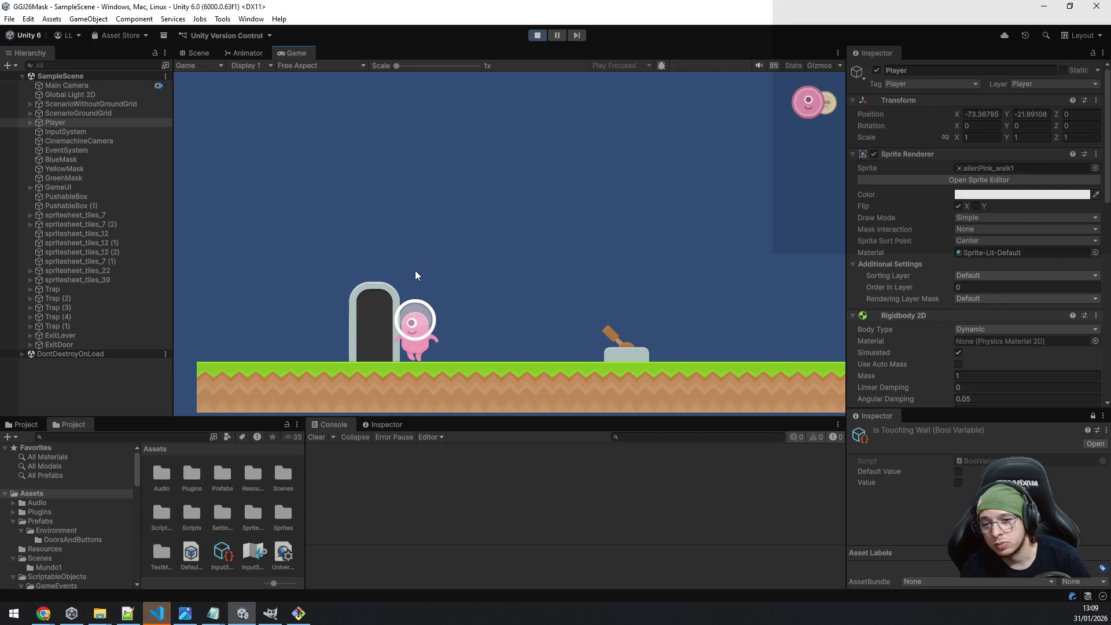
click(156, 614)
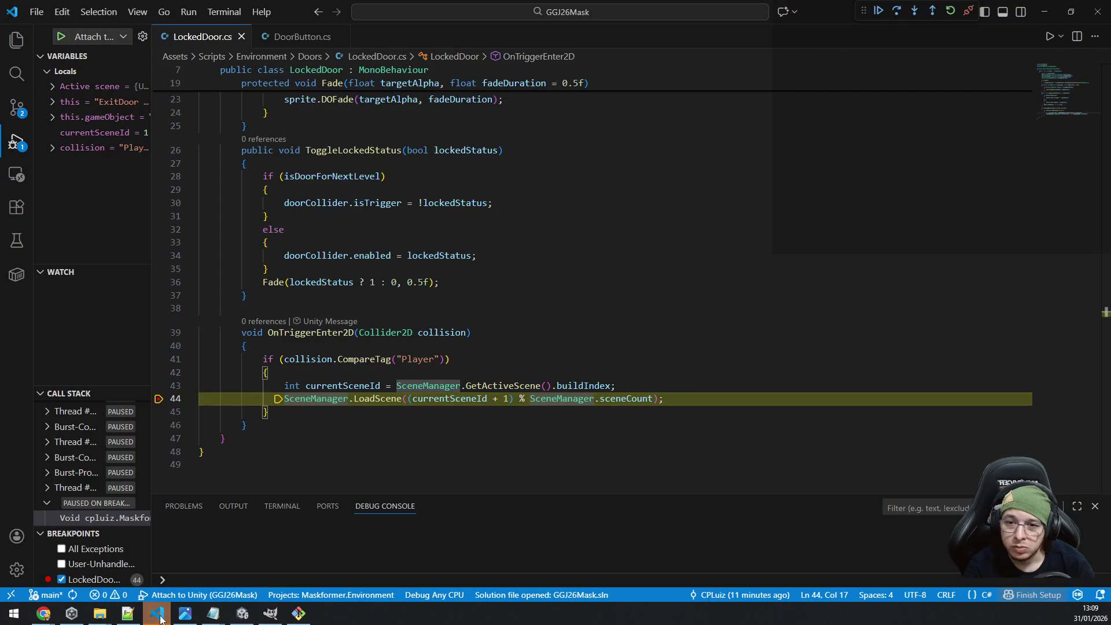
Confirm currentSceneId is 1 at the breakpoint, resume execution and stop Play mode.
mouse_move(348, 386)
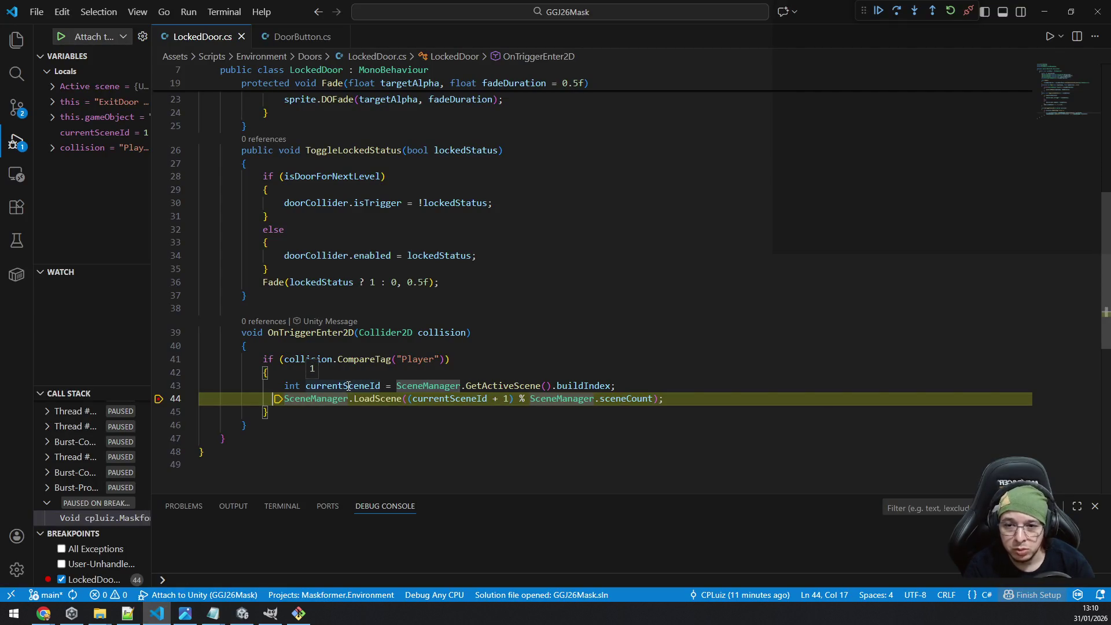
mouse_move(613, 397)
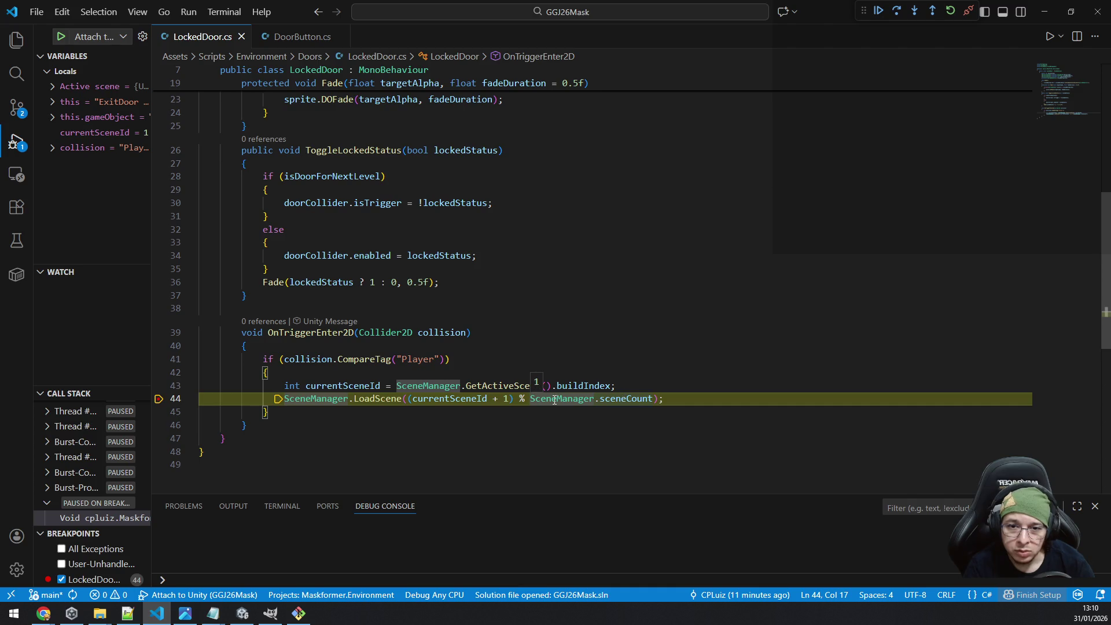
mouse_move(555, 400)
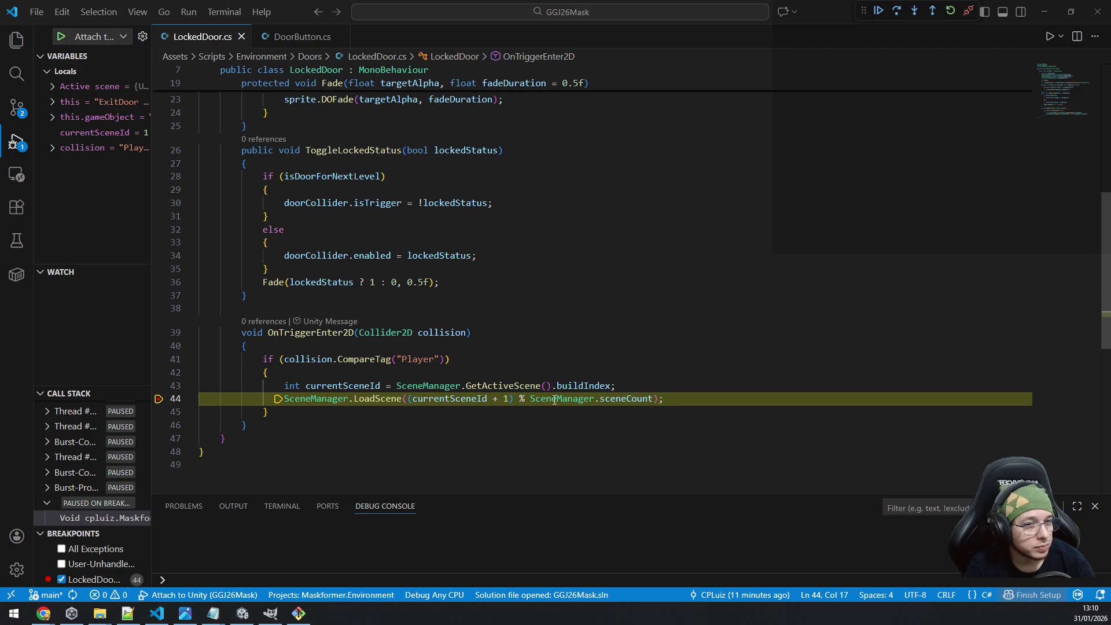
click(879, 11)
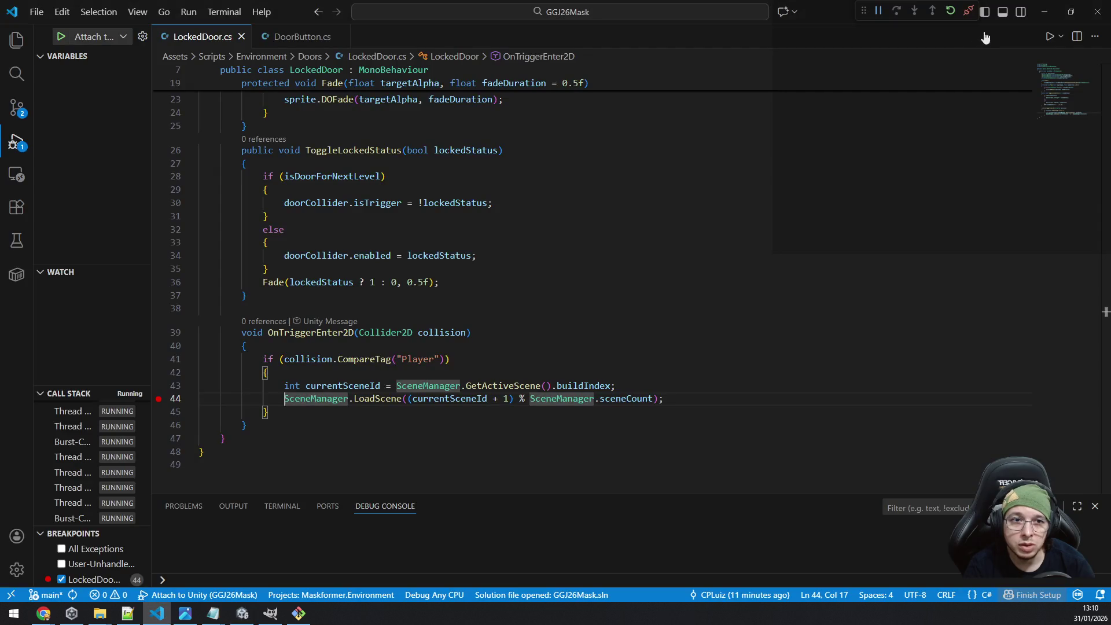
click(968, 12)
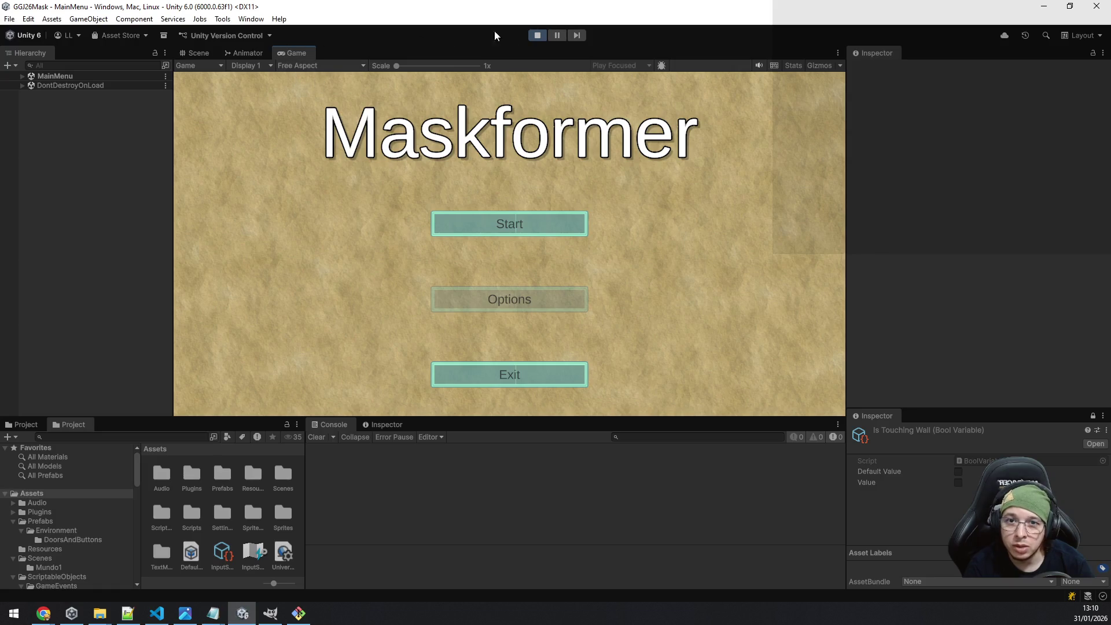
click(537, 26)
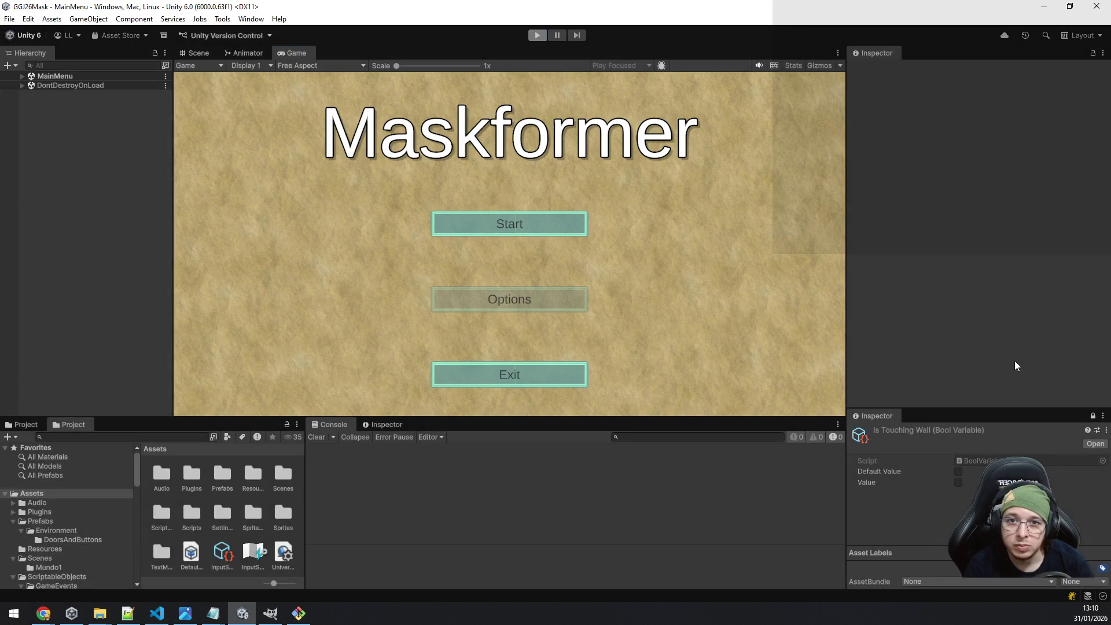
Replace sceneCount on line 44 with 'scene' to bring up SceneManager suggestions.
key(alt+Tab)
double_click(618, 399)
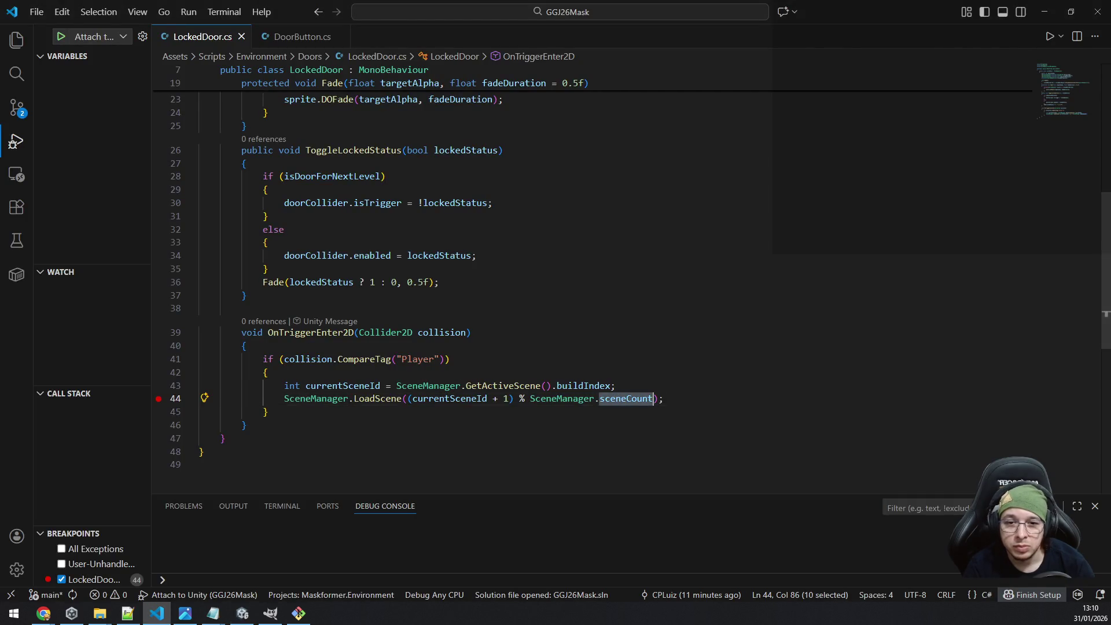
key(BackSpace)
key(ctrl+space)
text(scene)
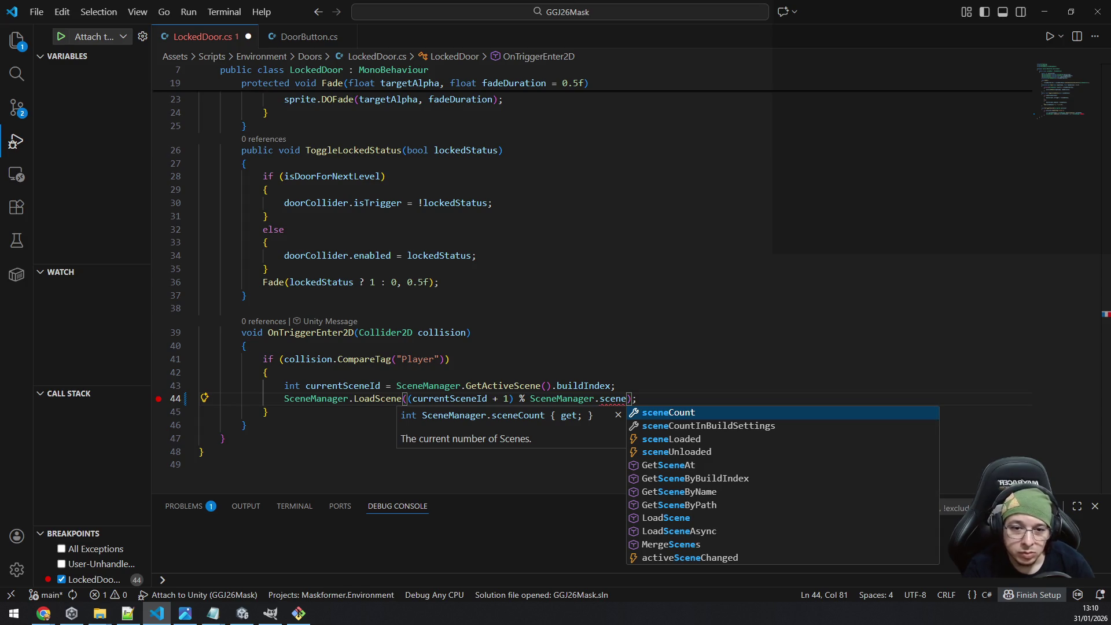
Pick sceneCountInBuildSettings from the suggestion list to complete line 44.
scroll(874, 485, down, 2)
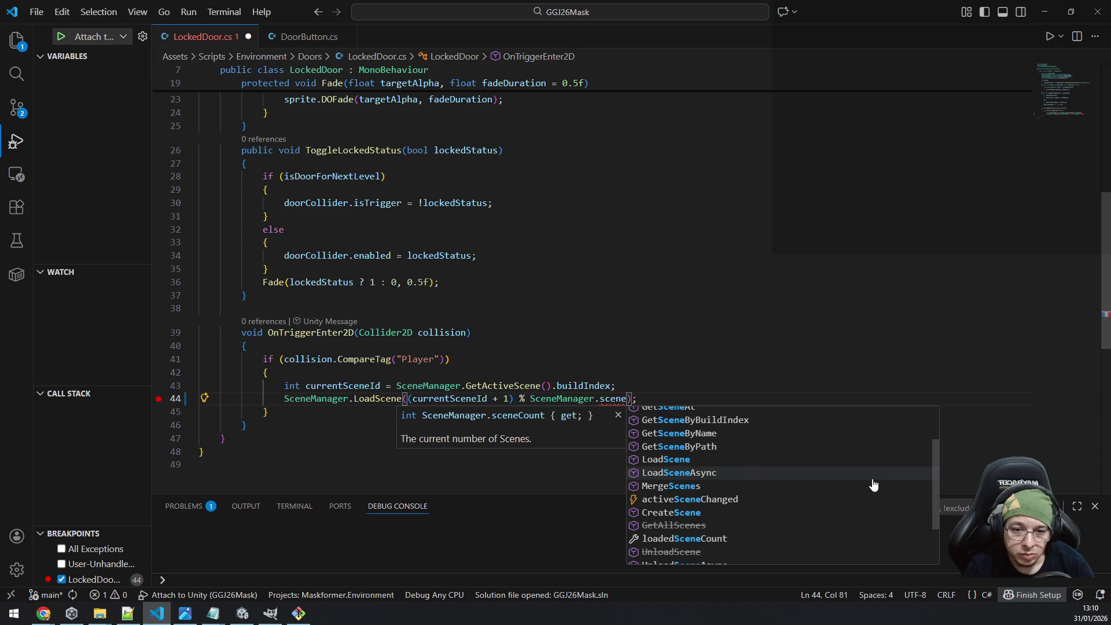
scroll(874, 485, down, 1)
scroll(874, 485, down, 1)
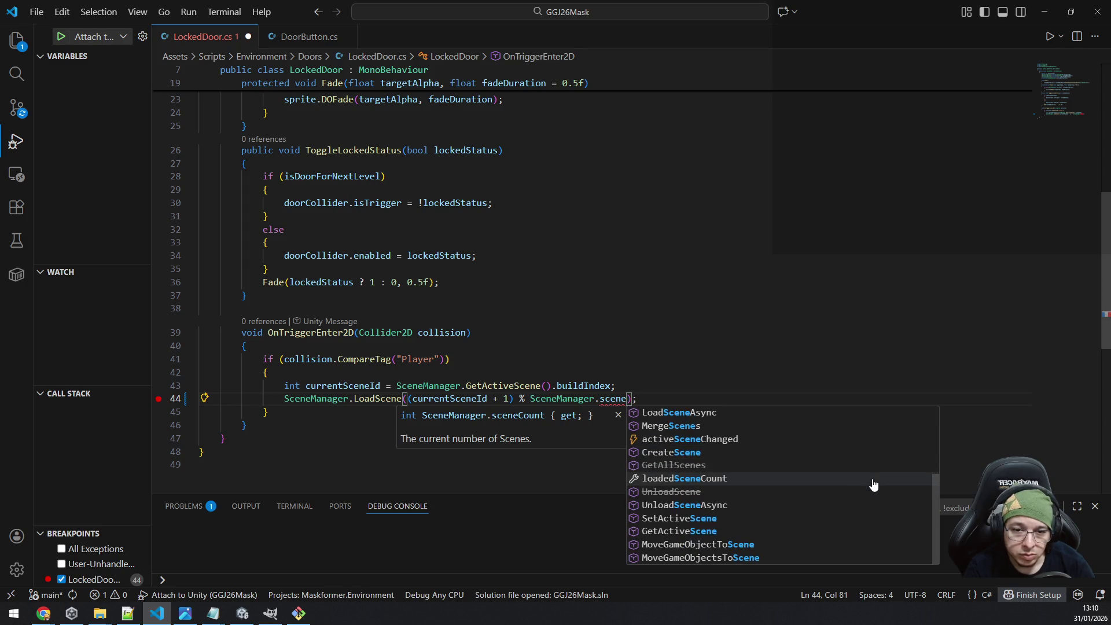
scroll(874, 485, up, 5)
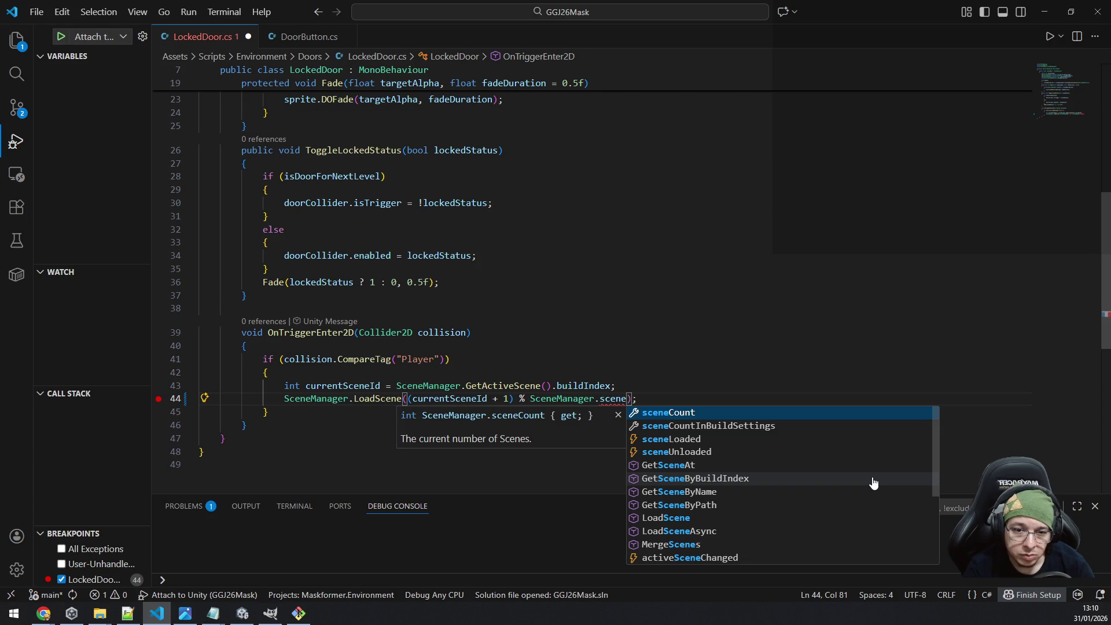
scroll(874, 483, down, 3)
scroll(874, 484, up, 3)
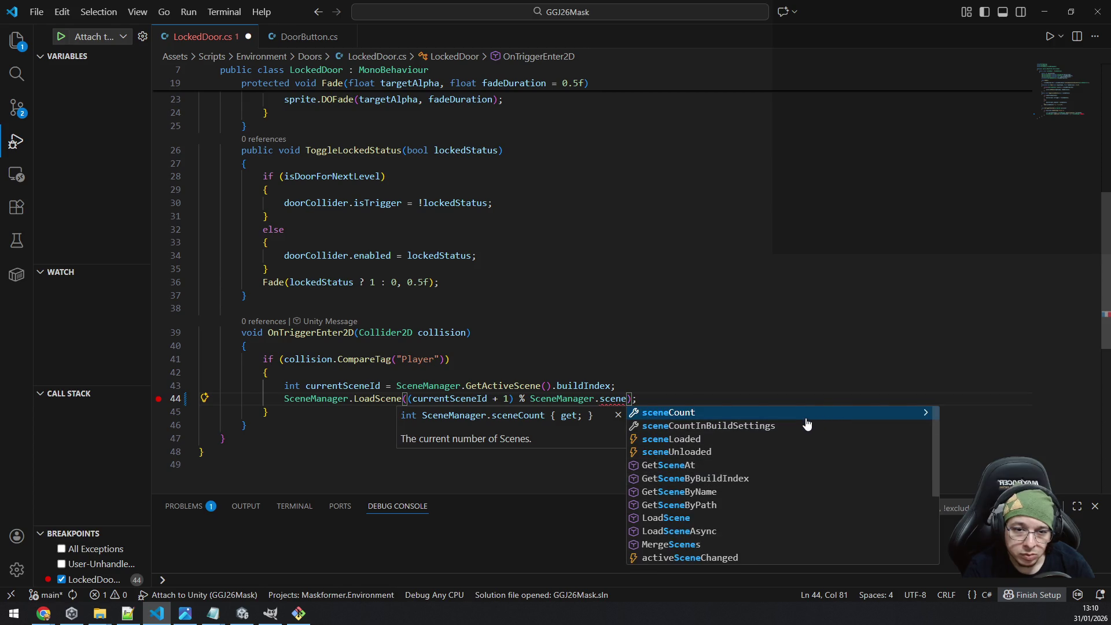
click(762, 426)
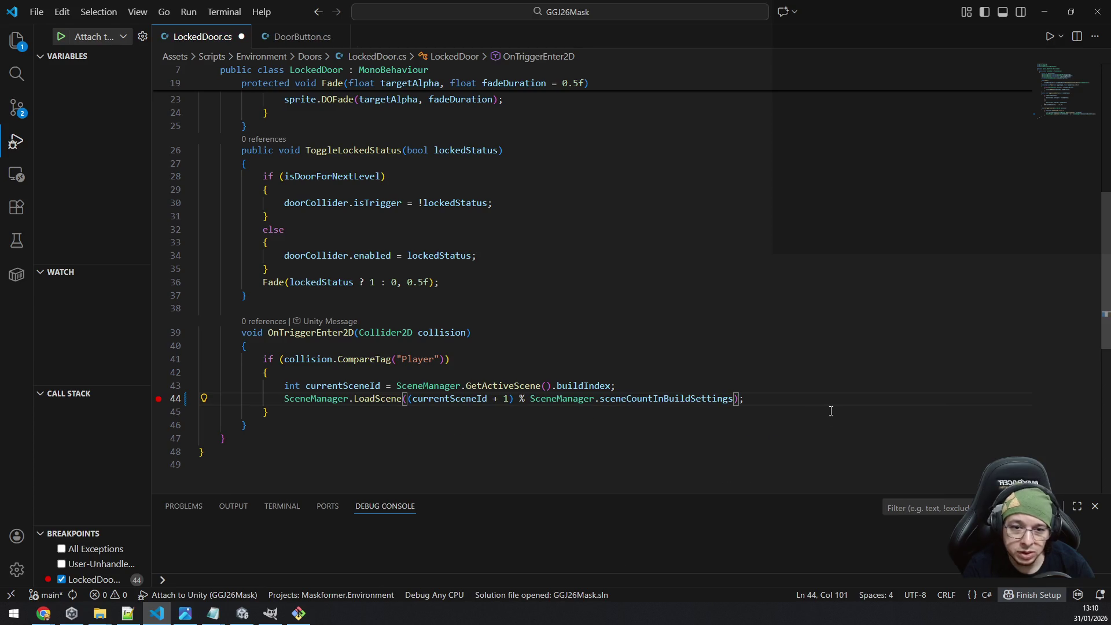
Return to the Unity editor and open the File menu.
click(156, 613)
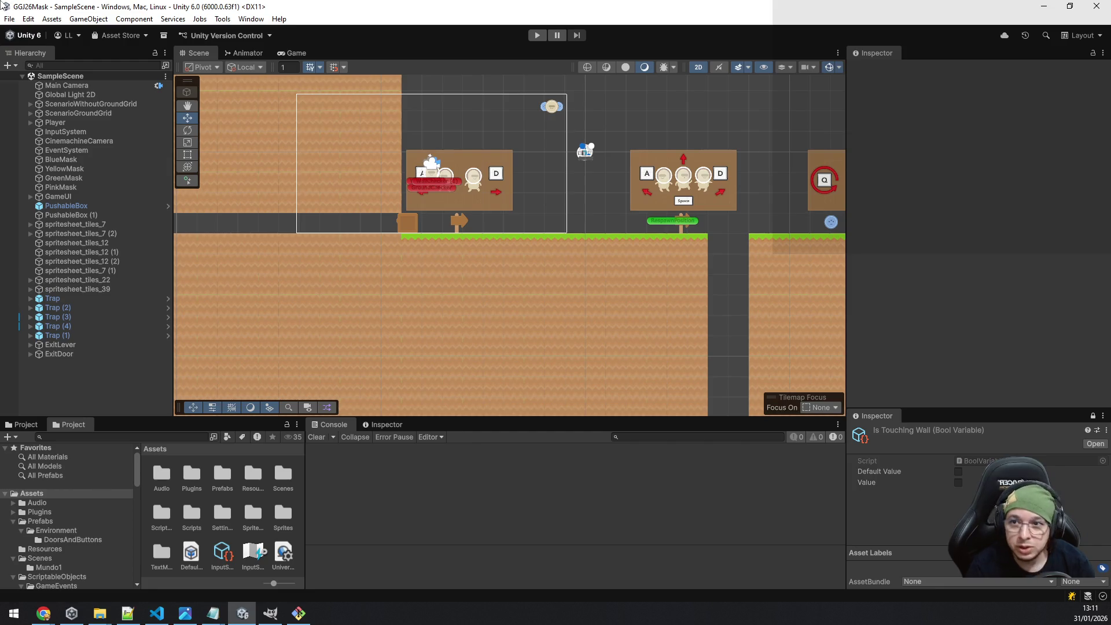
click(17, 25)
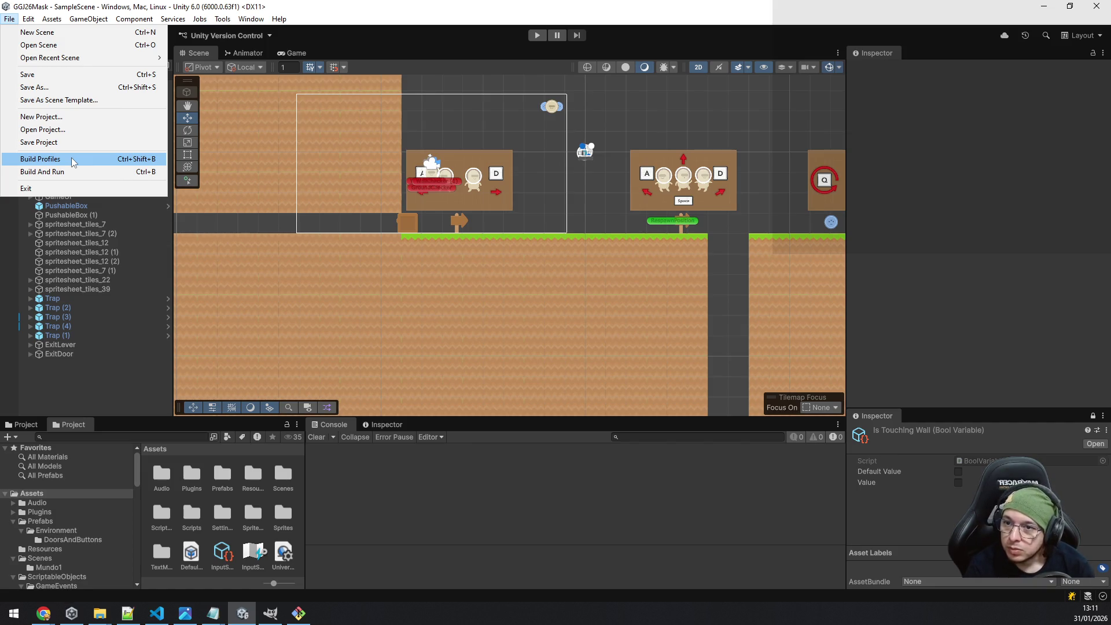
Build the Windows player from Build Profiles into the Builds/v0.0.2 folder.
click(74, 162)
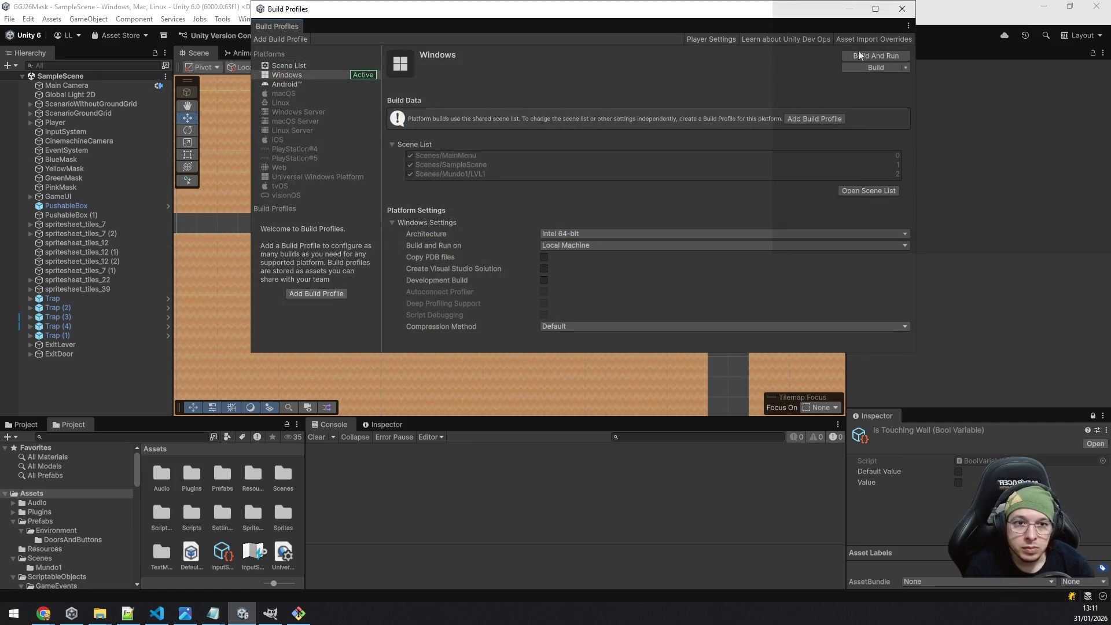
click(861, 67)
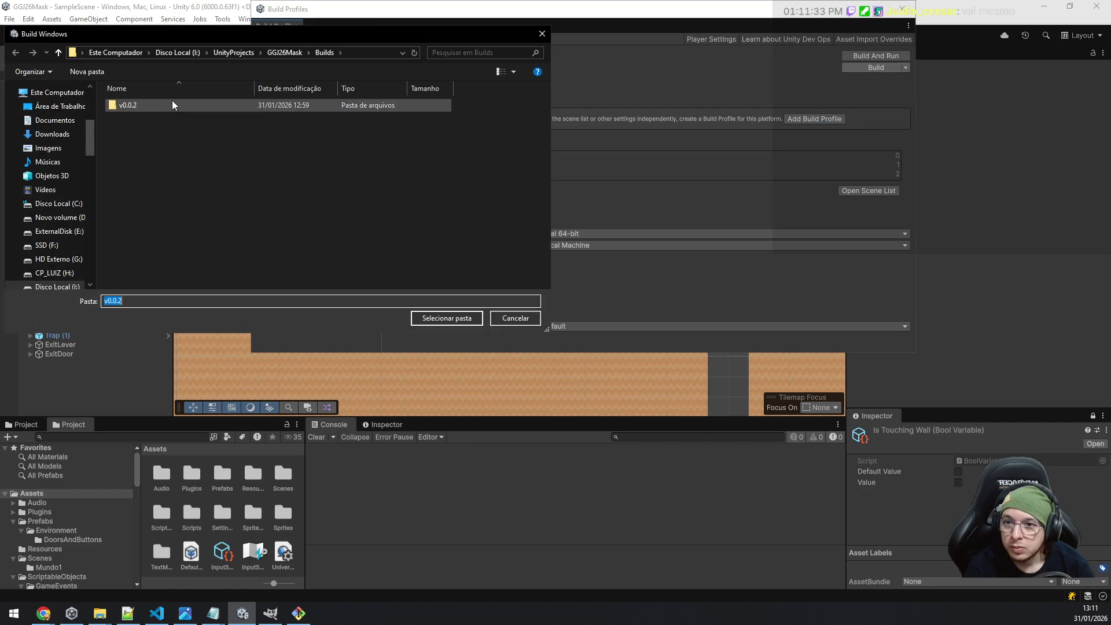
click(422, 319)
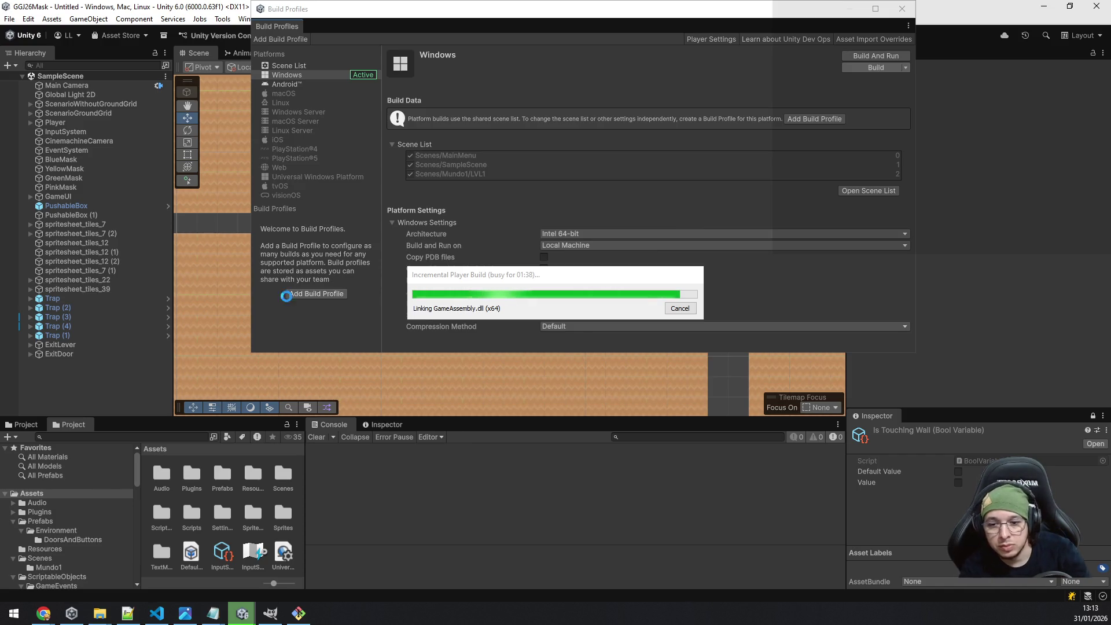
Bring the Git Bash terminal forward while the build links GameAssembly.dll.
click(297, 620)
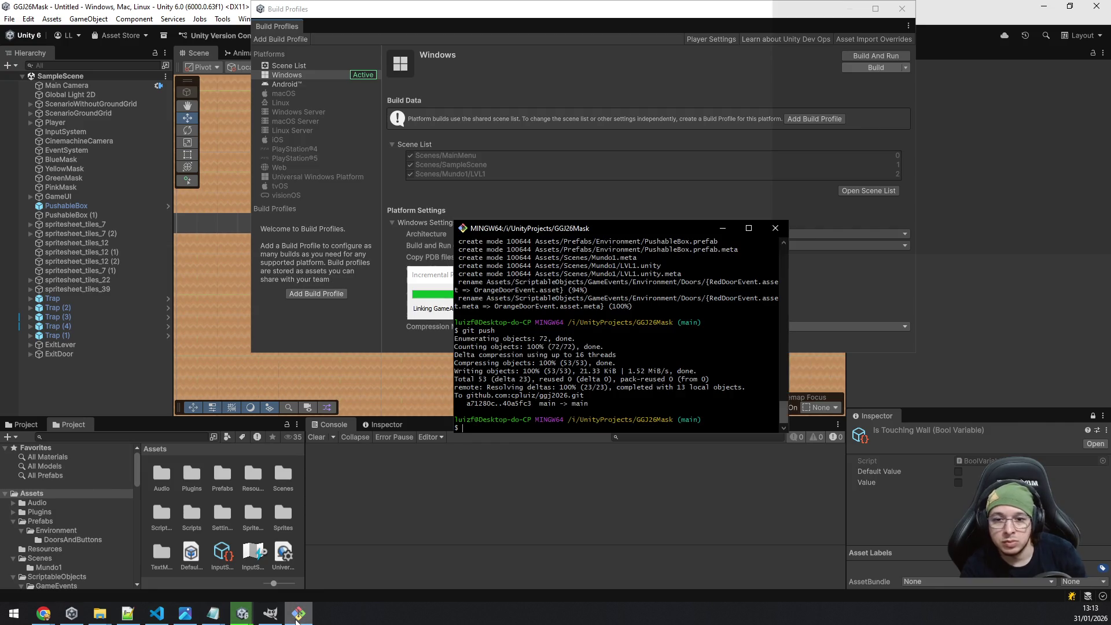
Run git status in Git Bash and type git add . to stage changes.
text(git status)
key(Return)
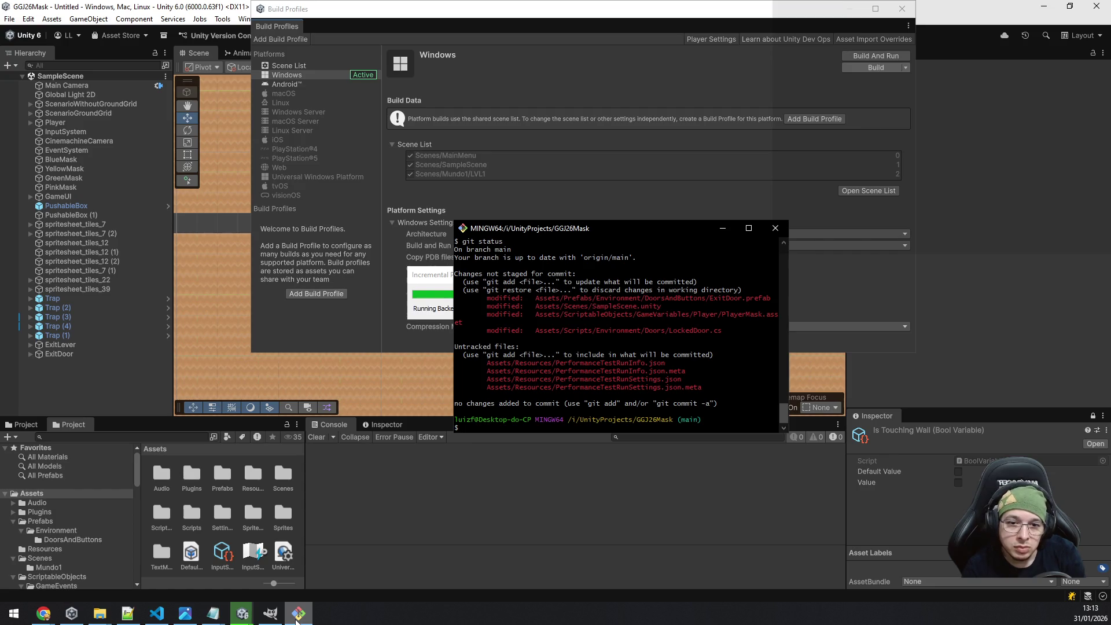
text(git add .)
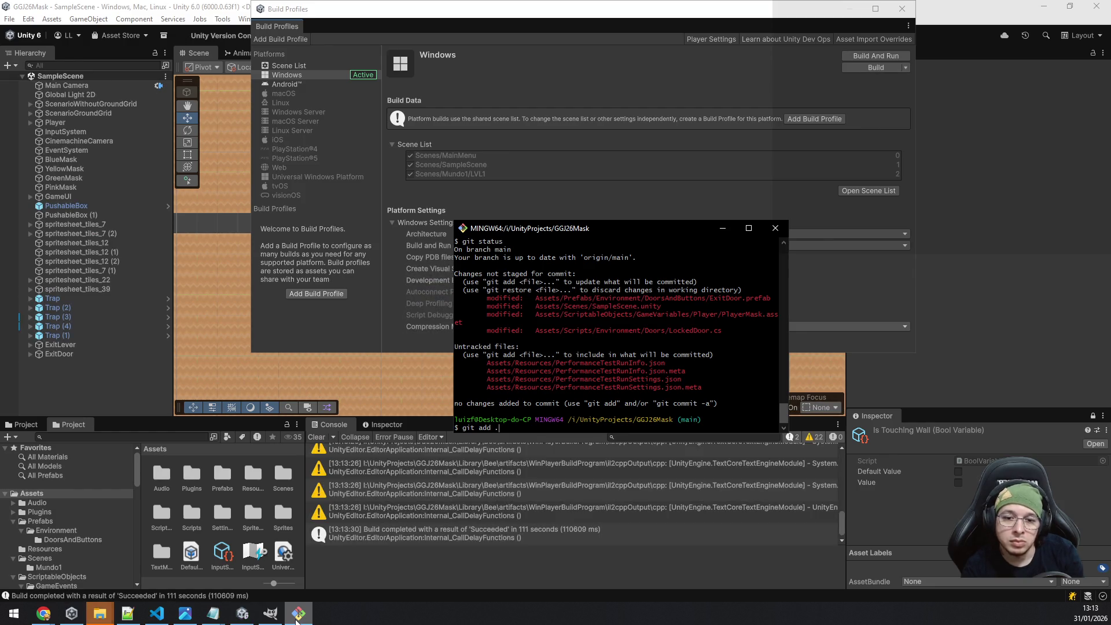
Minimize the terminal and open the finished Builds/v0.0.2 folder window.
click(298, 615)
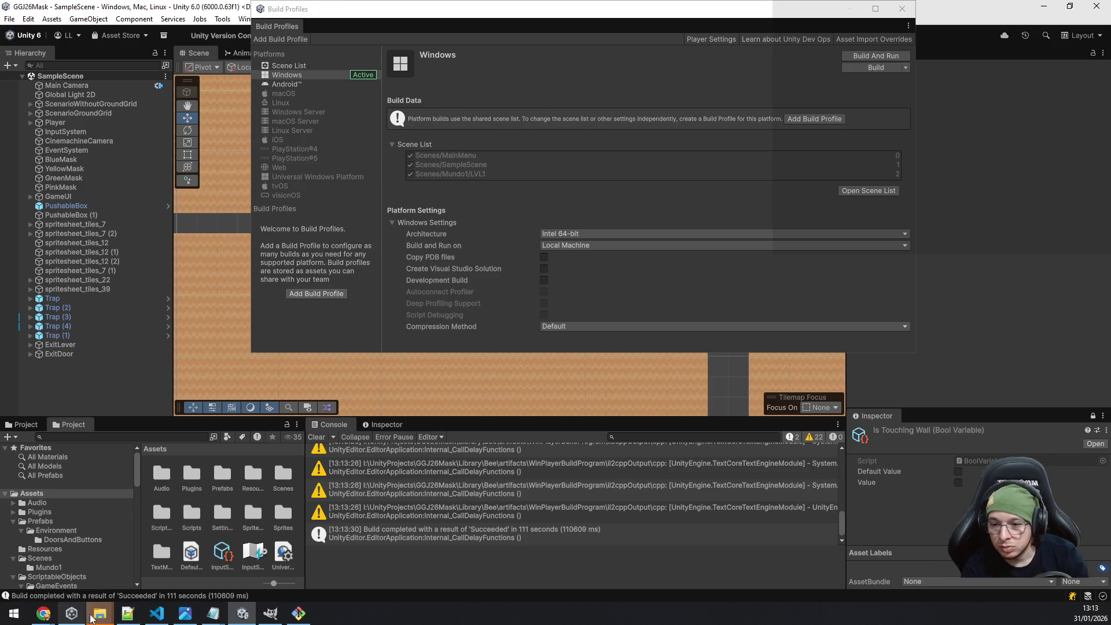
mouse_move(99, 613)
click(922, 560)
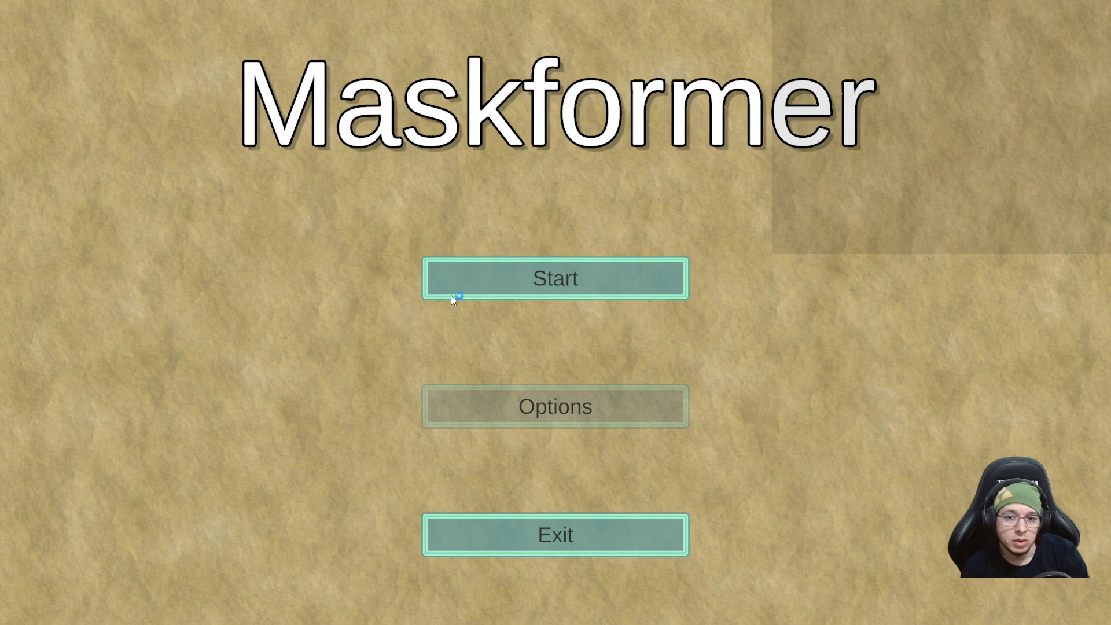
Start the first level and cross the movement, jump and swap tutorials, ending in yellow form.
click(466, 290)
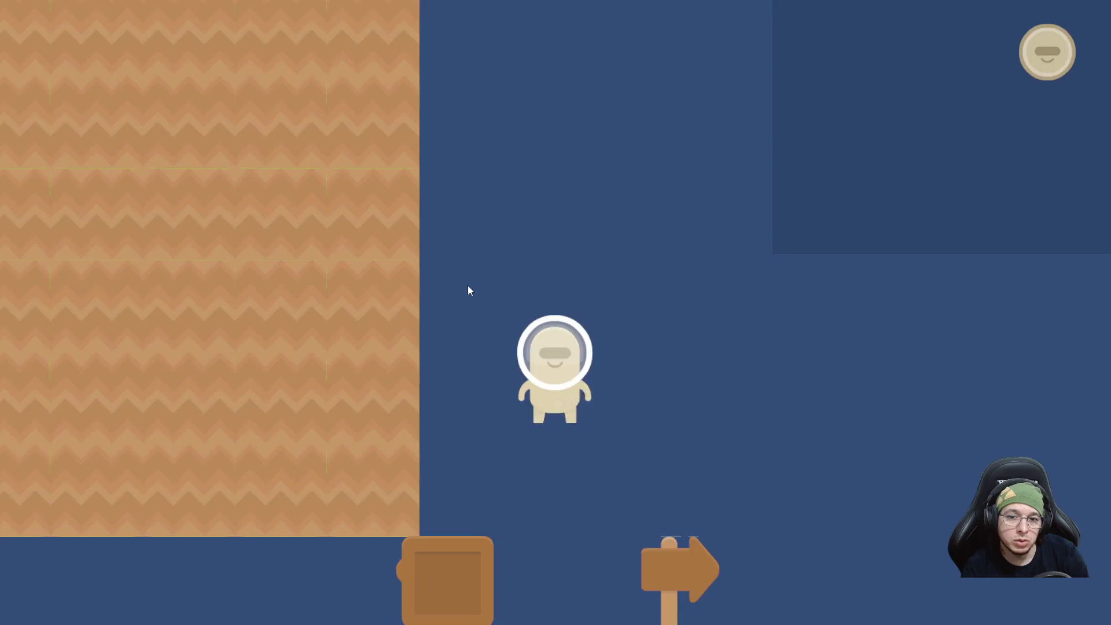
key(d)
key(d)
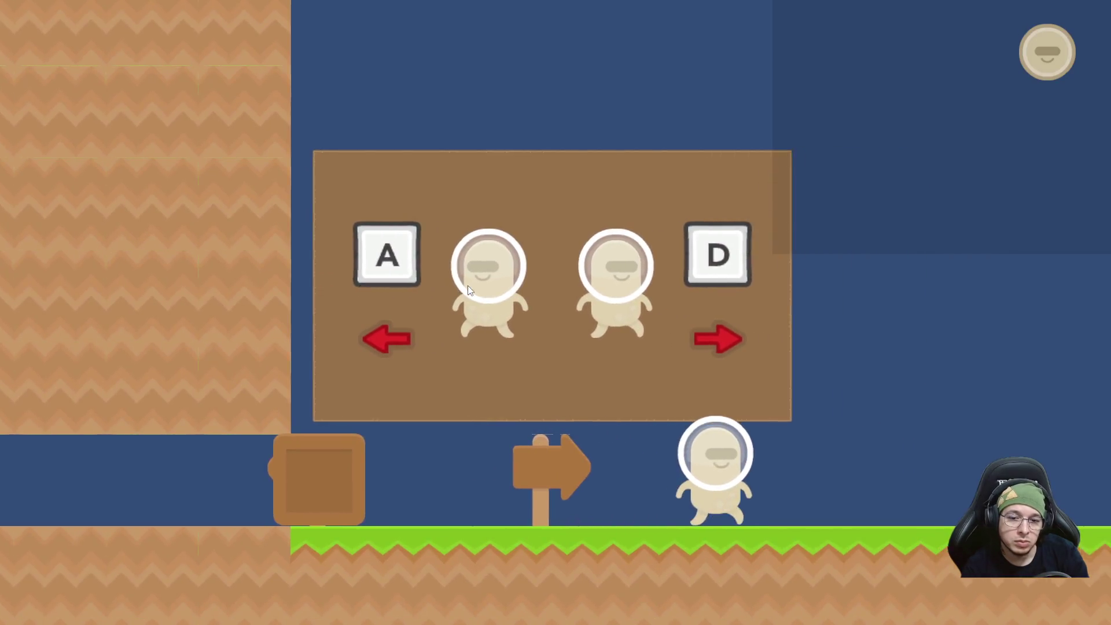
key(d)
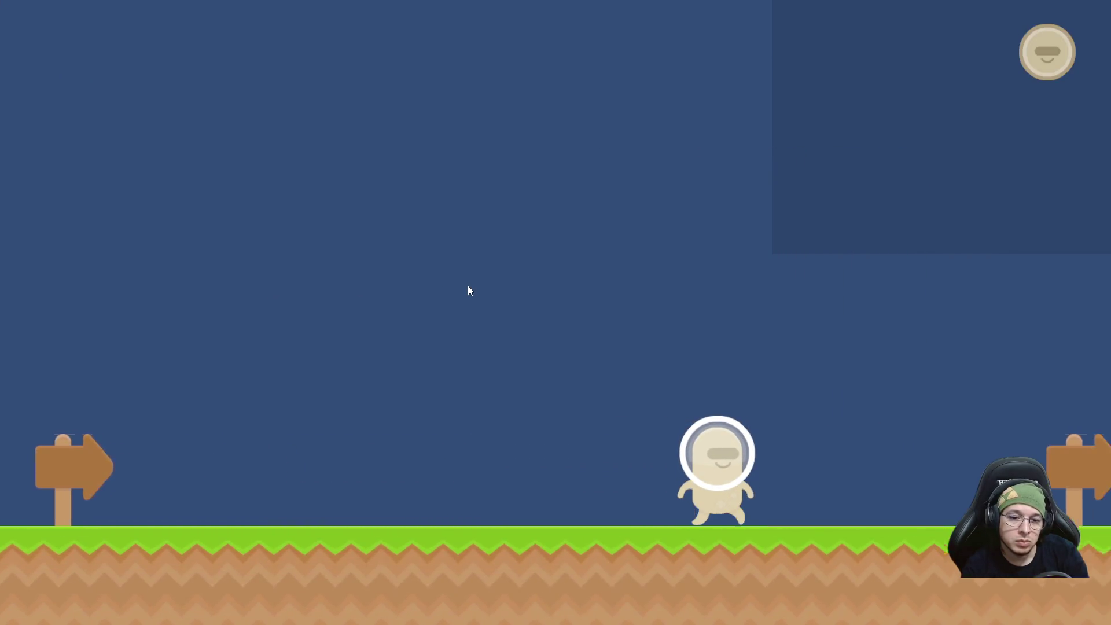
key(d)
key(space)
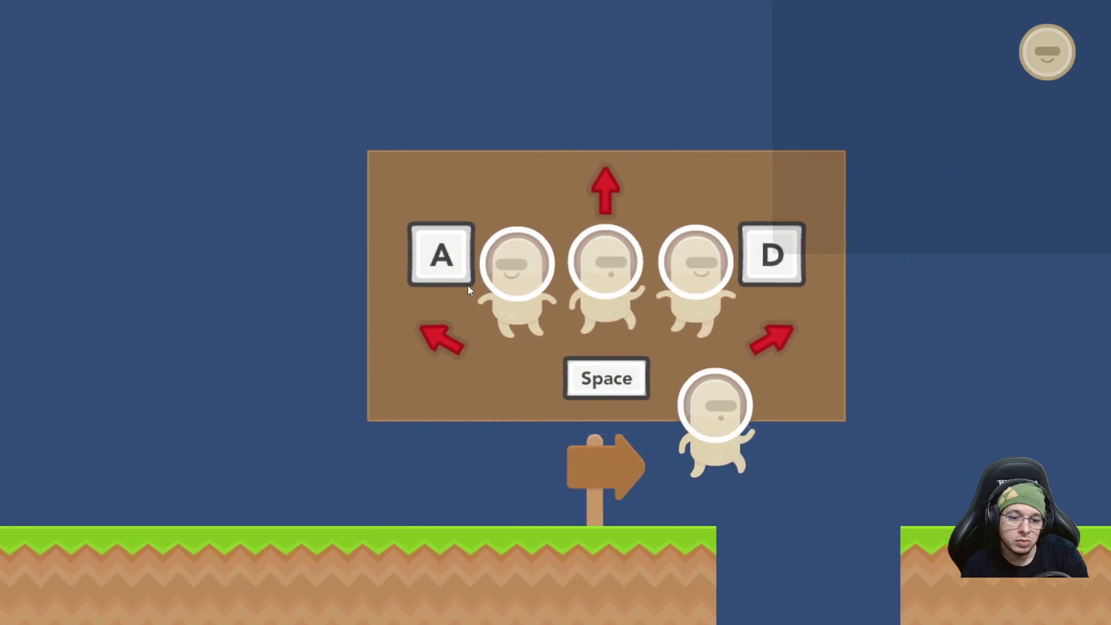
key(d)
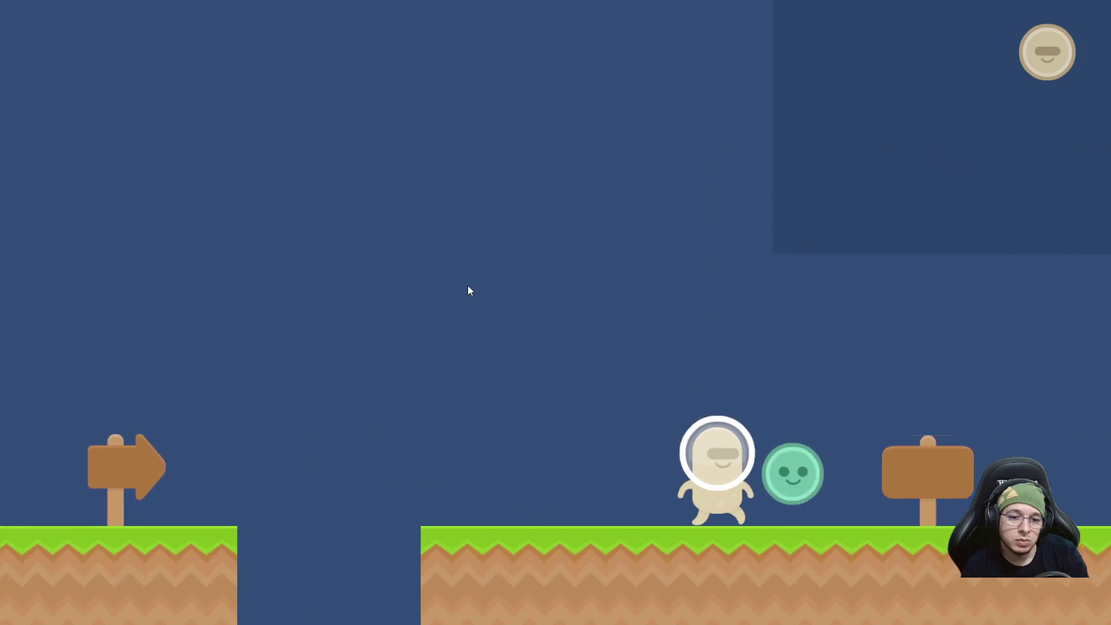
key(e)
key(d)
key(space)
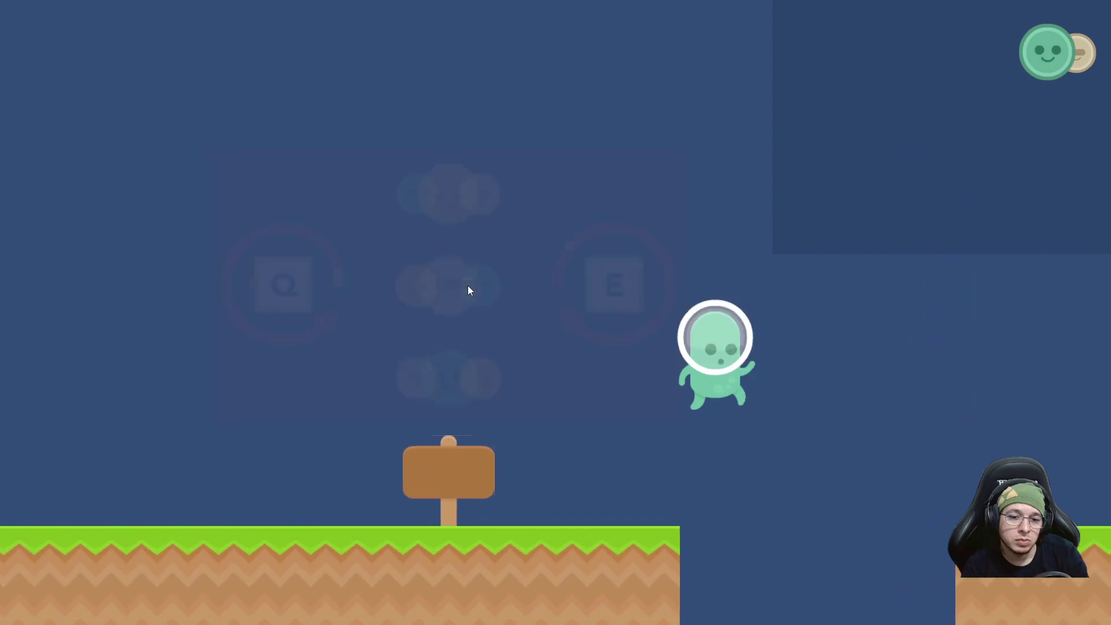
key(d)
key(space)
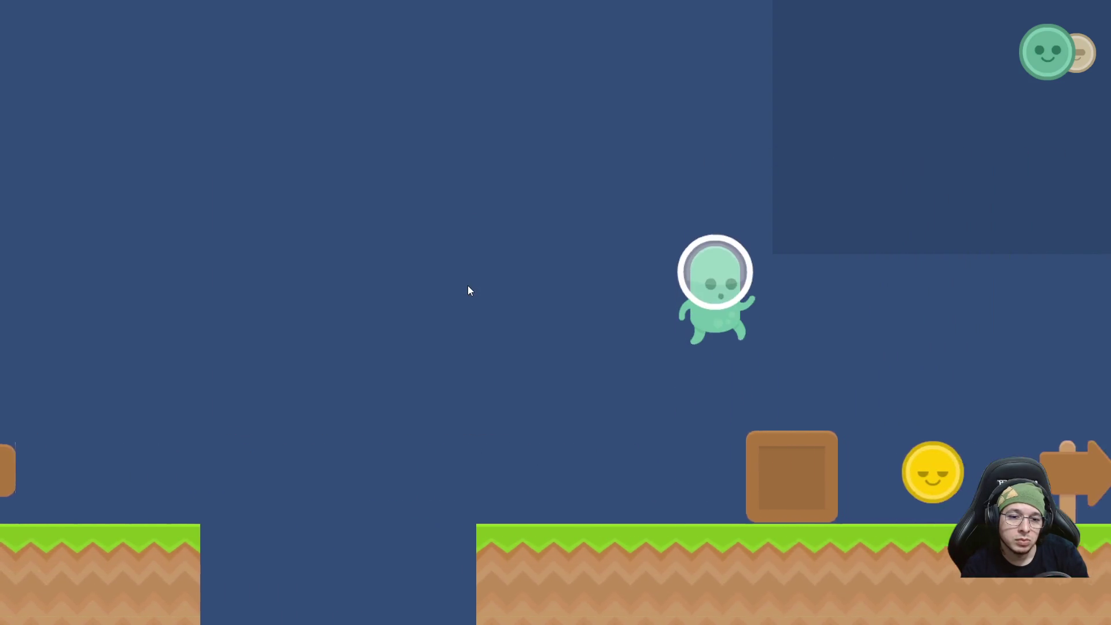
key(e)
Push the wooden crate left, cycle to green form and jump onto and off the crate.
key(a)
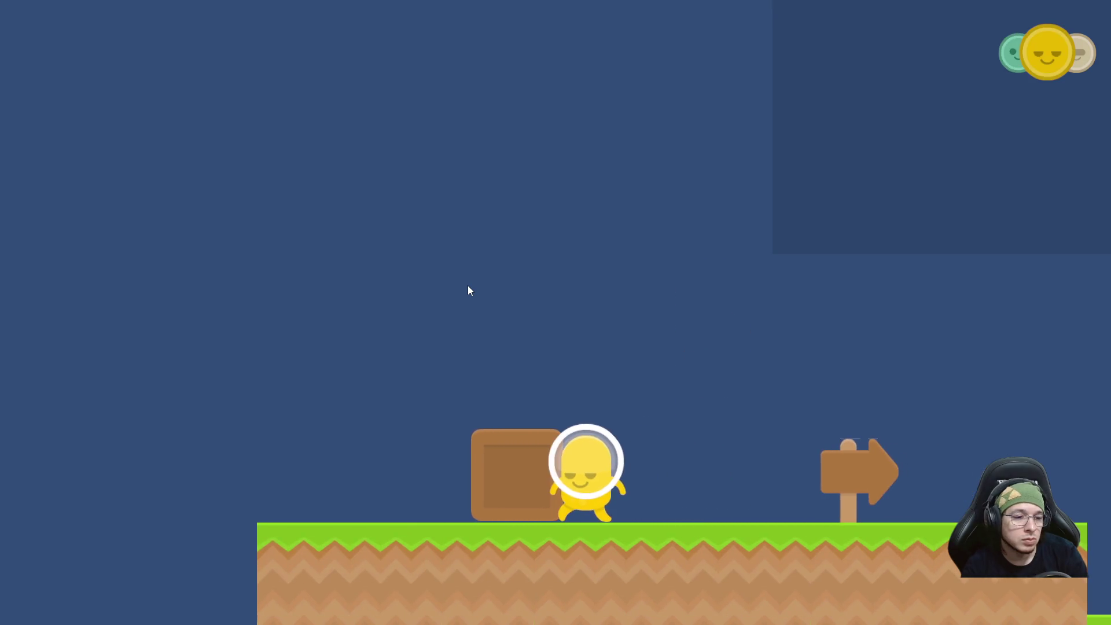
key(a)
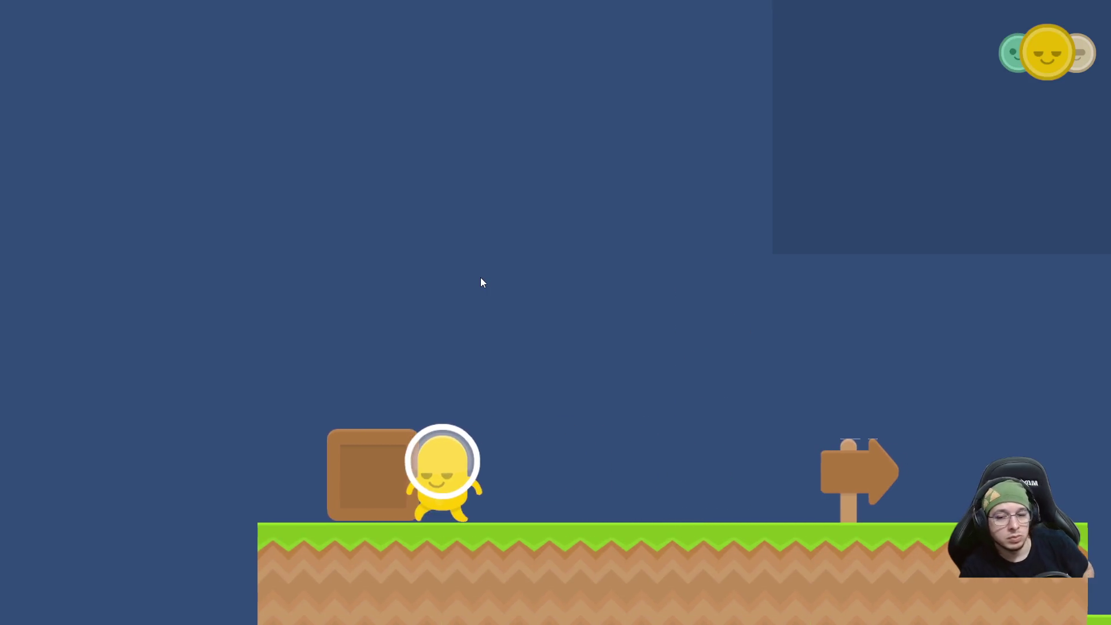
key(q)
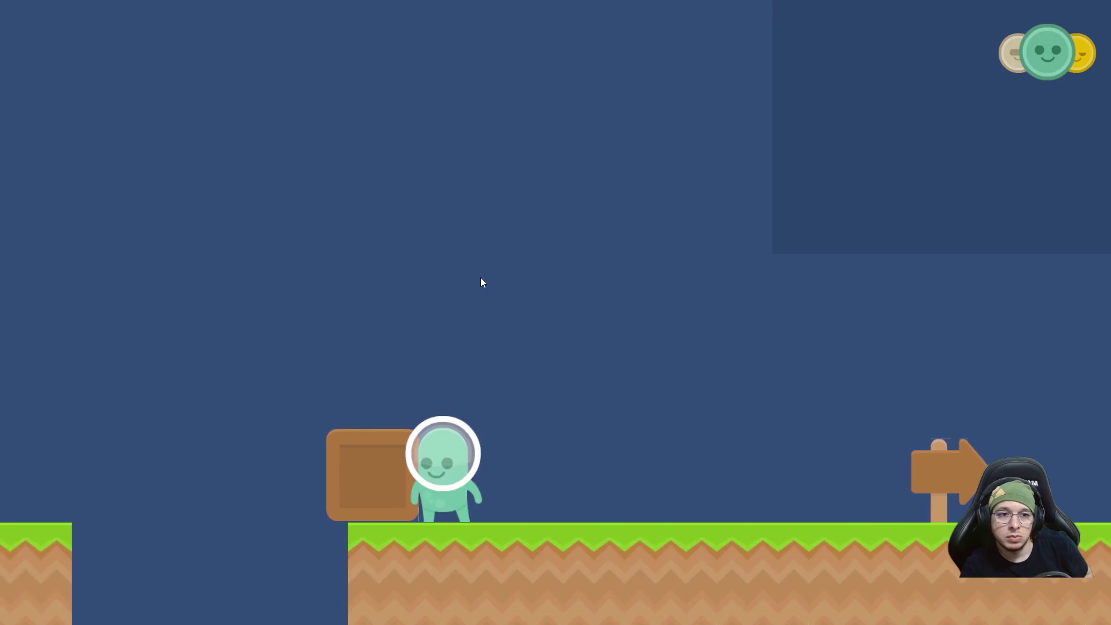
key(q)
key(q)
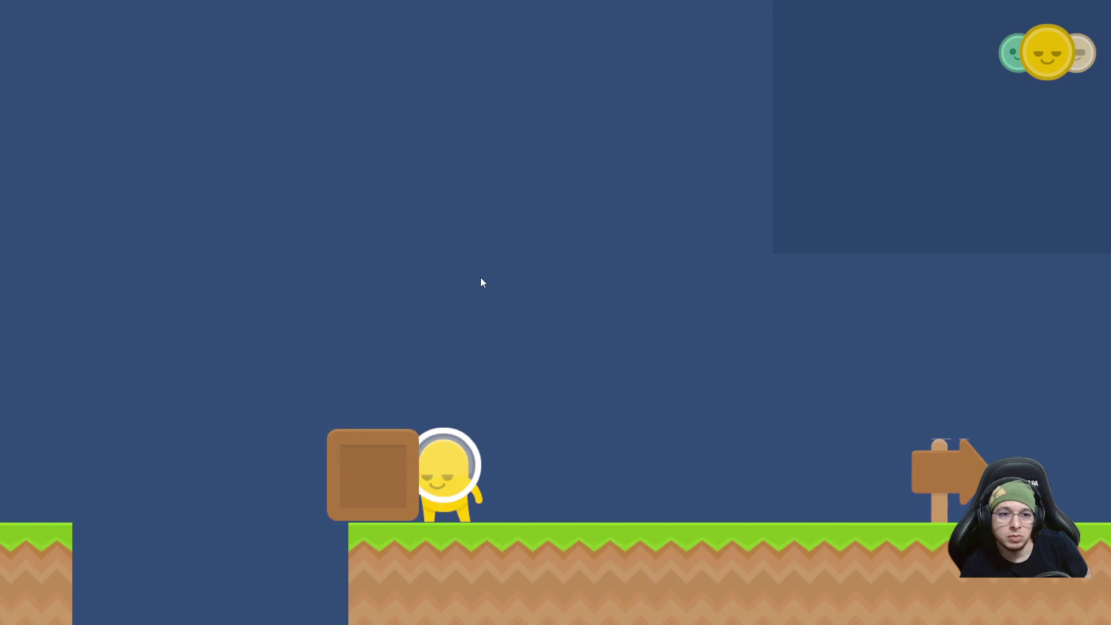
key(q)
key(q)
key(q)
key(q)
key(space)
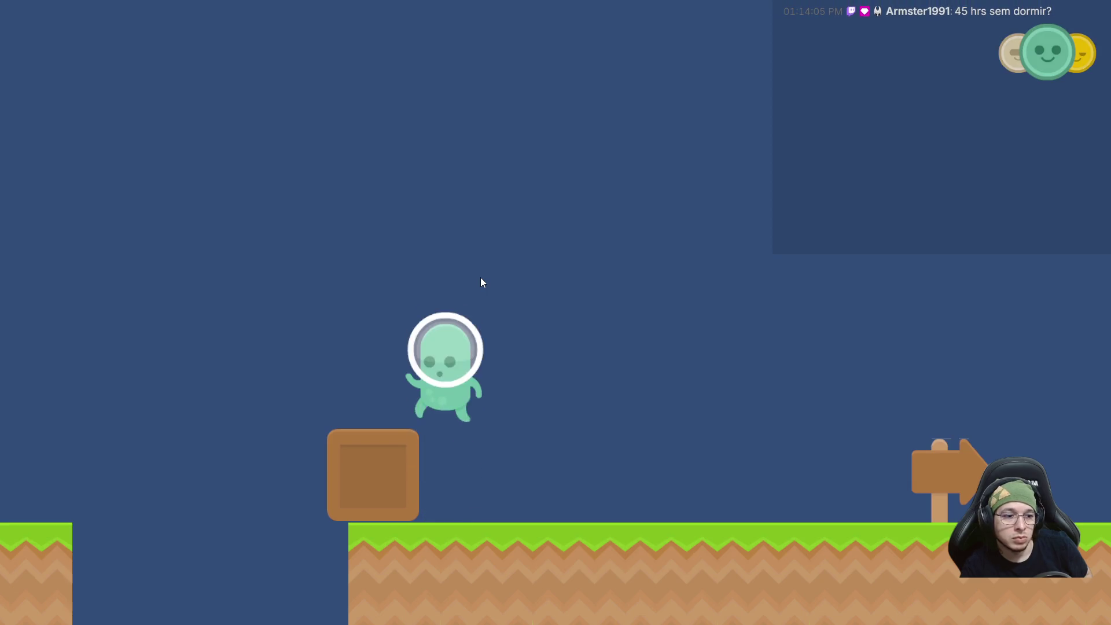
key(a)
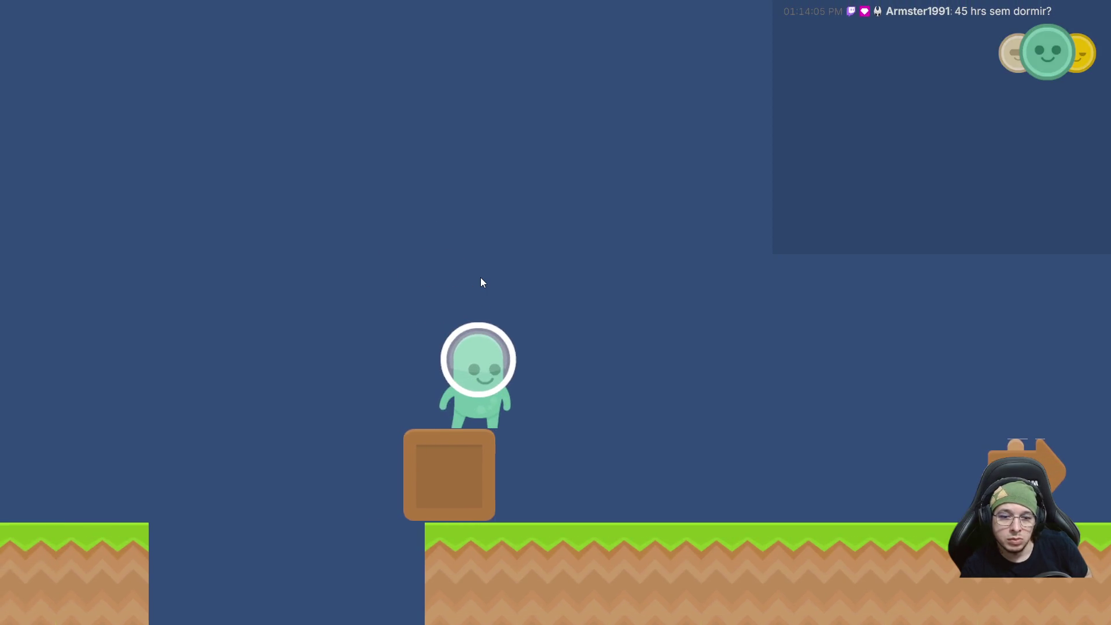
key(space)
key(a)
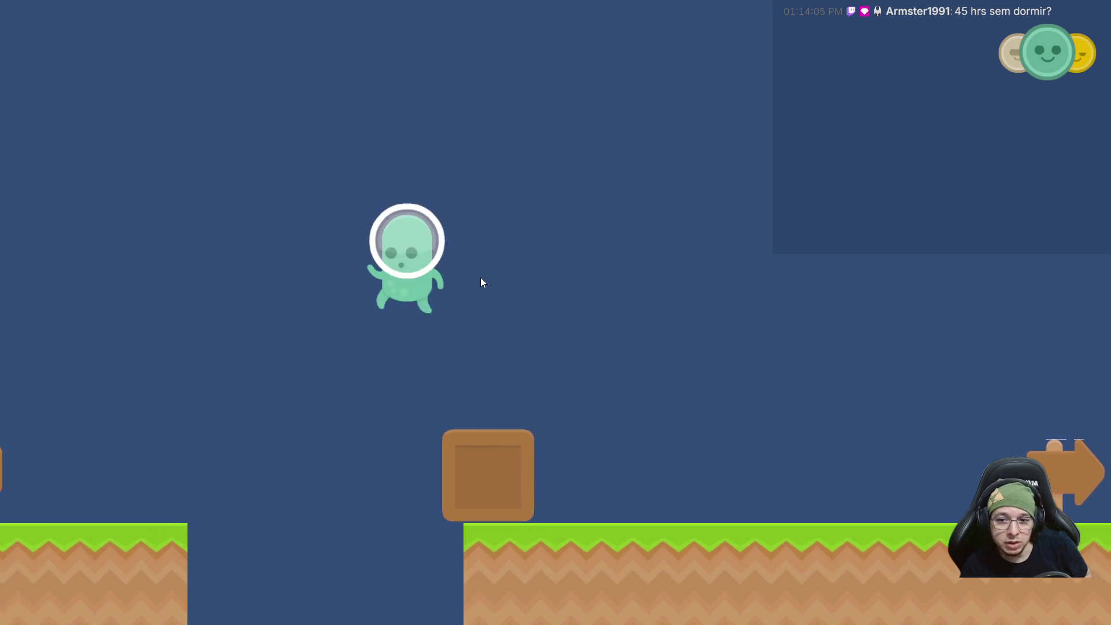
Walk back left past the jump tutorial, switching forms back to yellow.
key(a)
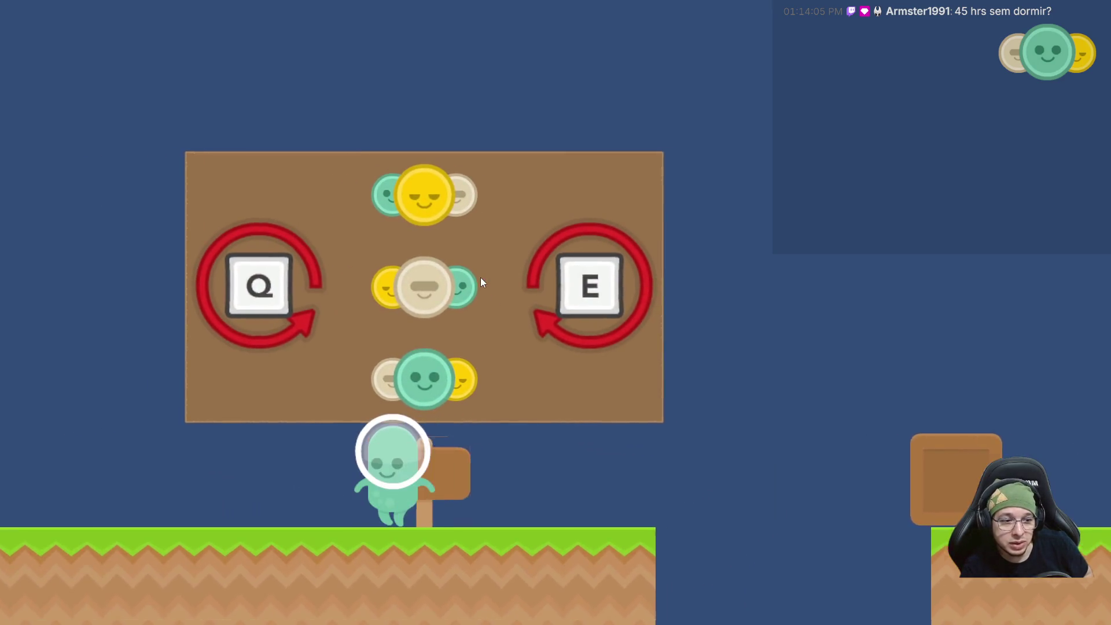
key(a)
key(space)
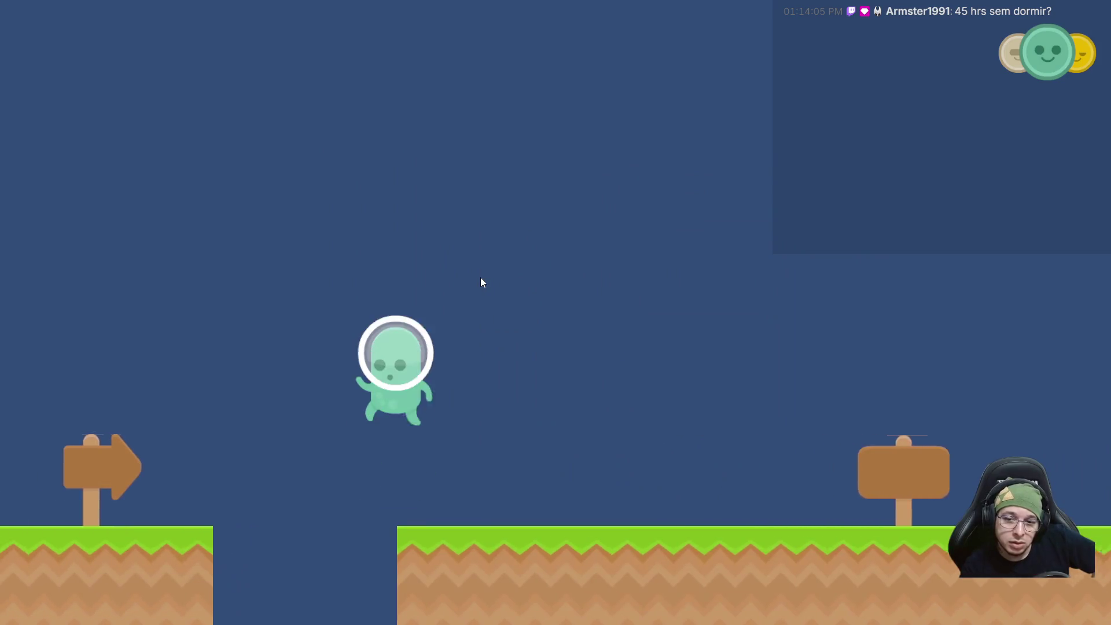
key(a)
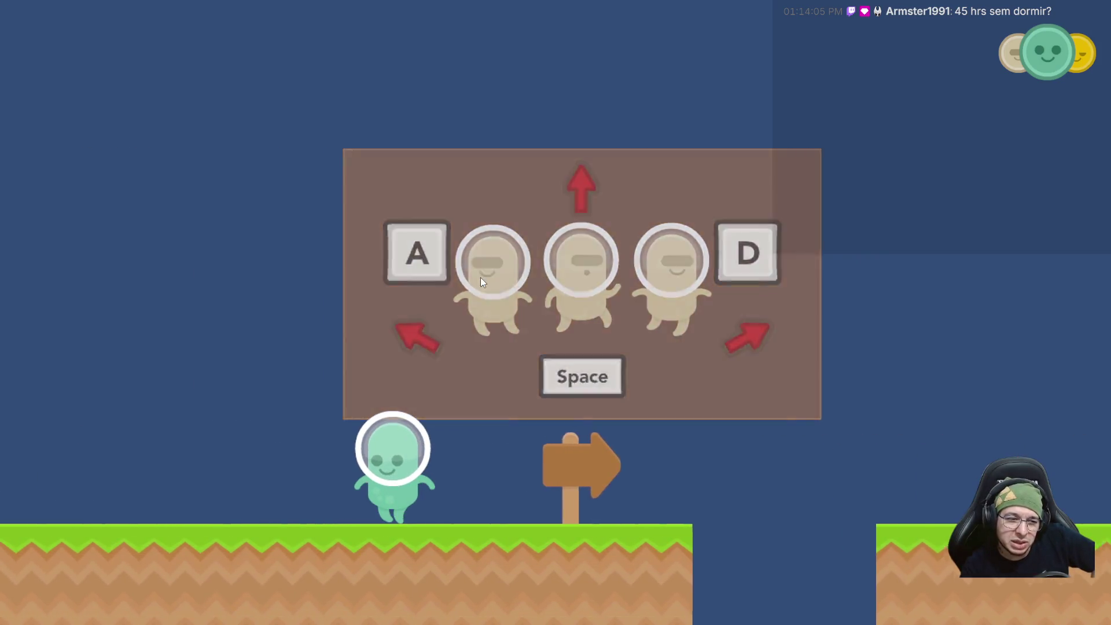
key(a)
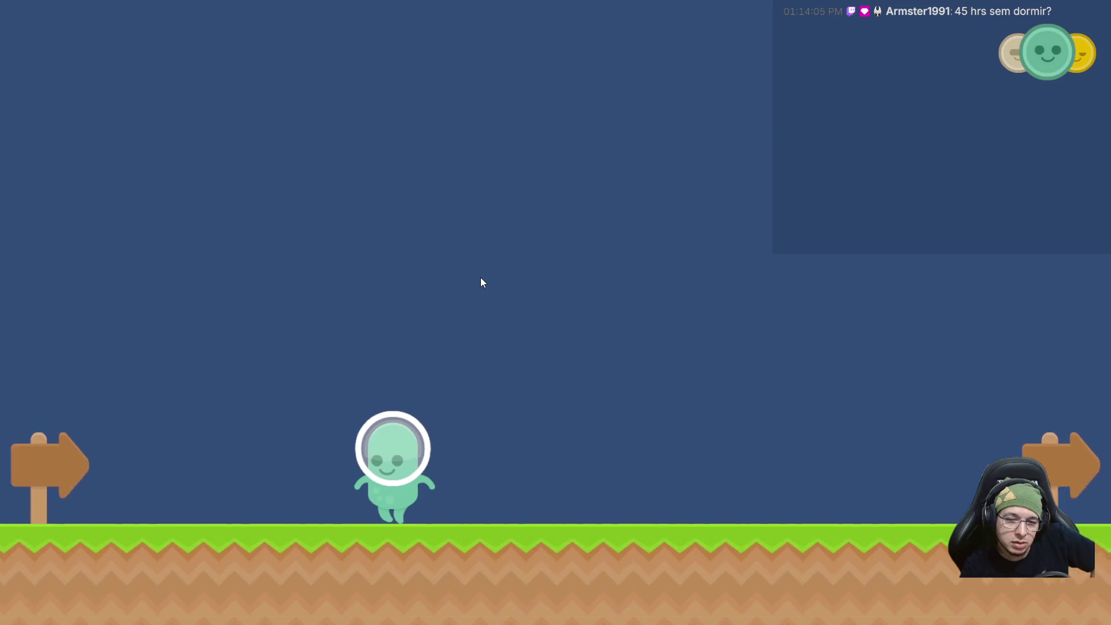
key(a)
key(e)
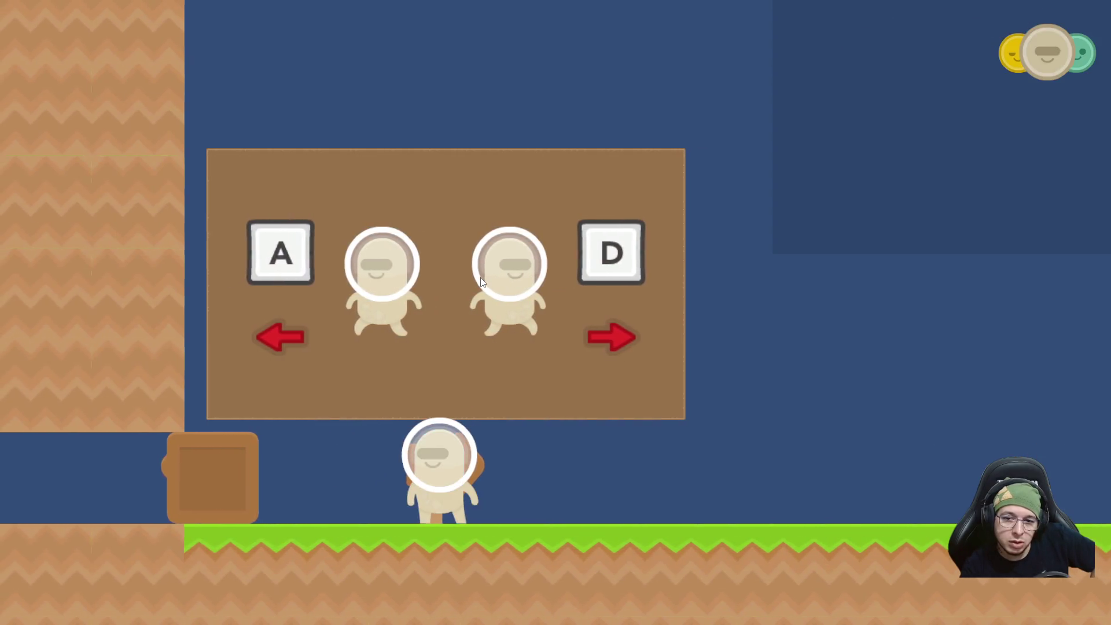
key(a)
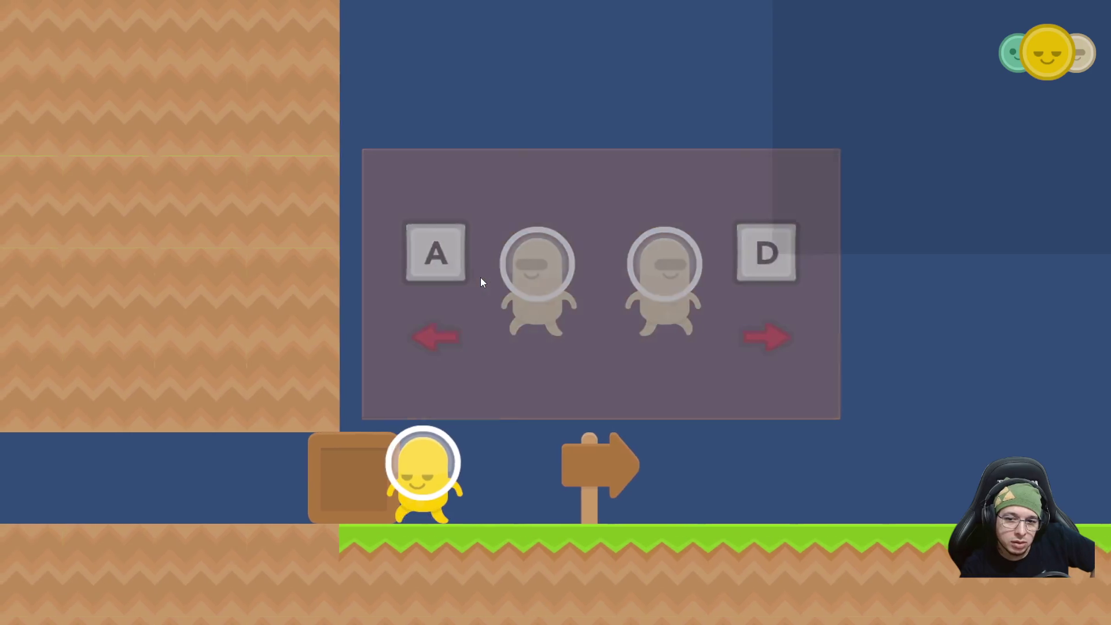
Push the crate left through the tunnel, past the signpost, to the left wall.
key(a)
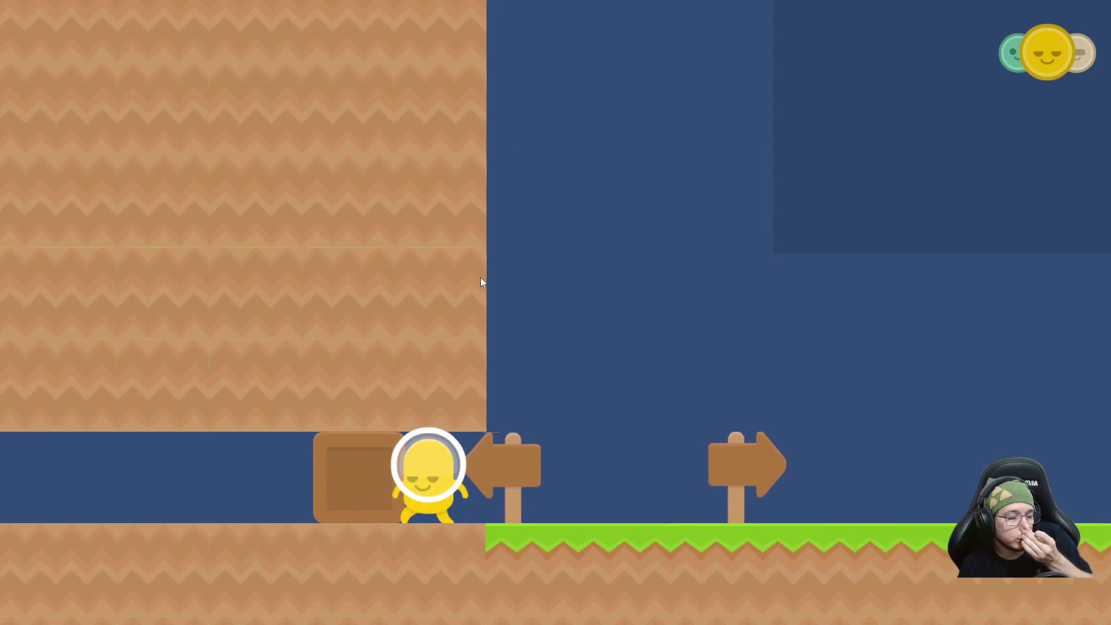
key(a)
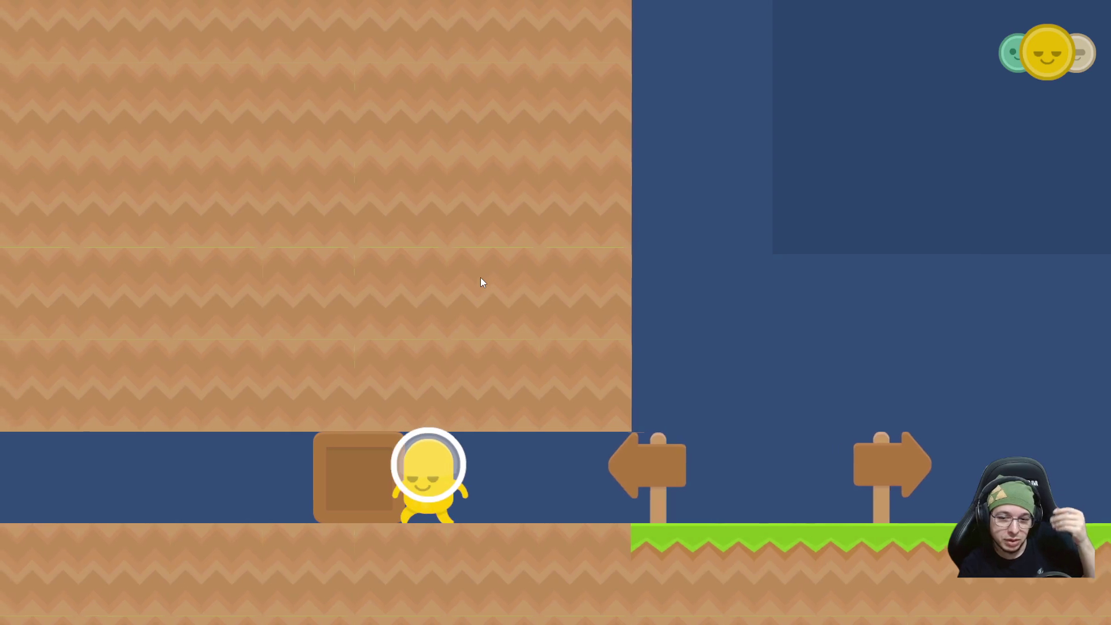
key(a)
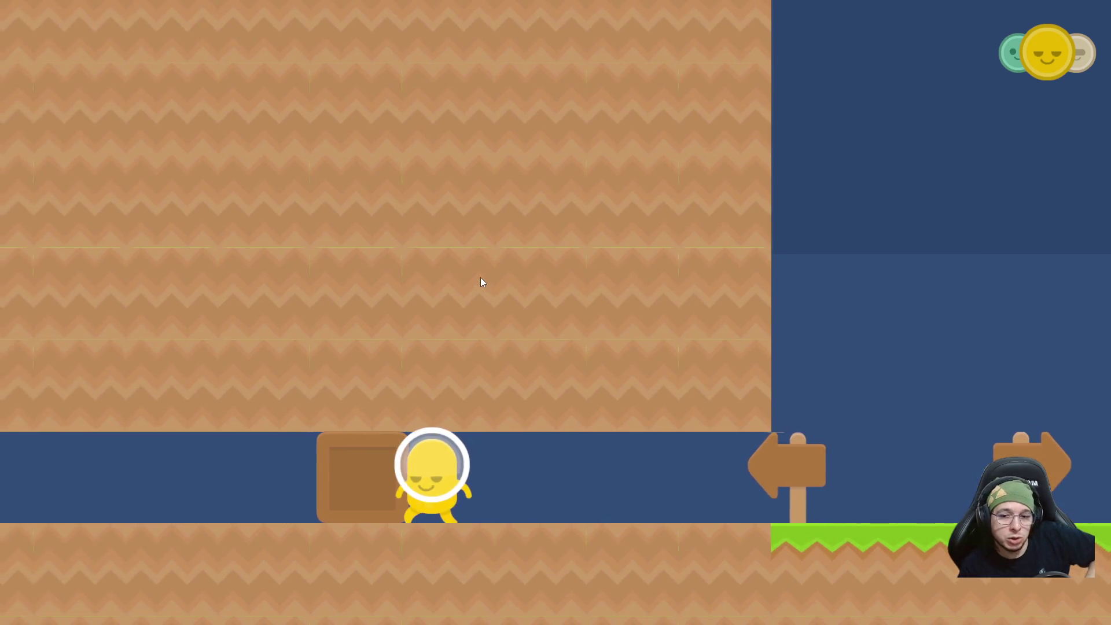
key(a)
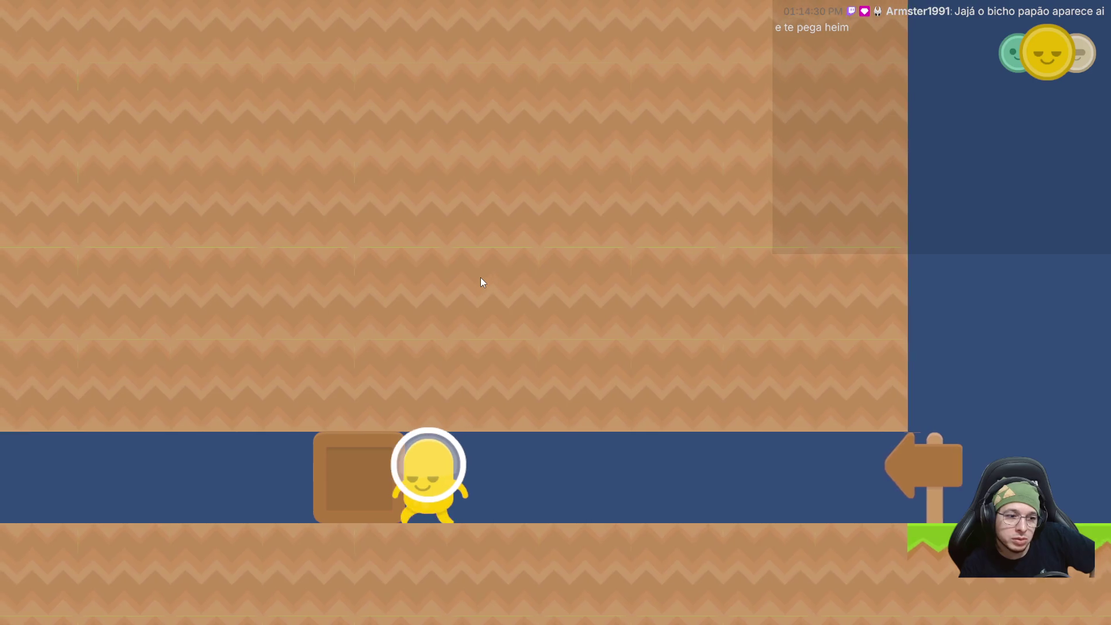
key(a)
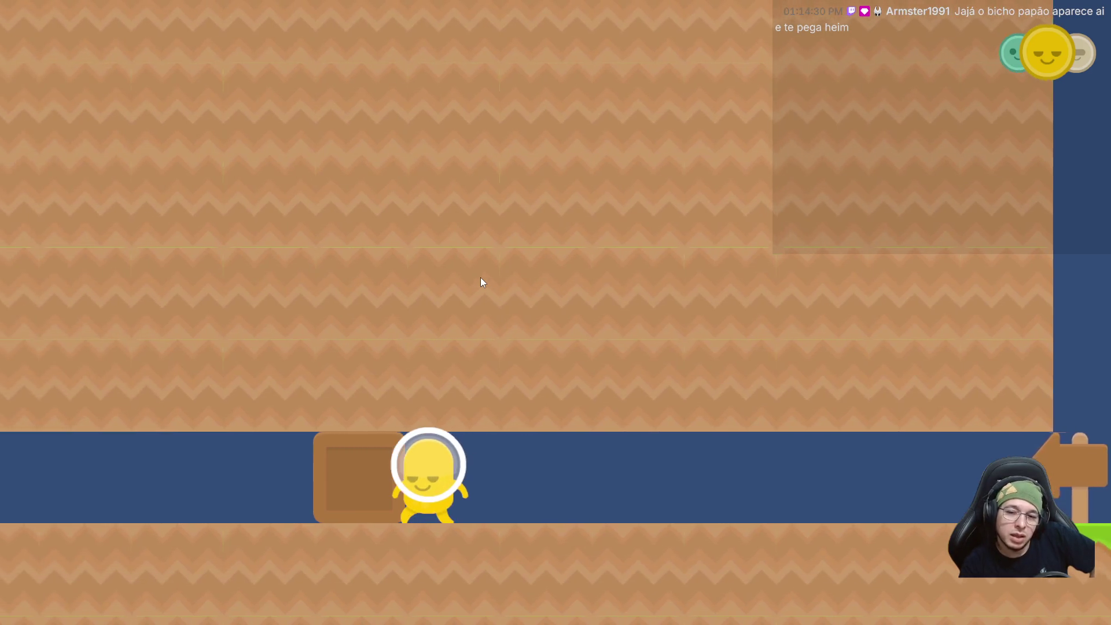
key(a)
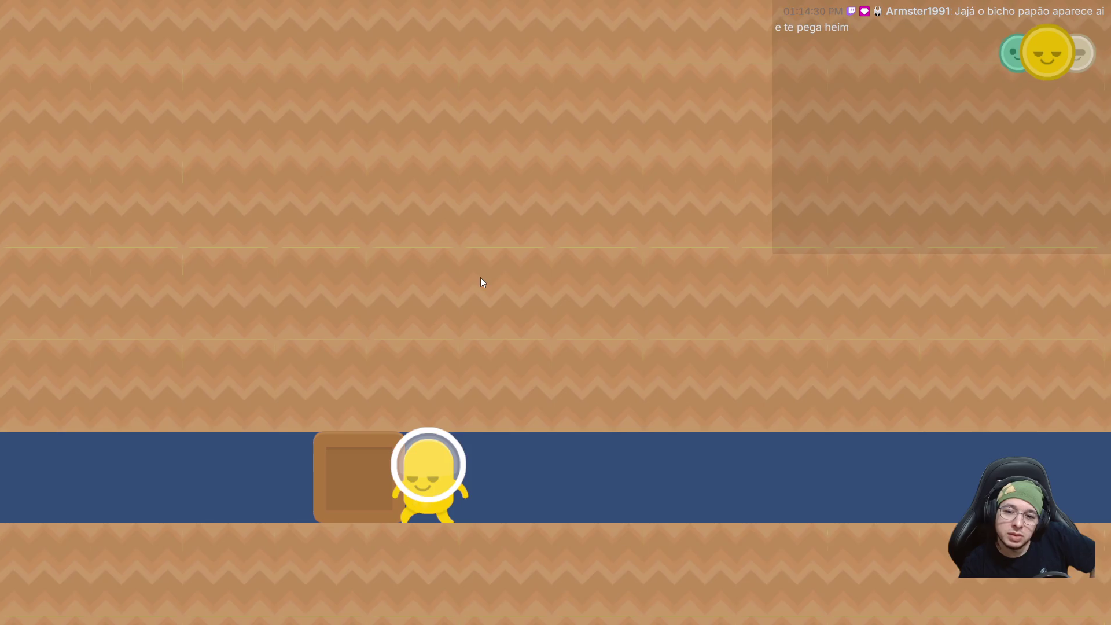
key(a)
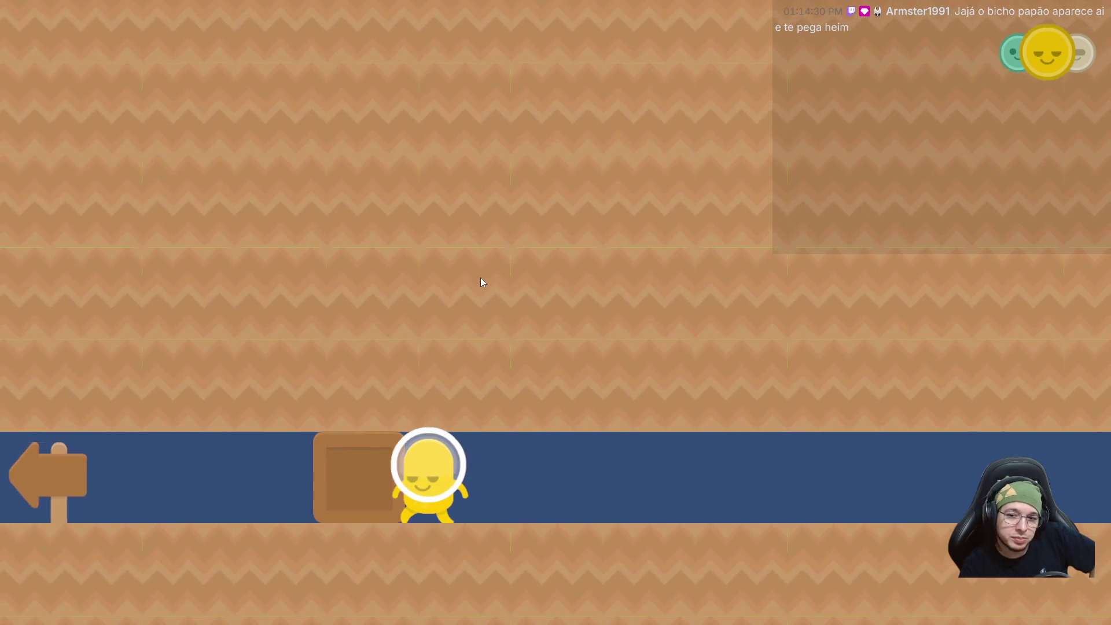
key(a)
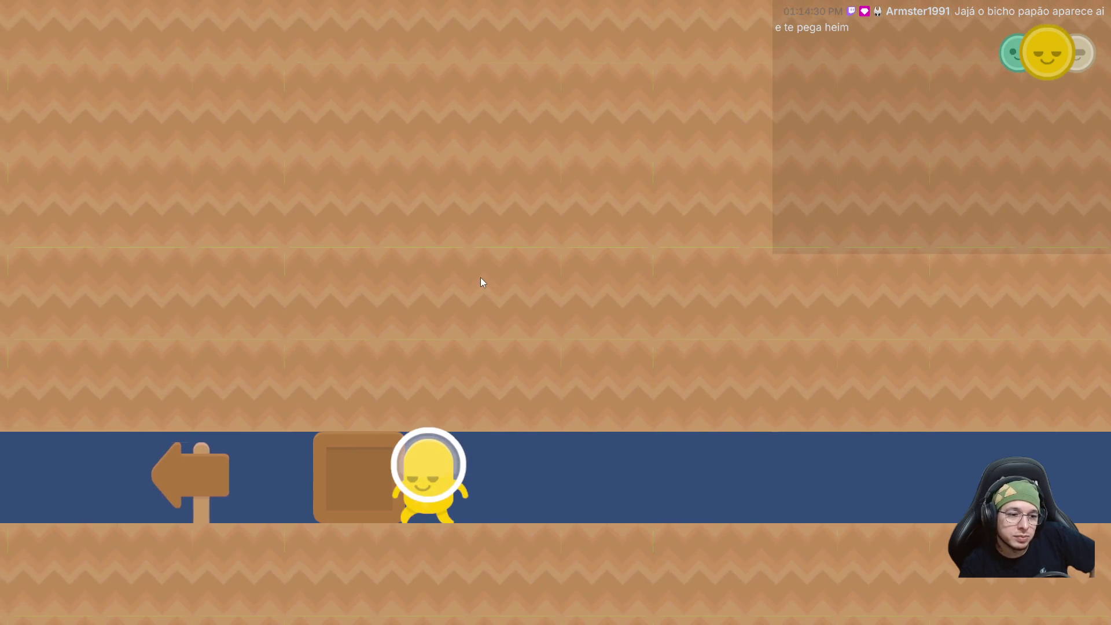
key(a)
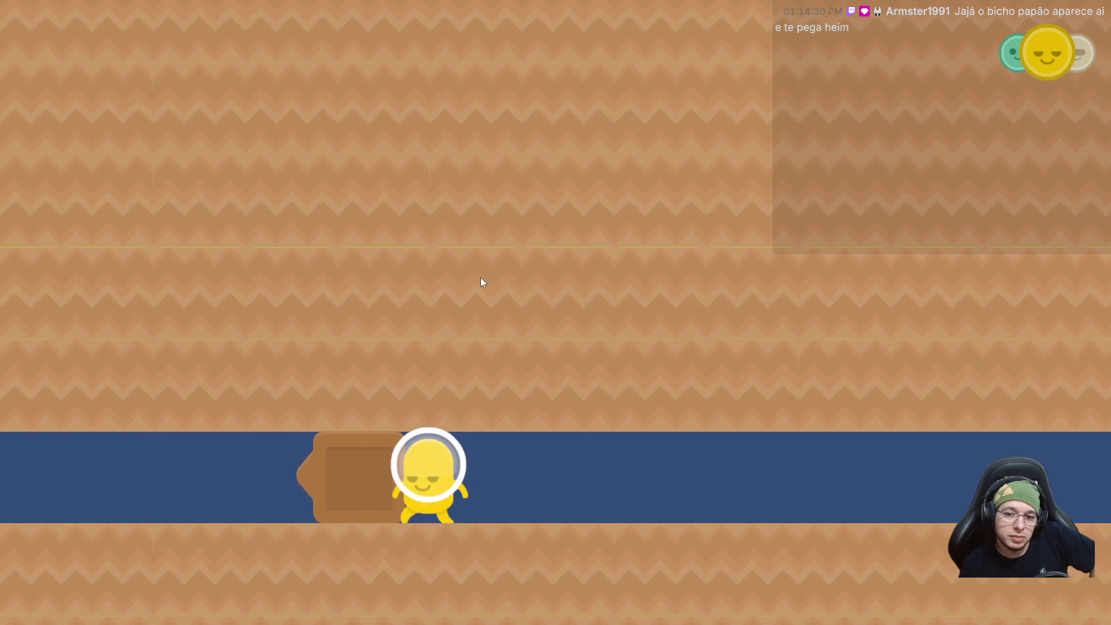
key(a)
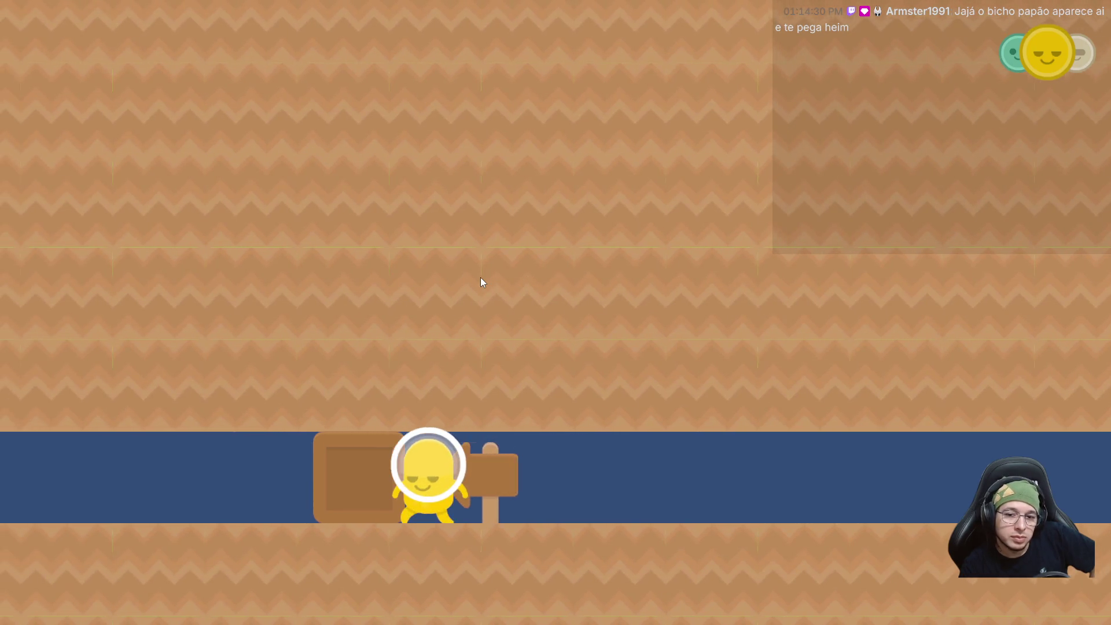
key(a)
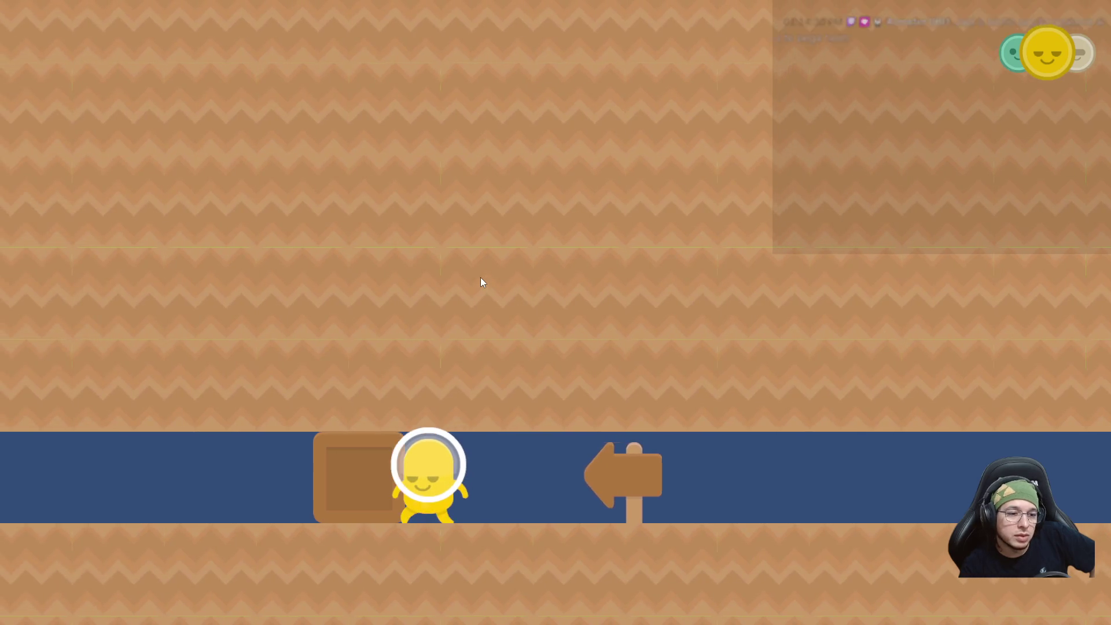
key(a)
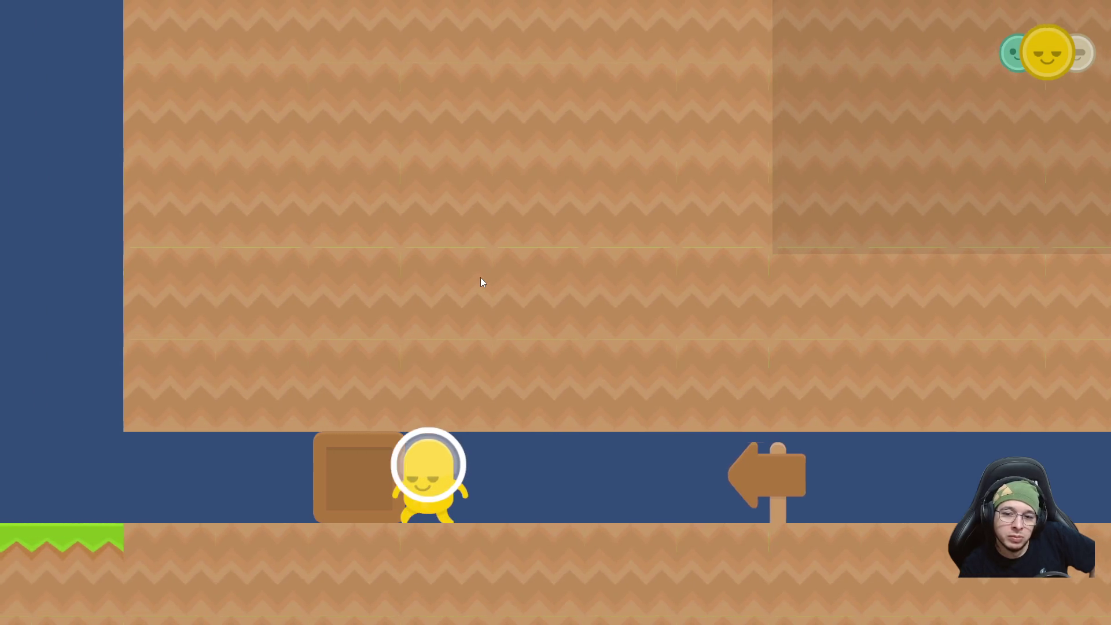
key(a)
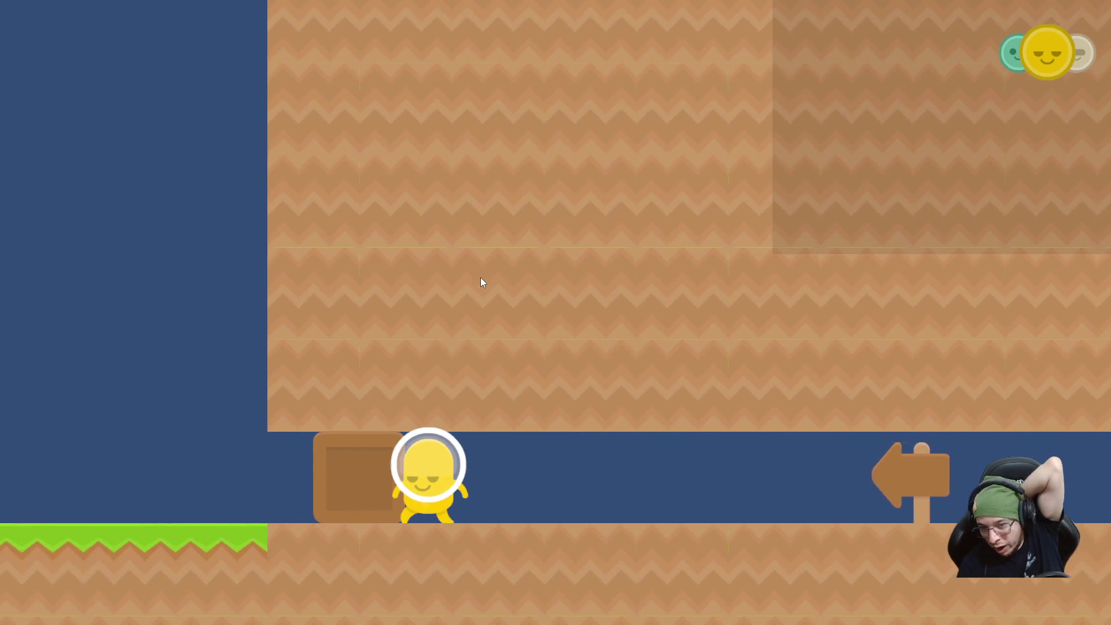
key(a)
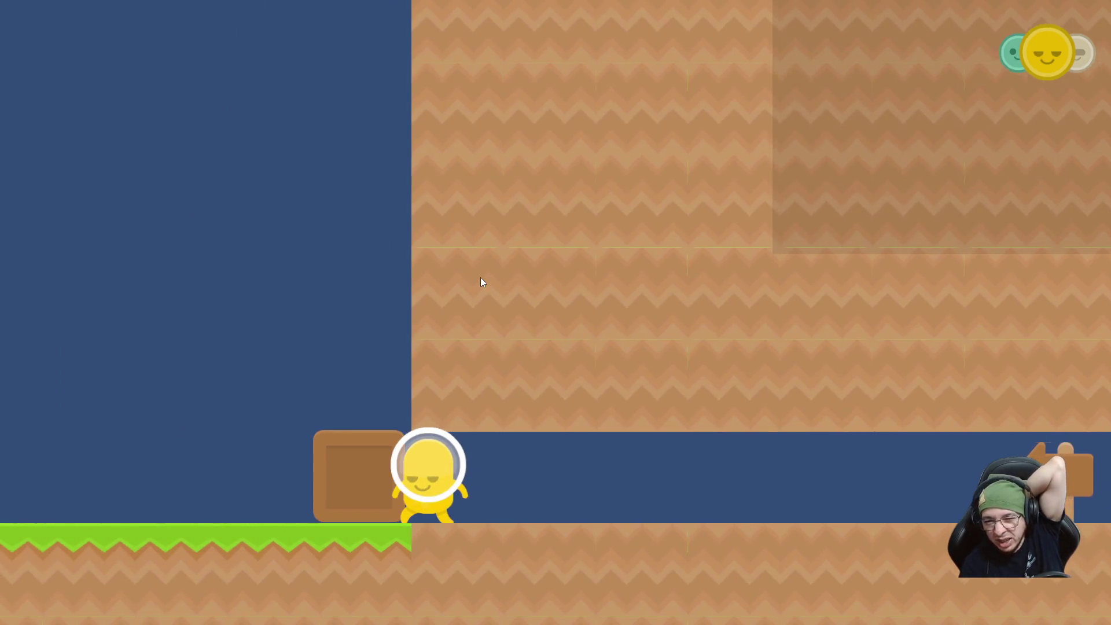
key(a)
As the green character, jump the crate, pass the EXIT sign and walk down to the lever.
key(Tab)
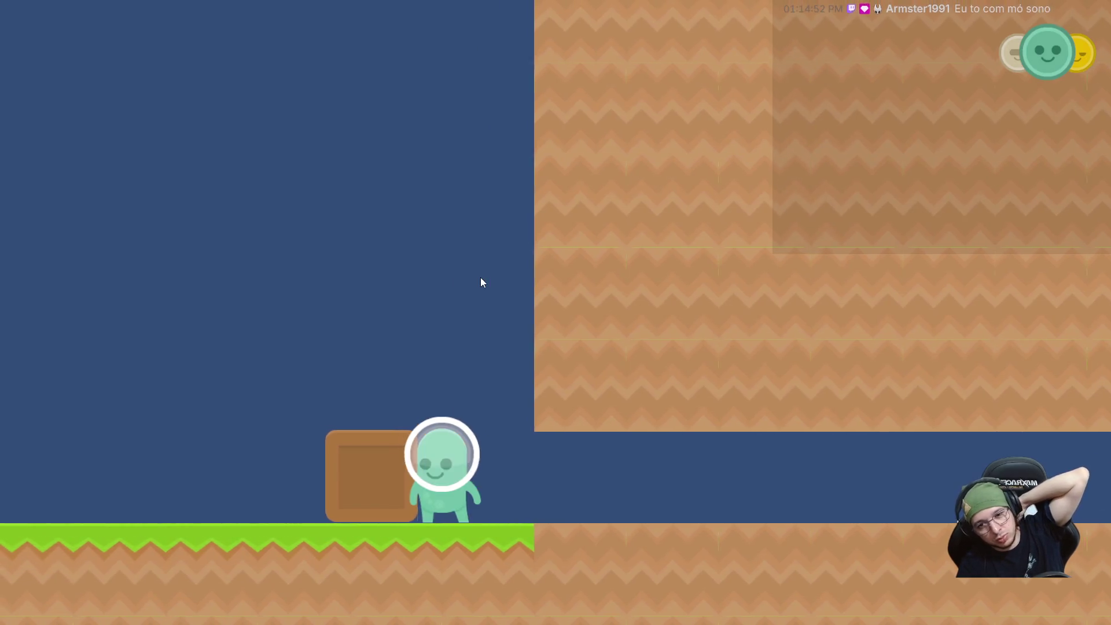
key(w)
key(a)
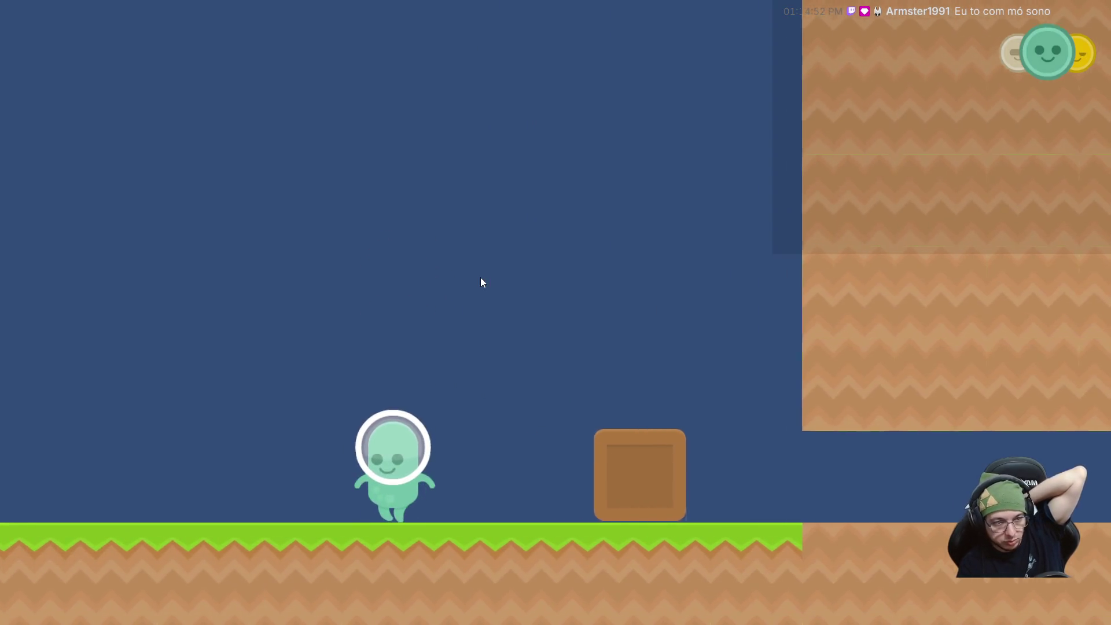
key(a)
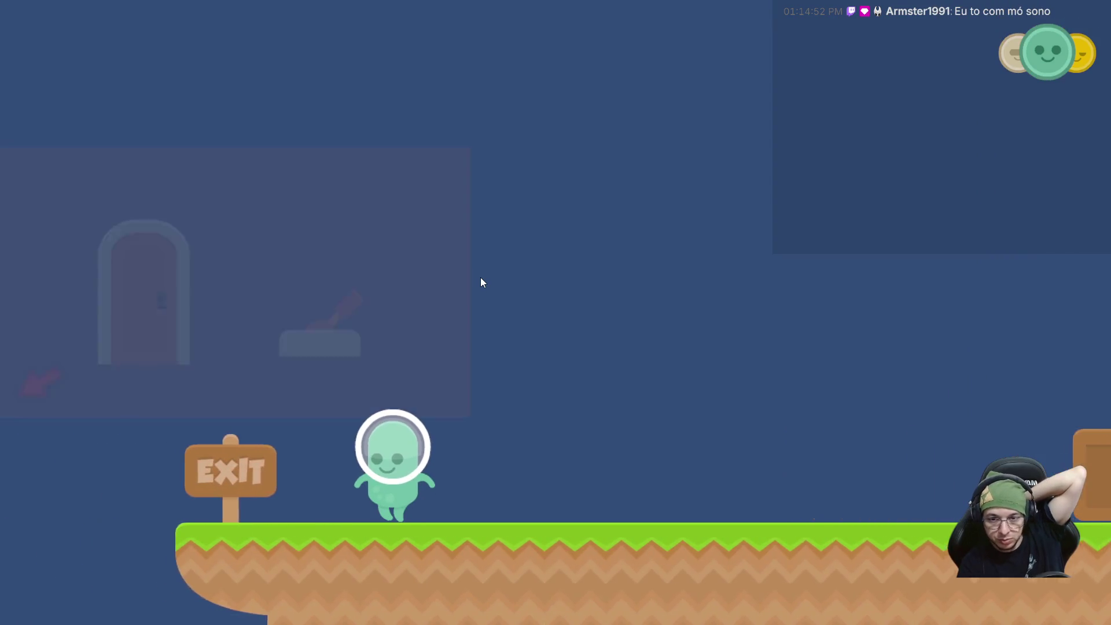
key(a)
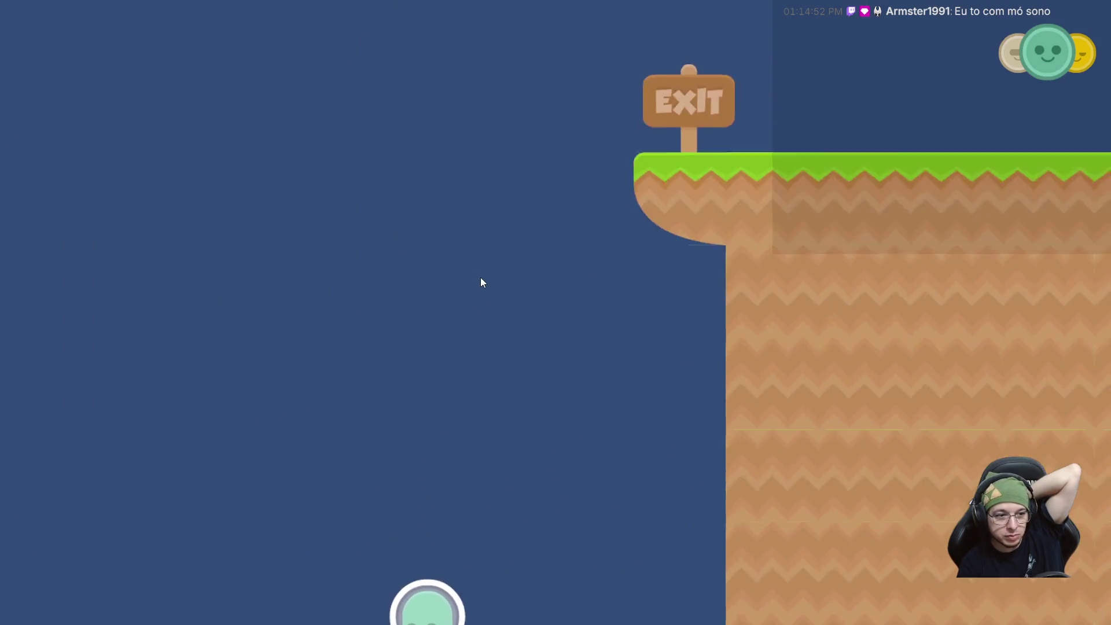
key(a)
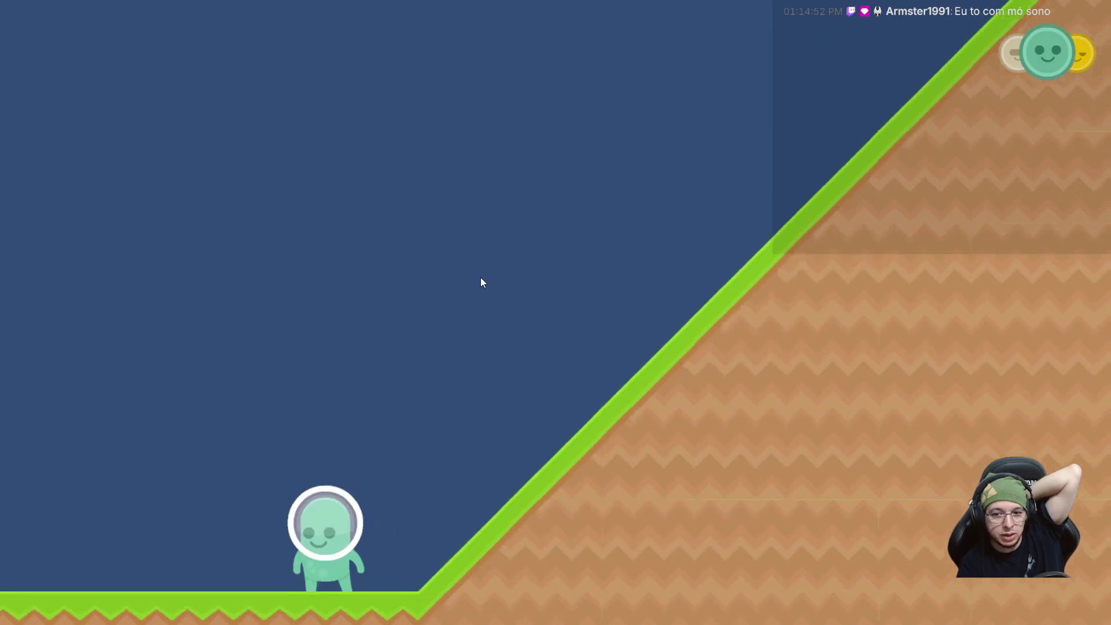
key(a)
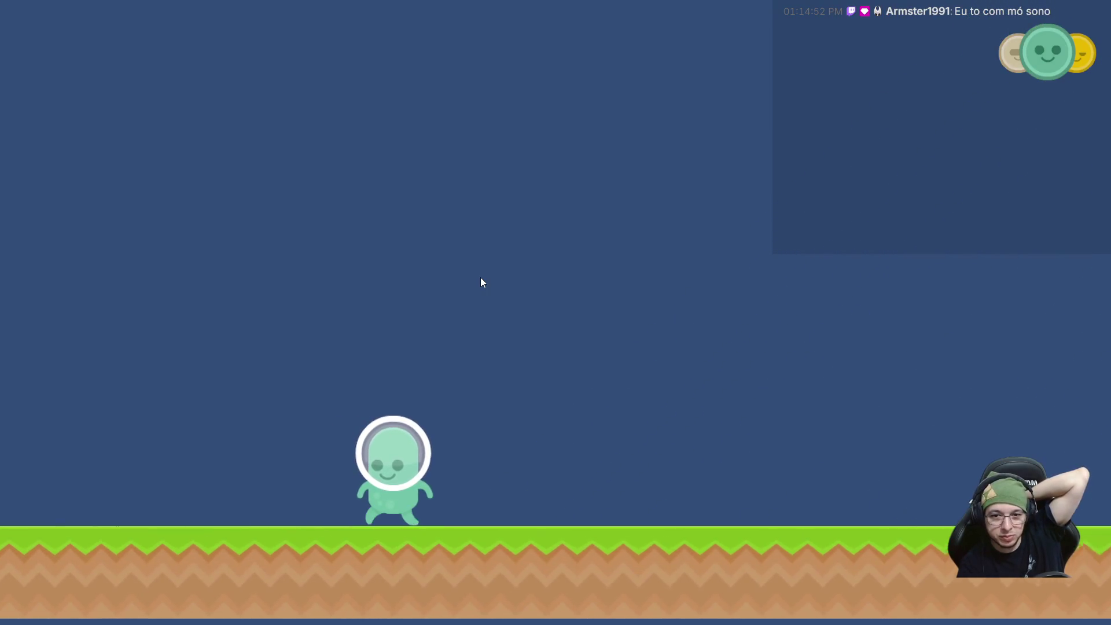
key(a)
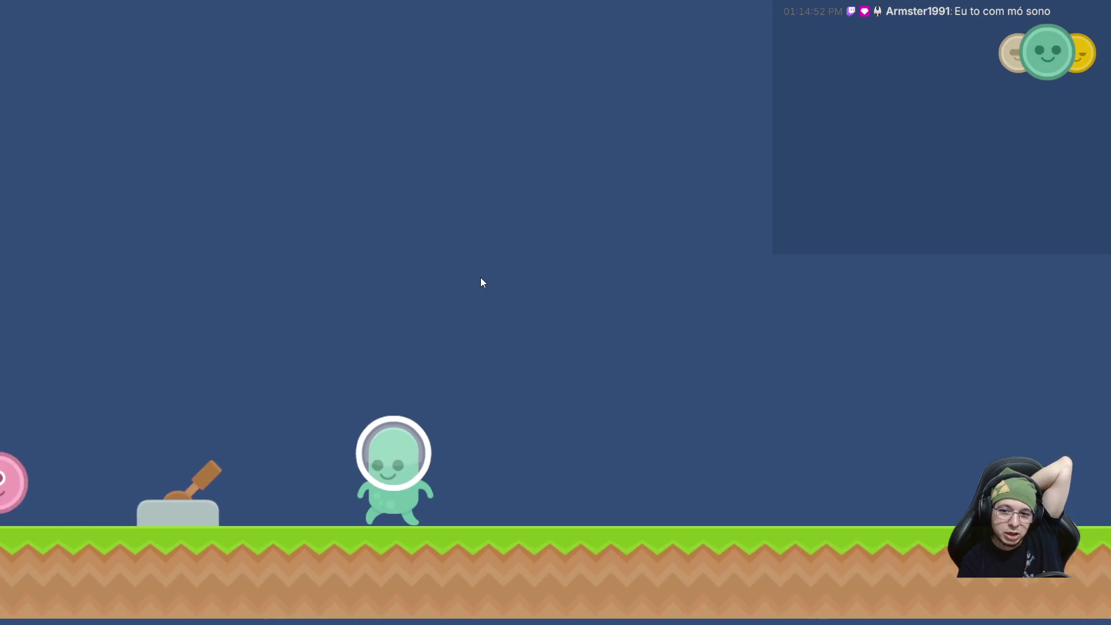
Switch to the pink character, pull the lever, go through the opened door and quit the game.
key(Tab)
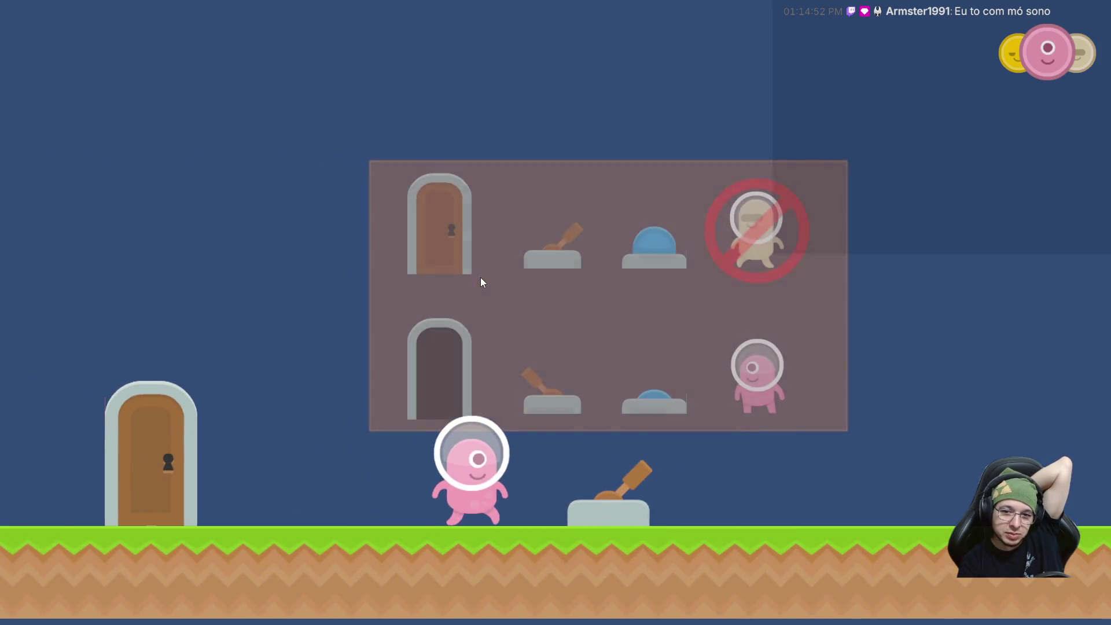
key(d)
key(a)
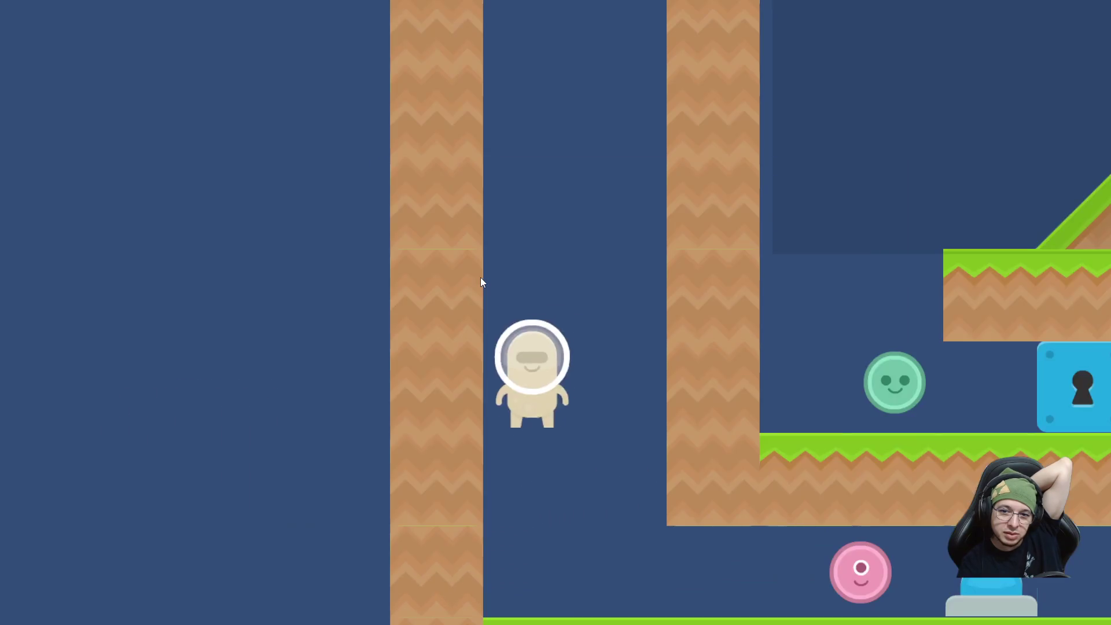
key(w)
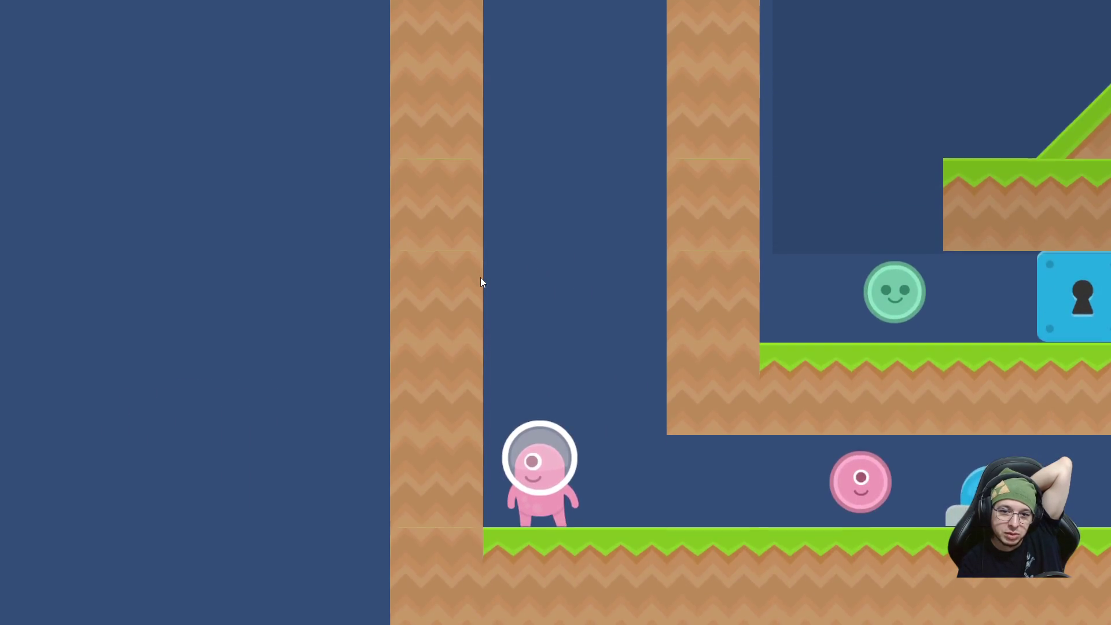
key(d)
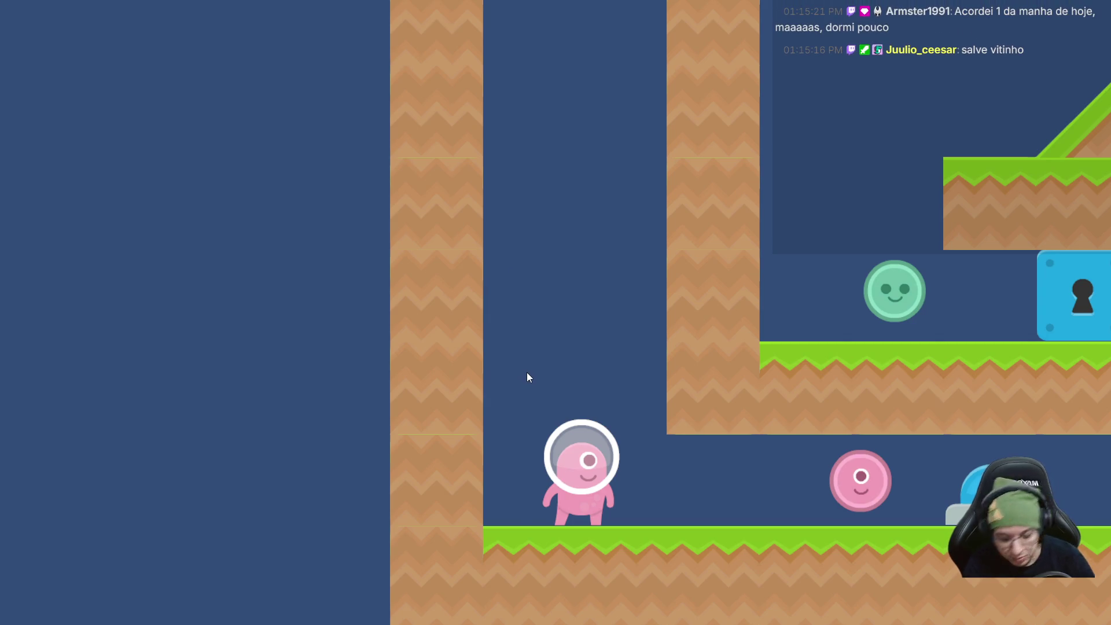
key(alt+F4)
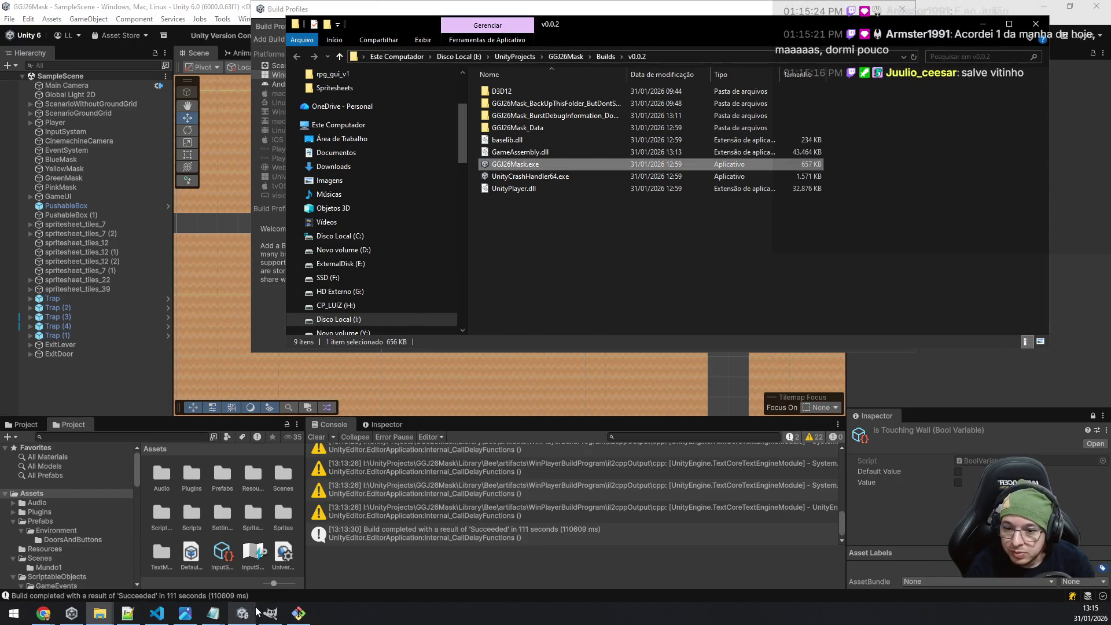
Run git add . and git commit -m "[fix] Fixed transition between levels bug" in Git Bash.
click(299, 613)
text(git add .)
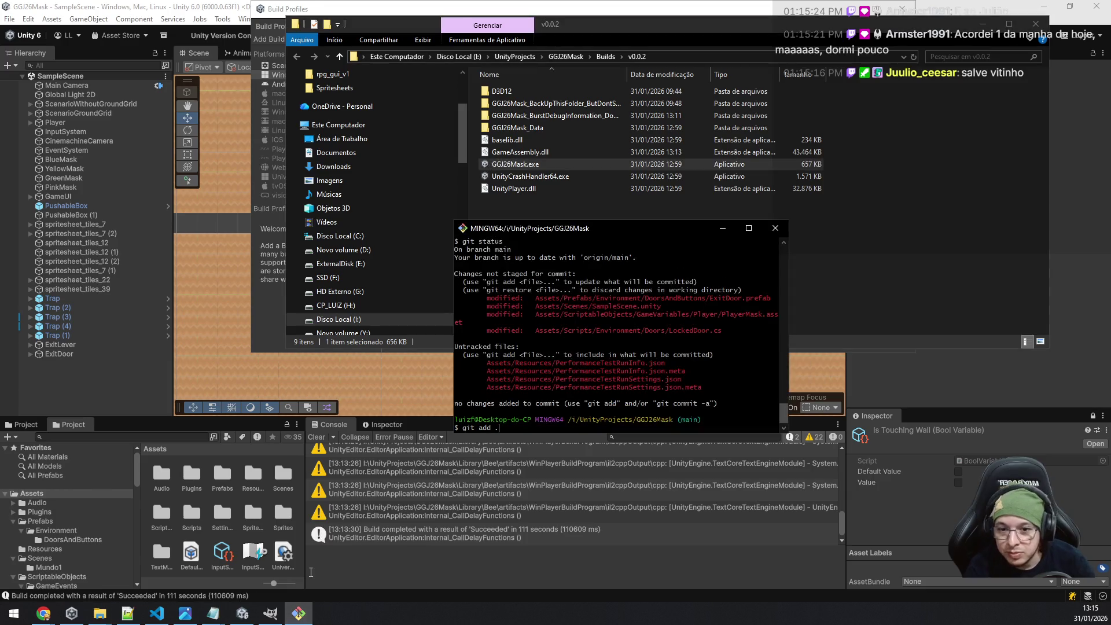
key(Return)
text(g)
text(mit -m "[fix] Fix)
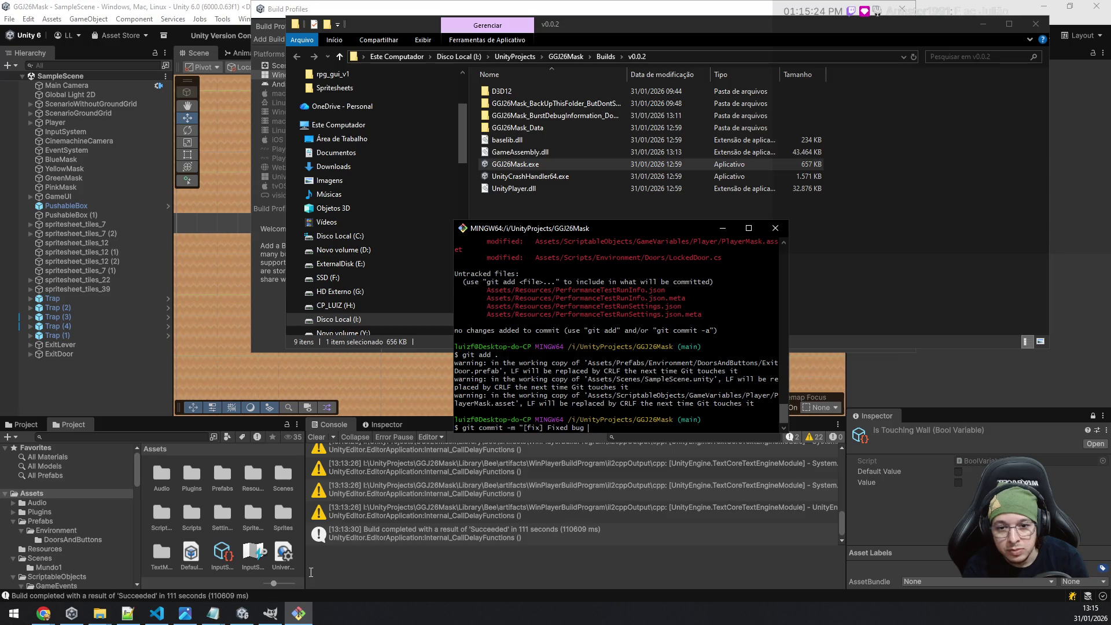
text( etw)
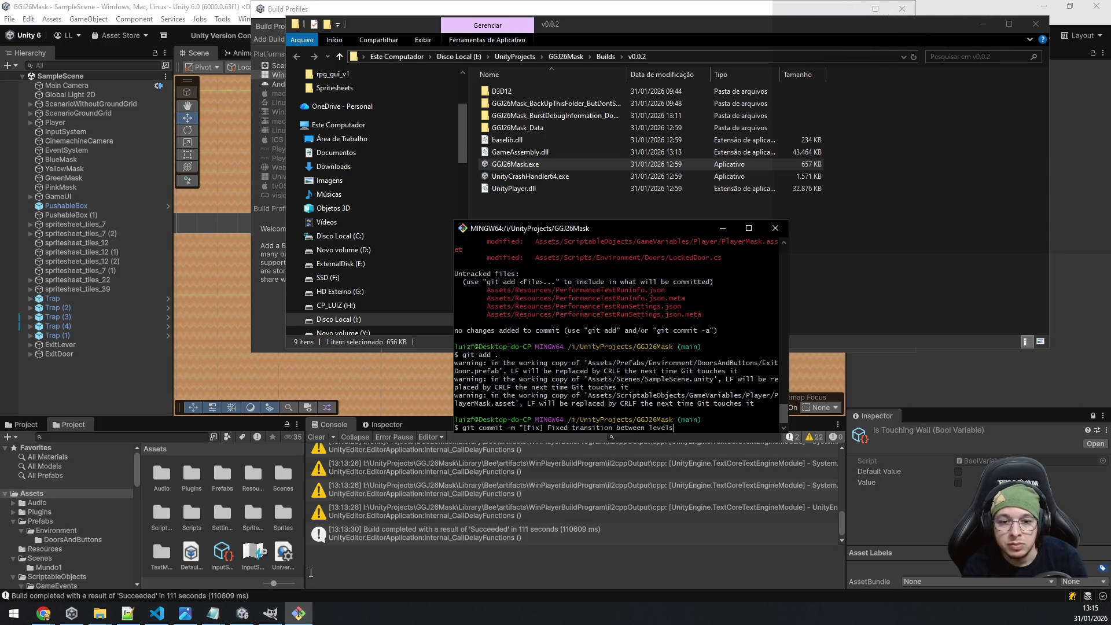
text(bug")
key(Return)
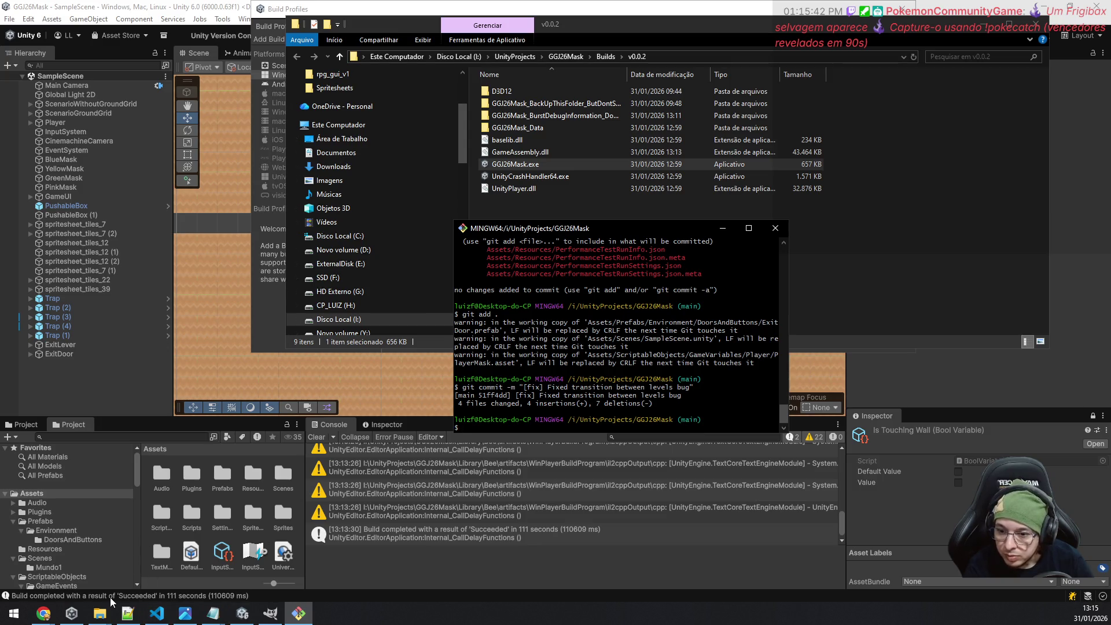
click(157, 613)
Review LockedDoor.cs, adding a blank line after line 43 and then undoing it.
click(655, 388)
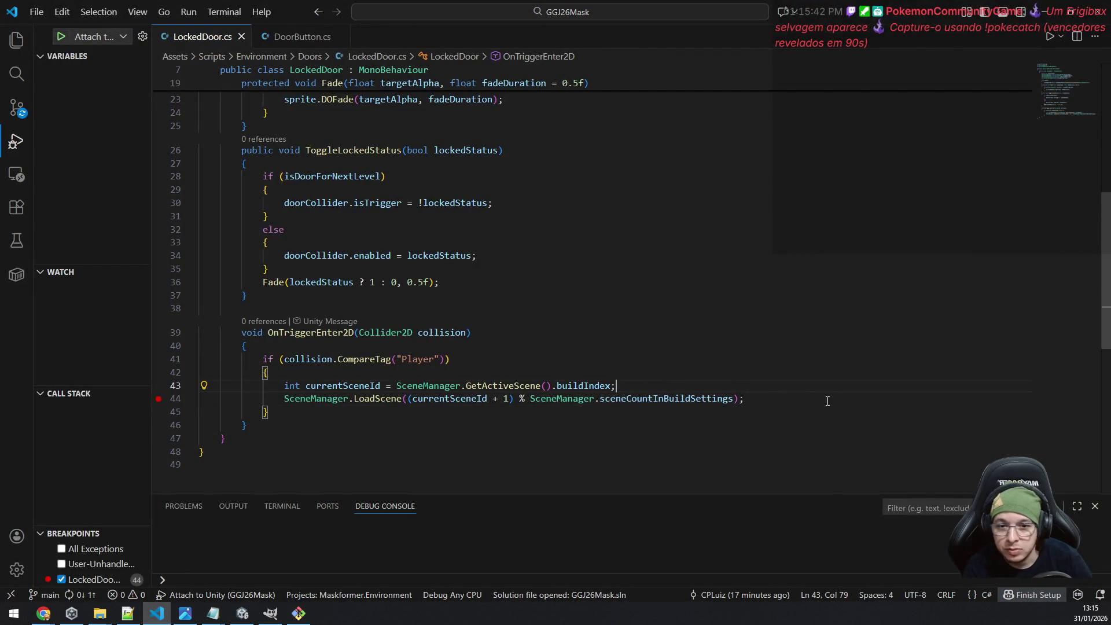
key(Return)
scroll(785, 272, up, 10)
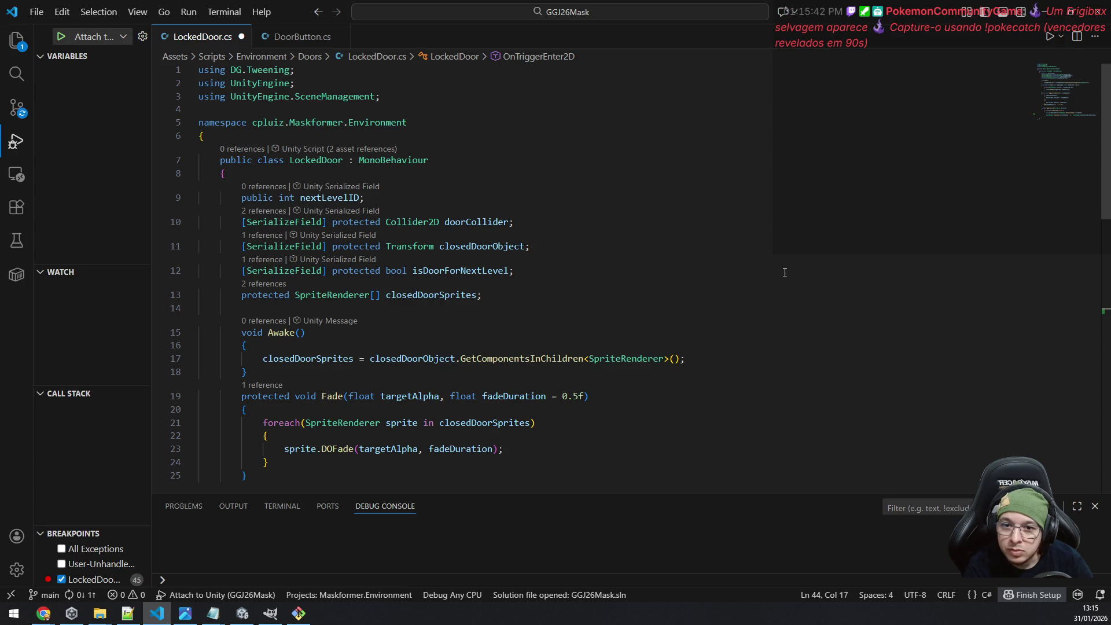
scroll(784, 273, down, 3)
scroll(782, 273, down, 1)
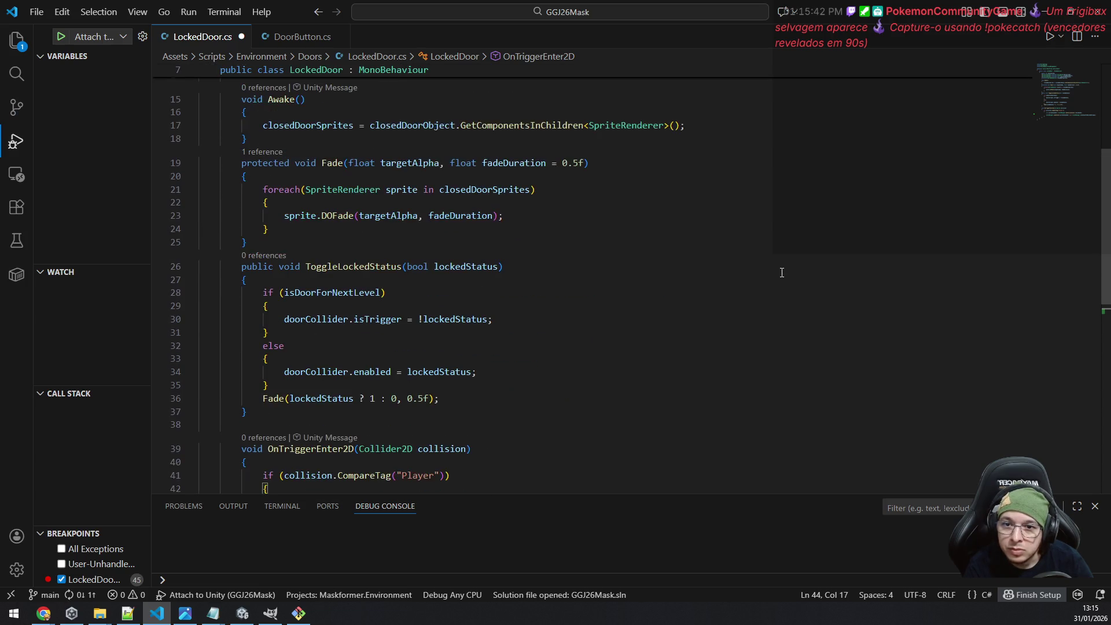
scroll(782, 271, down, 2)
scroll(779, 269, up, 3)
scroll(775, 270, up, 3)
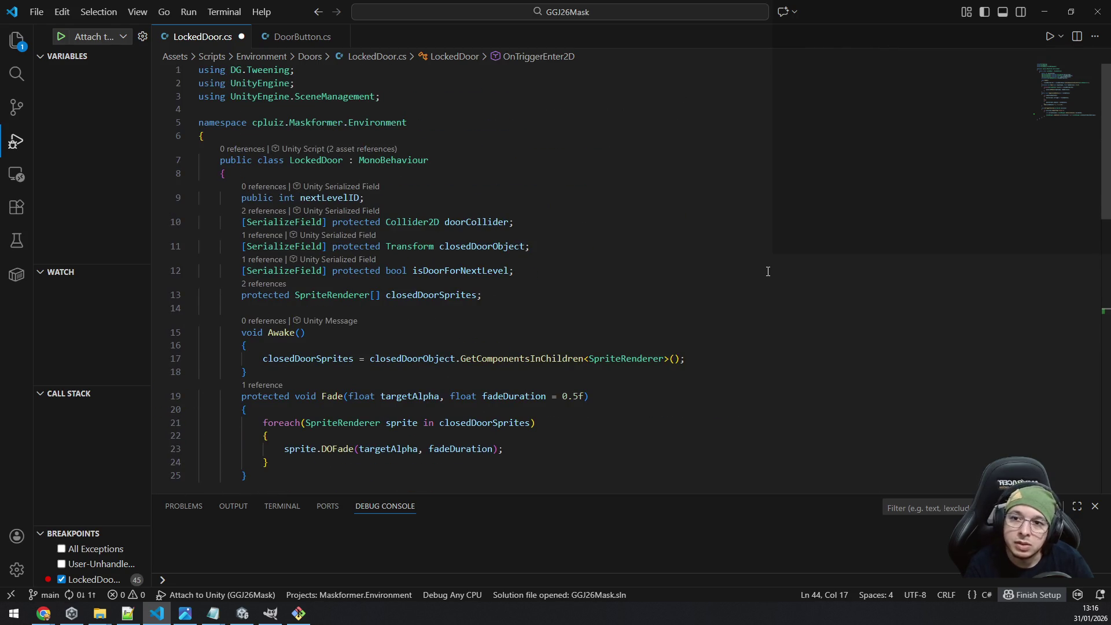
scroll(749, 256, down, 9)
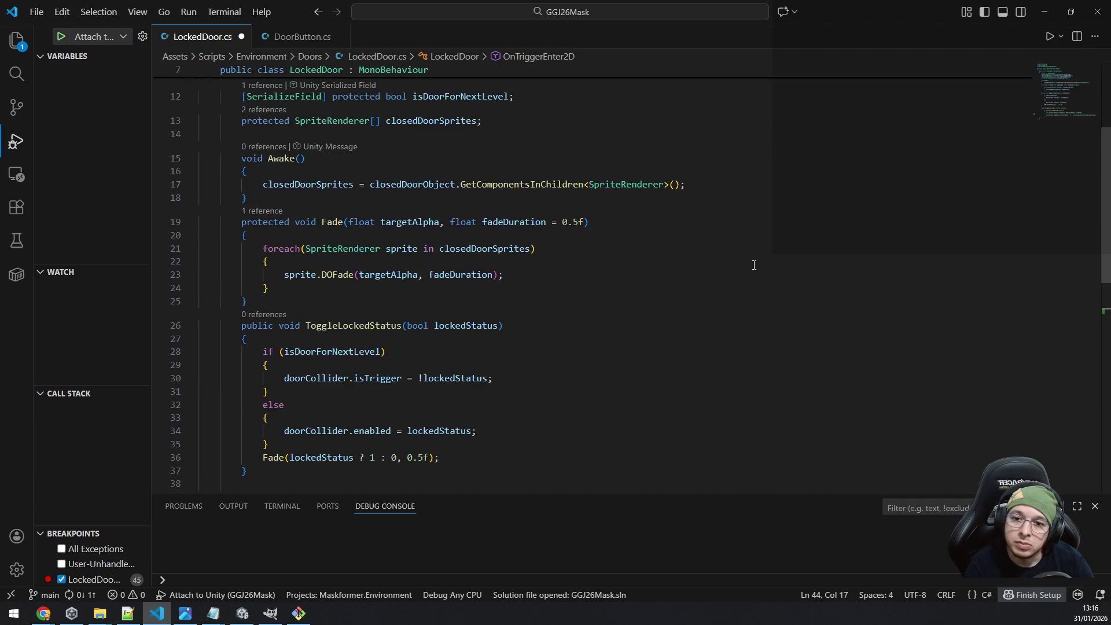
key(ctrl+z)
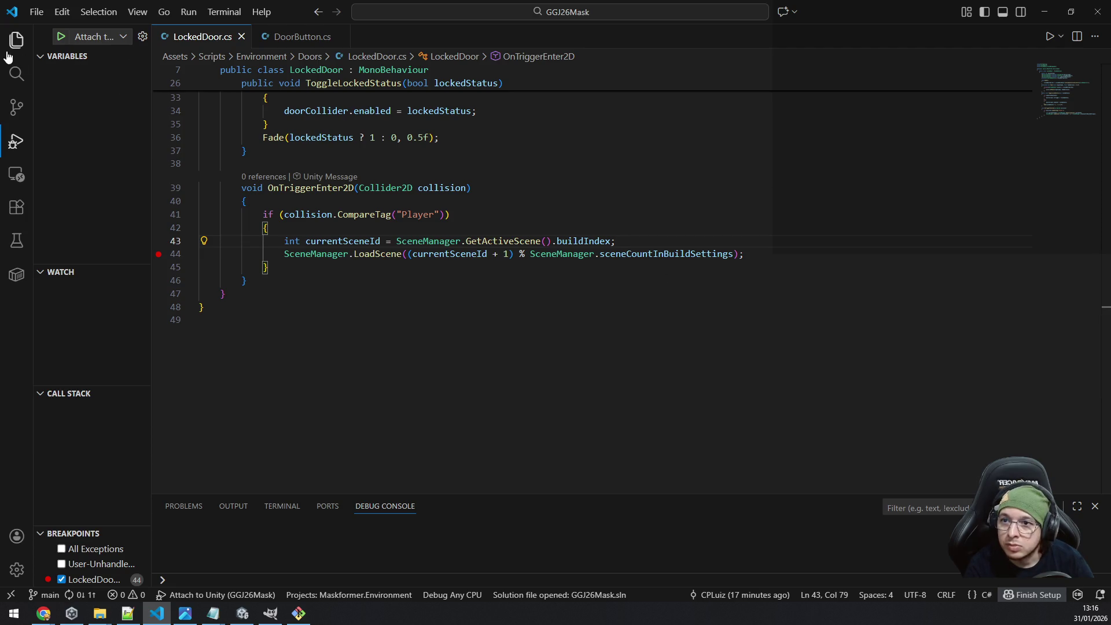
Open PlayerController.cs from the Explorer file tree.
click(17, 41)
click(158, 254)
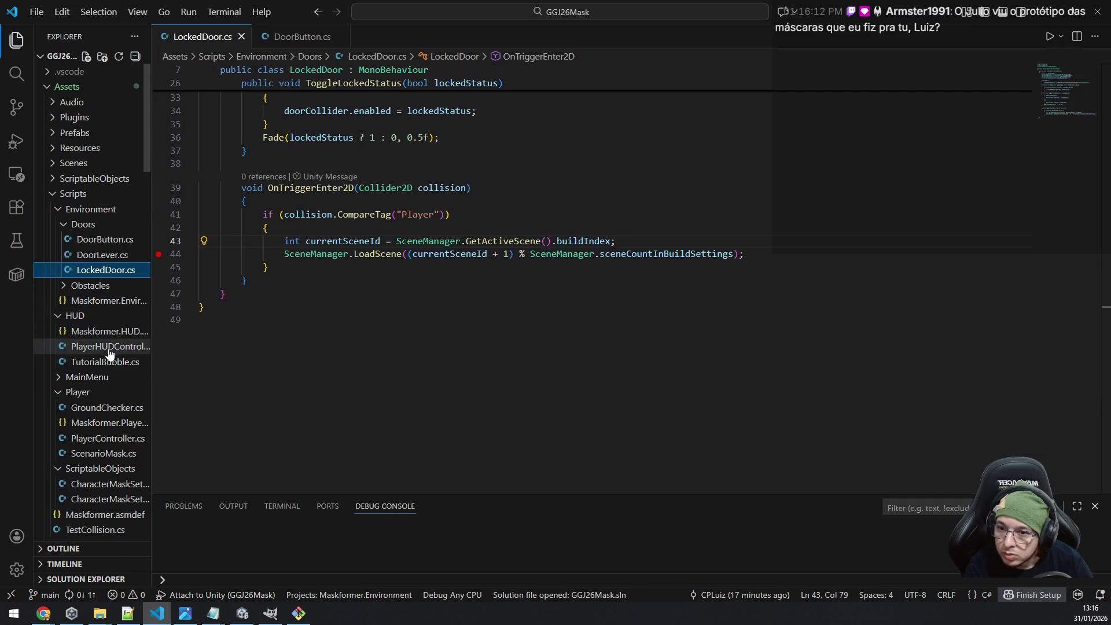
click(113, 442)
Start a new Awake line with SceneManager.activeSceneChanged using IntelliSense completions.
scroll(537, 272, up, 10)
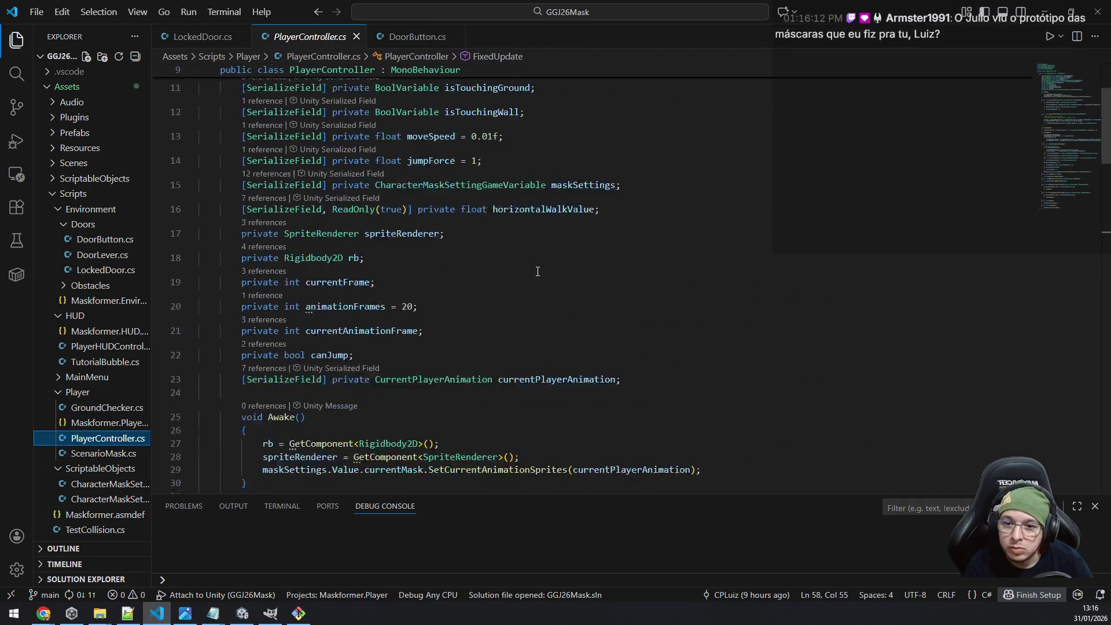
click(723, 359)
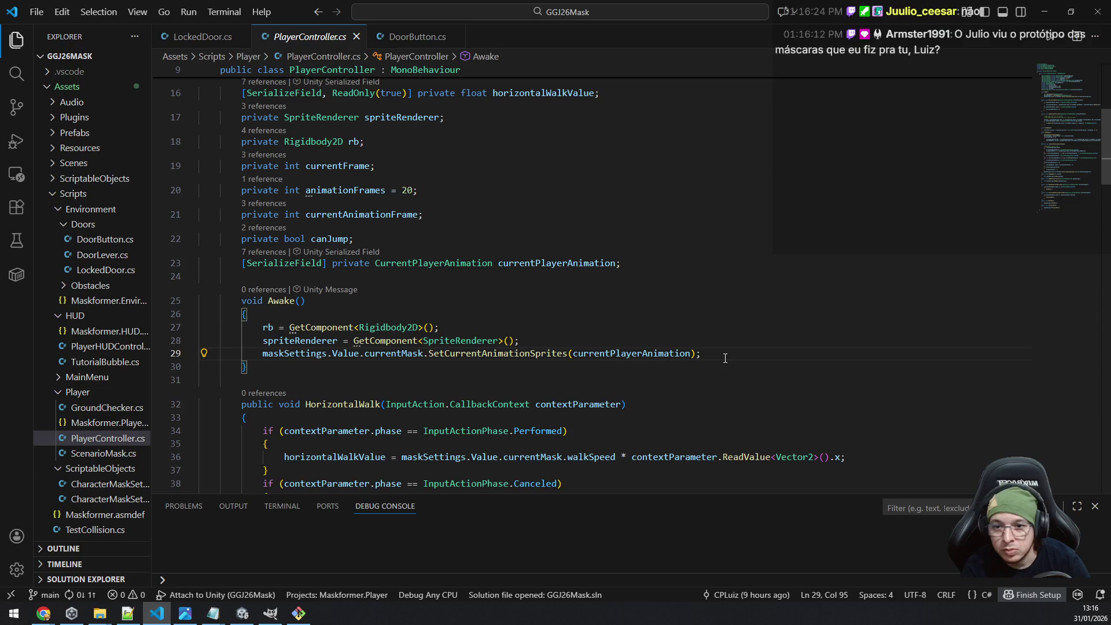
key(Return)
text(scenemana)
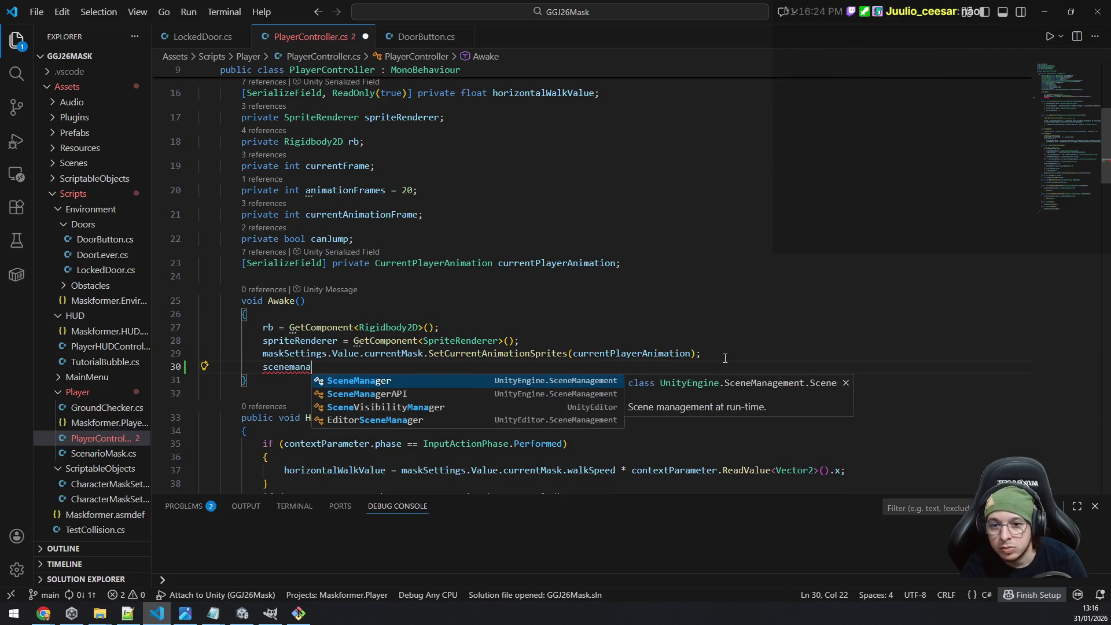
key(Tab)
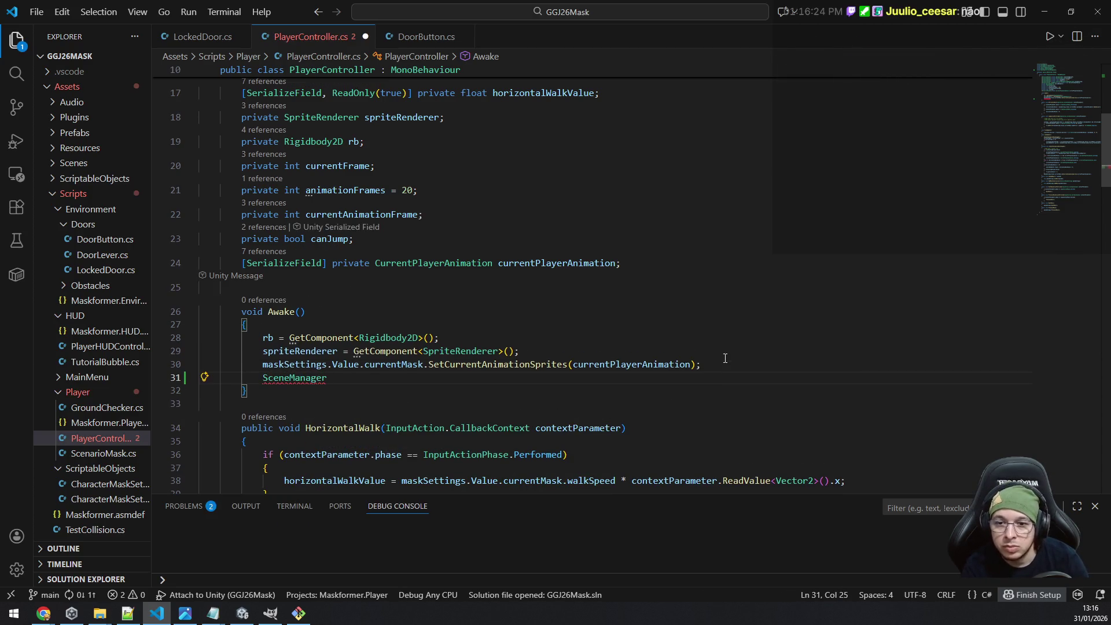
text(.)
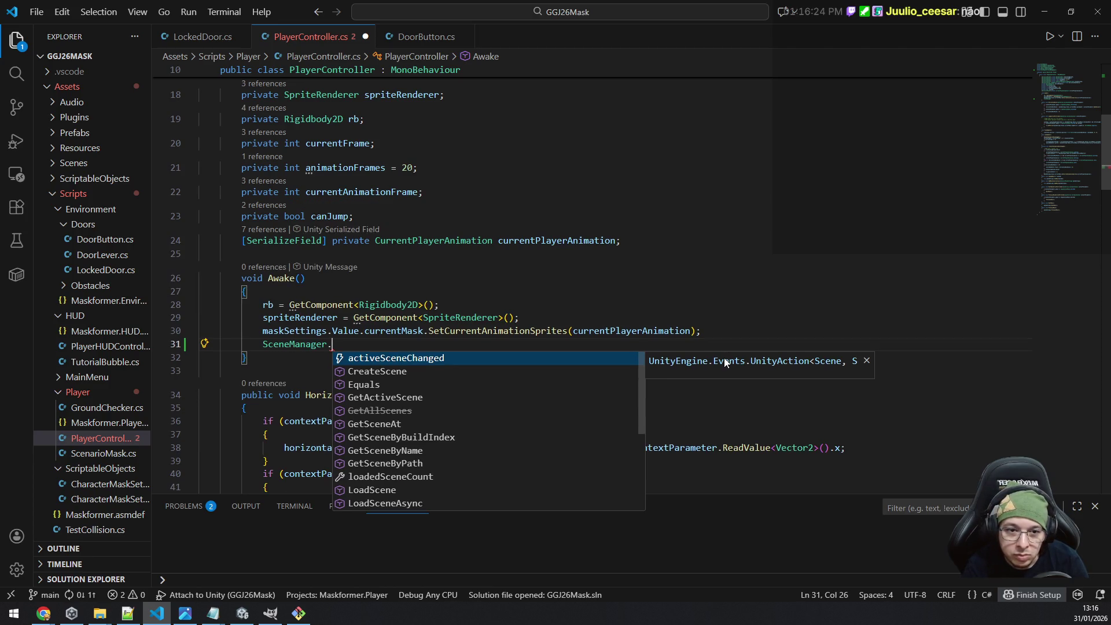
key(Tab)
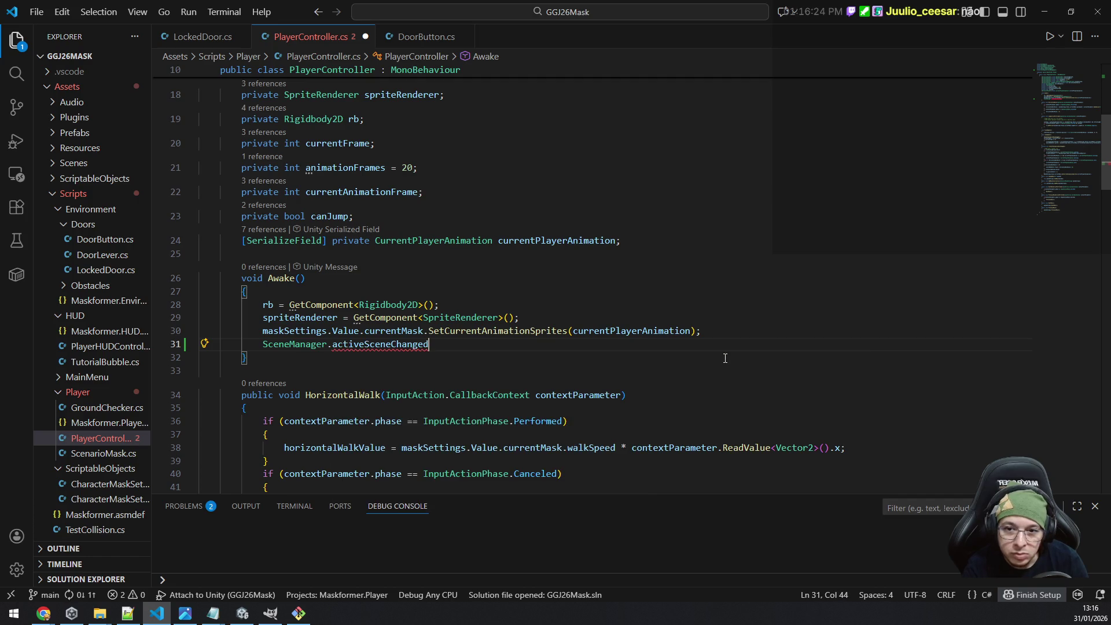
key(ctrl+space)
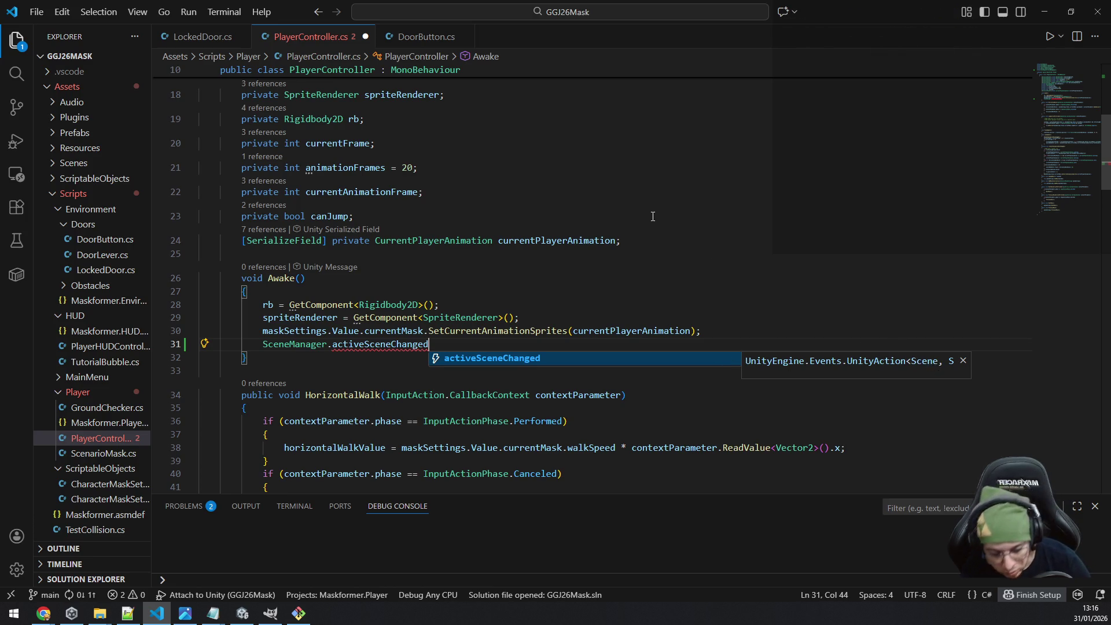
text(.)
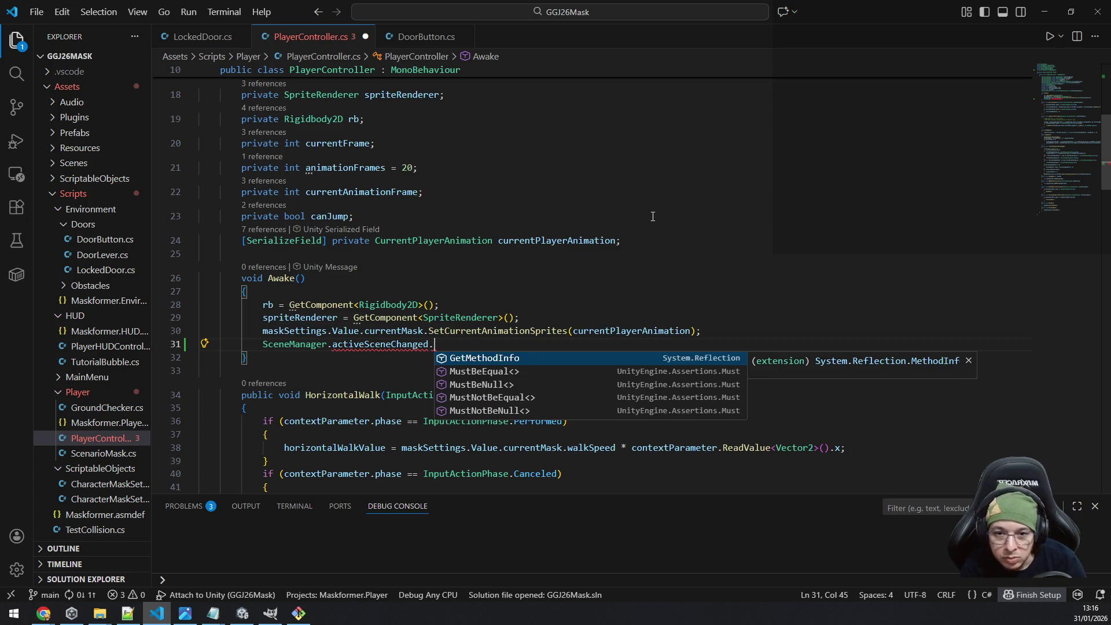
key(BackSpace)
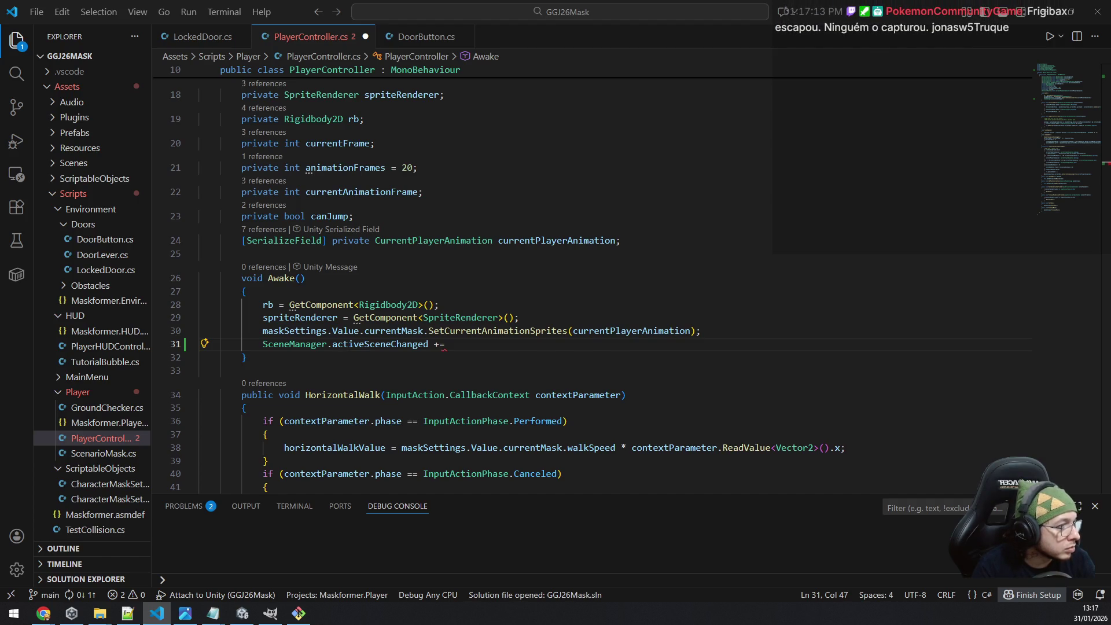
key(alt+Tab)
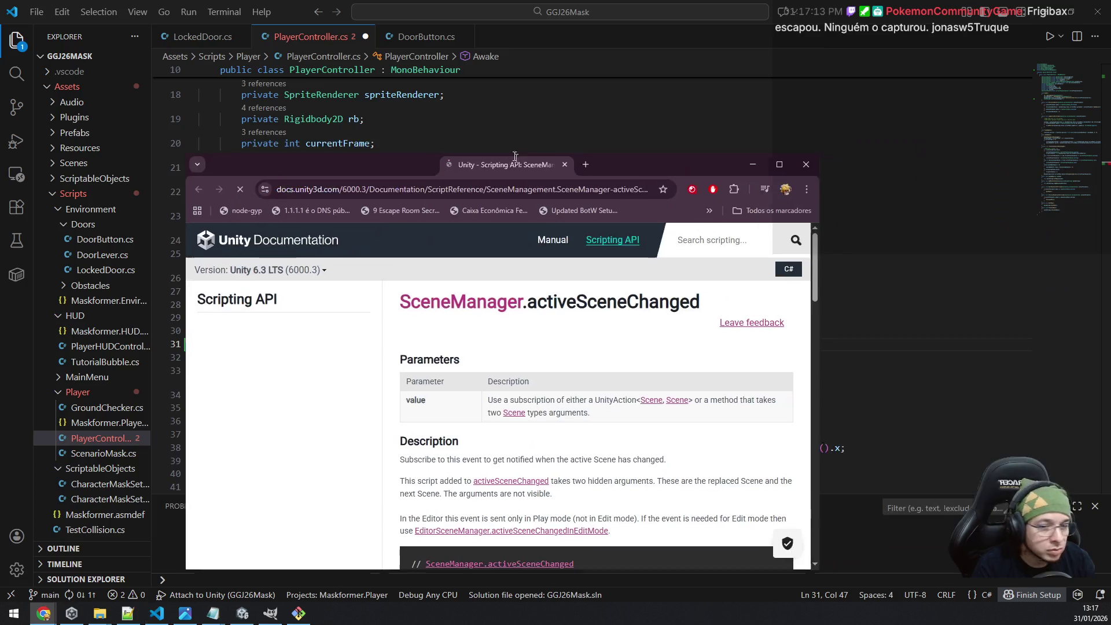
scroll(634, 237, down, 4)
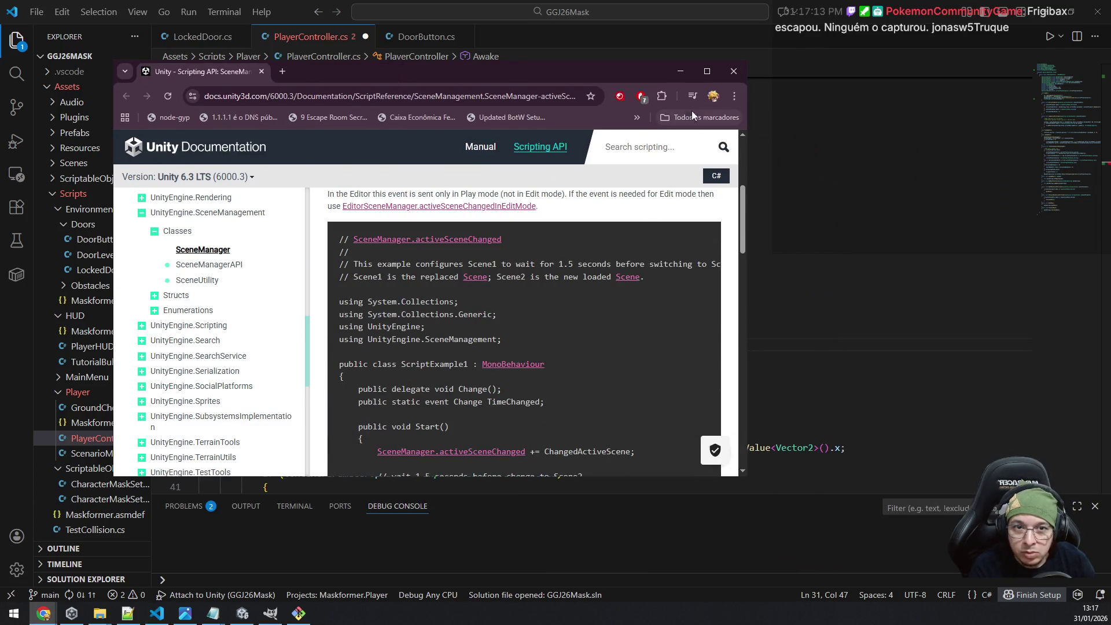
click(703, 76)
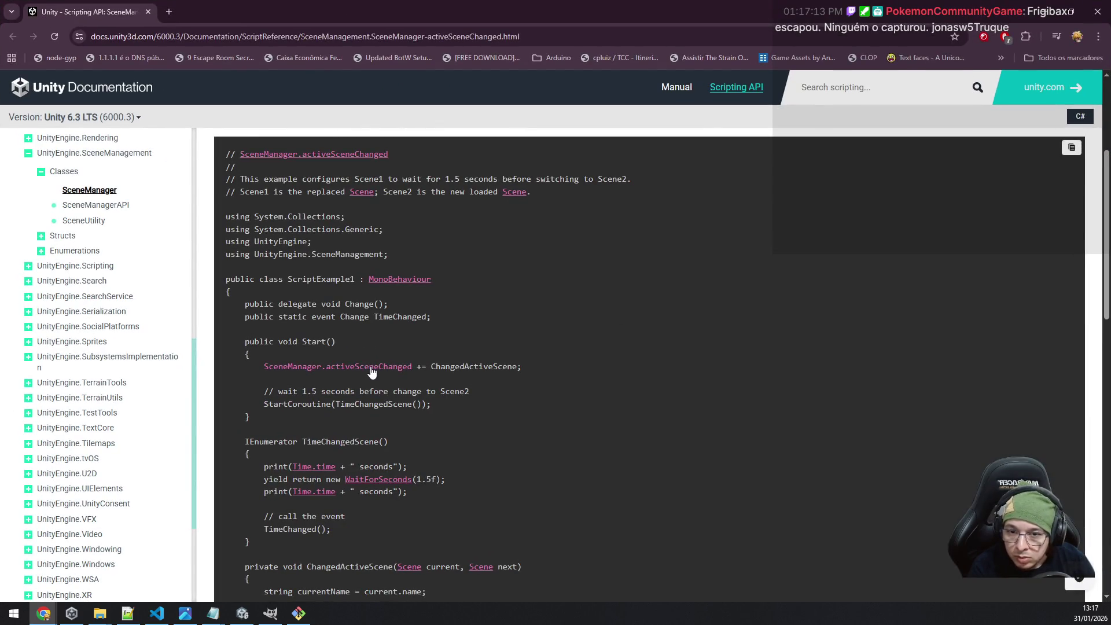
double_click(471, 364)
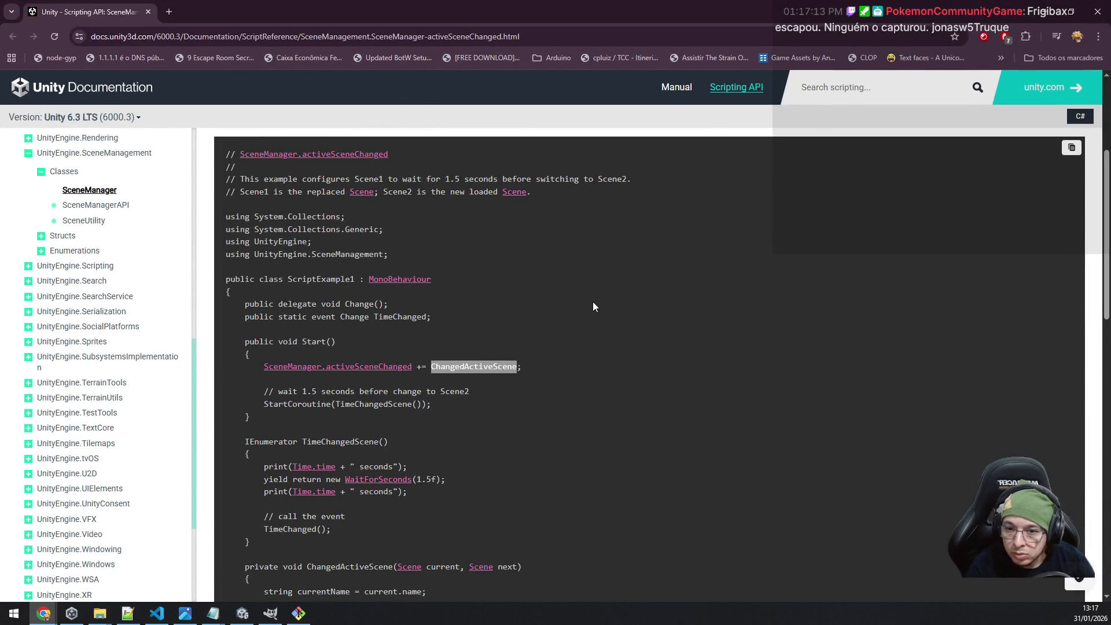
scroll(592, 304, down, 10)
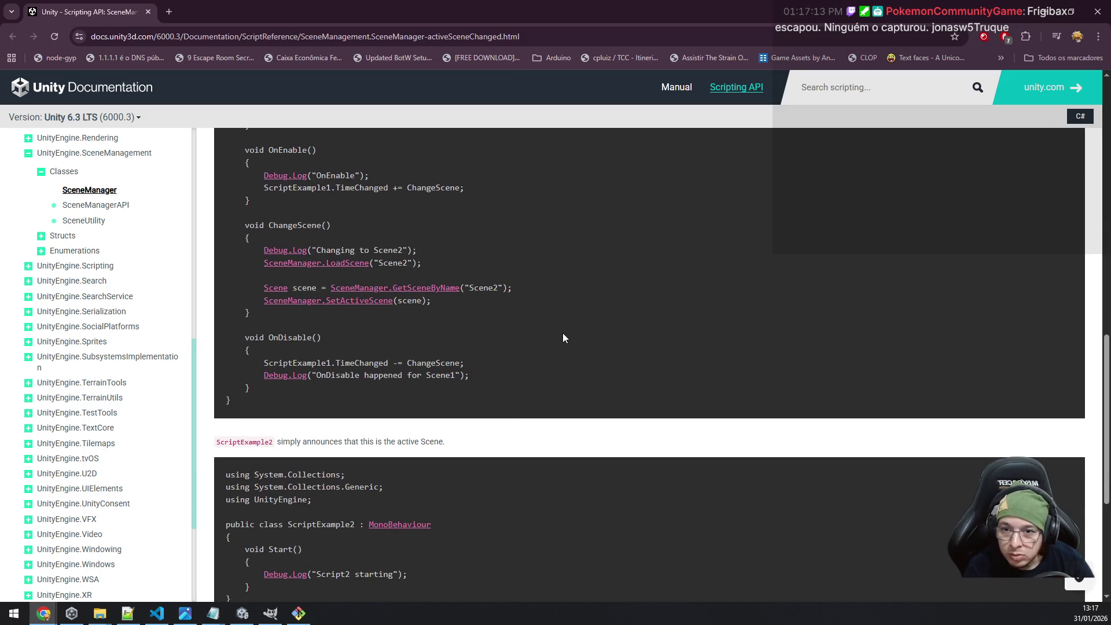
scroll(563, 334, up, 3)
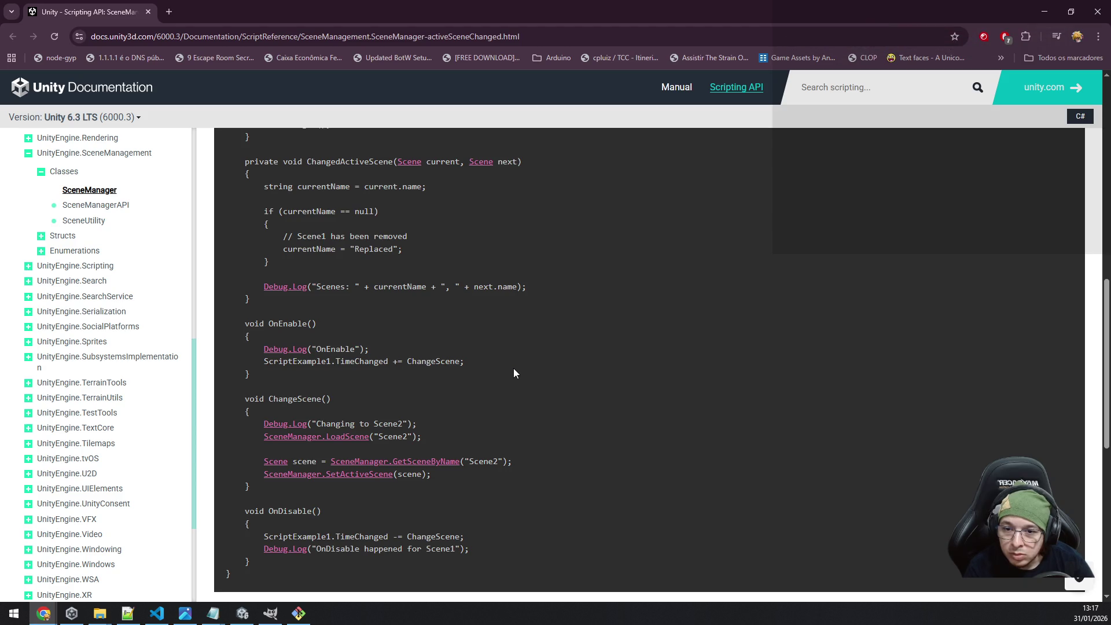
scroll(515, 372, up, 4)
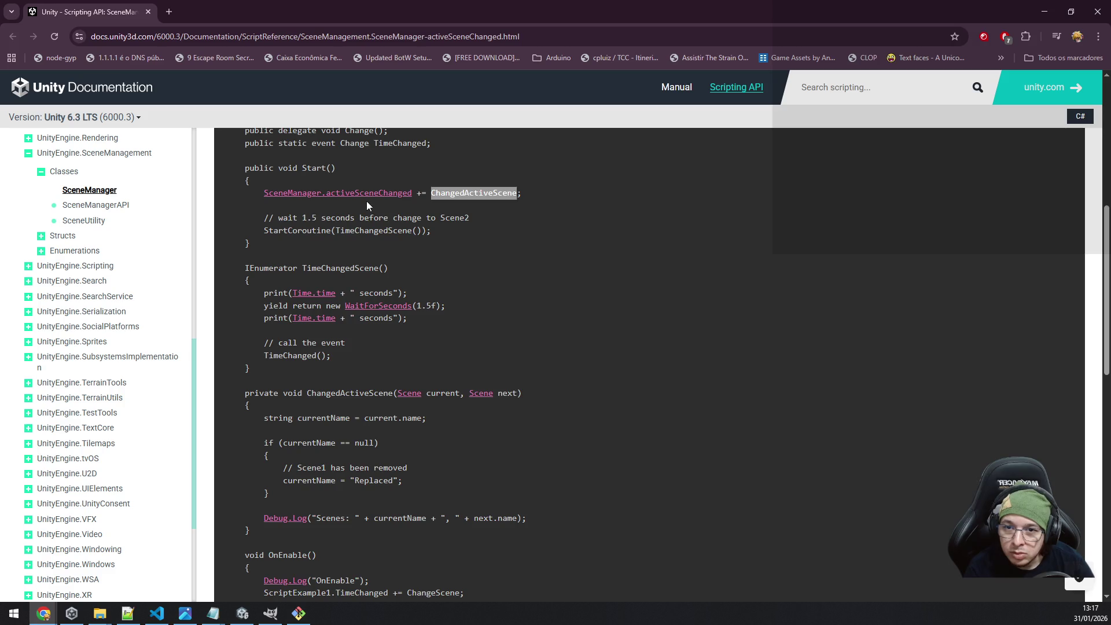
key(alt+Tab)
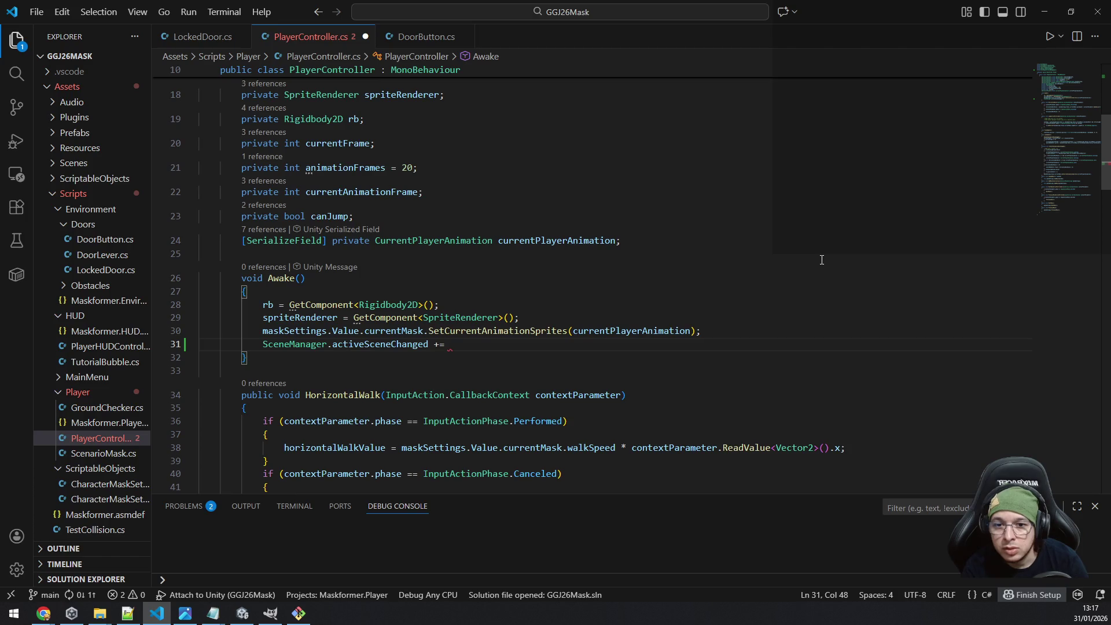
Finish line 31 as 'SceneManager.activeSceneChanged += ClearAllMasks;' after checking the docs example.
text(clear)
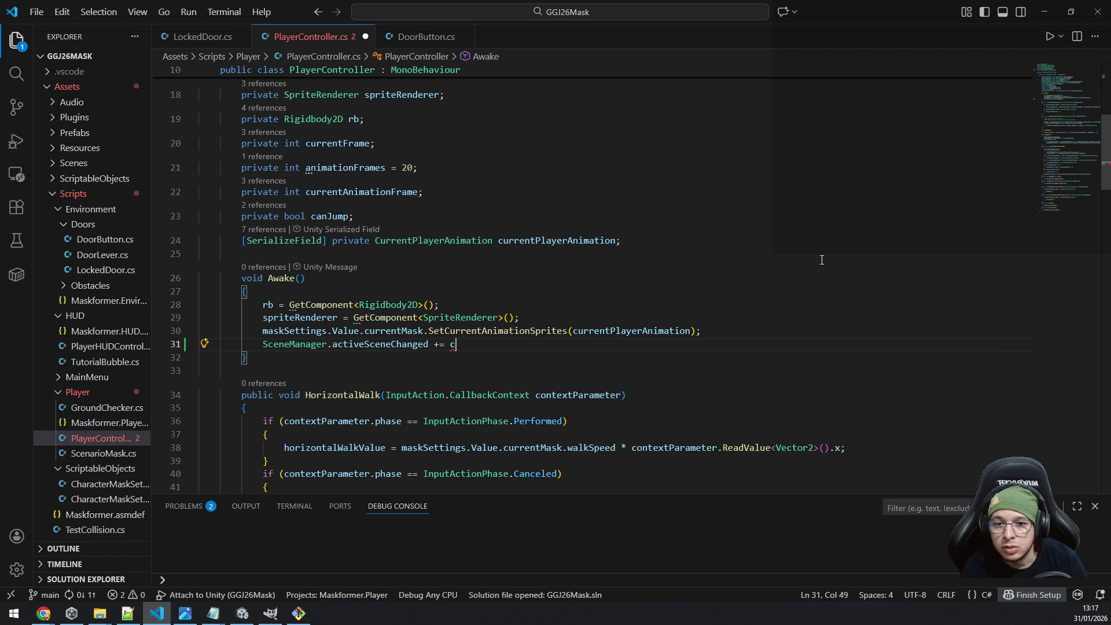
key(Escape)
key(BackSpace)
key(BackSpace)
key(BackSpace)
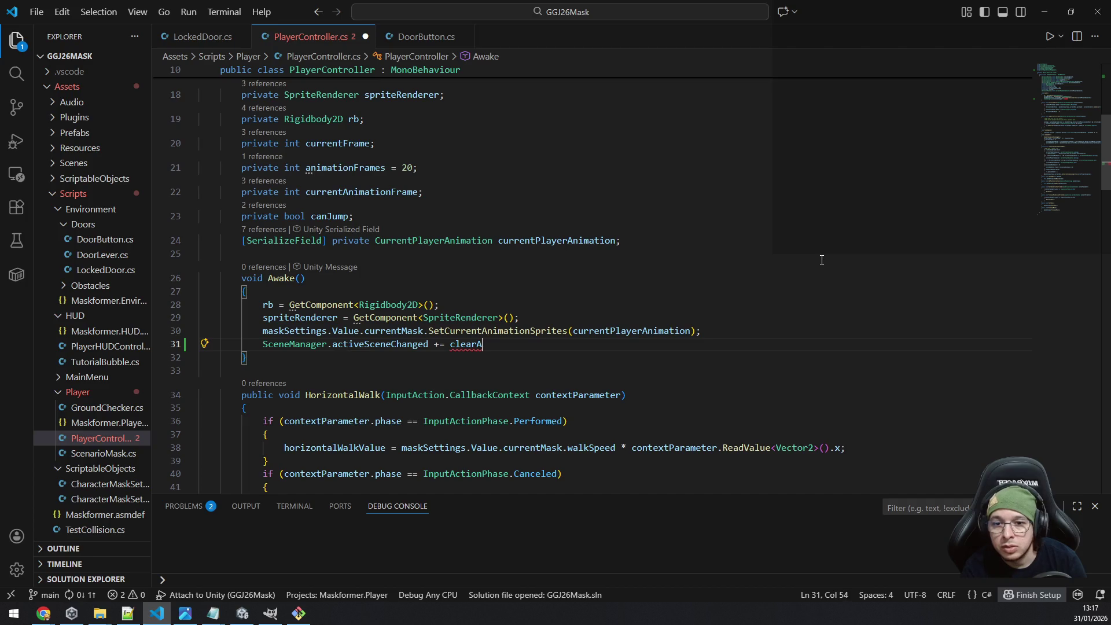
key(BackSpace)
key(BackSpace)
text(ClearAl)
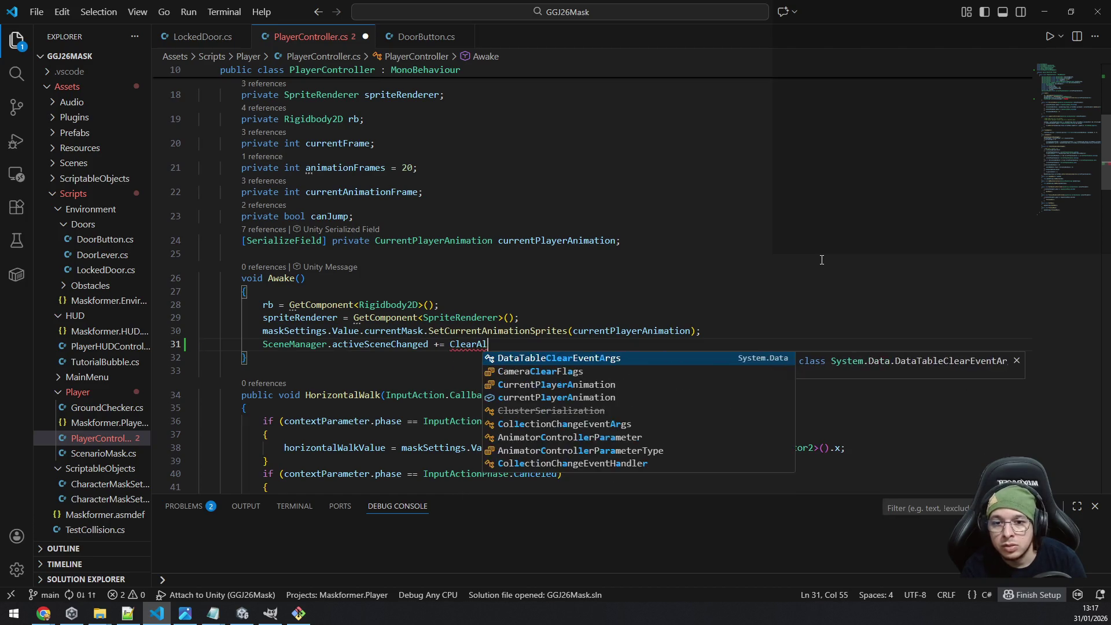
text(lMasks)
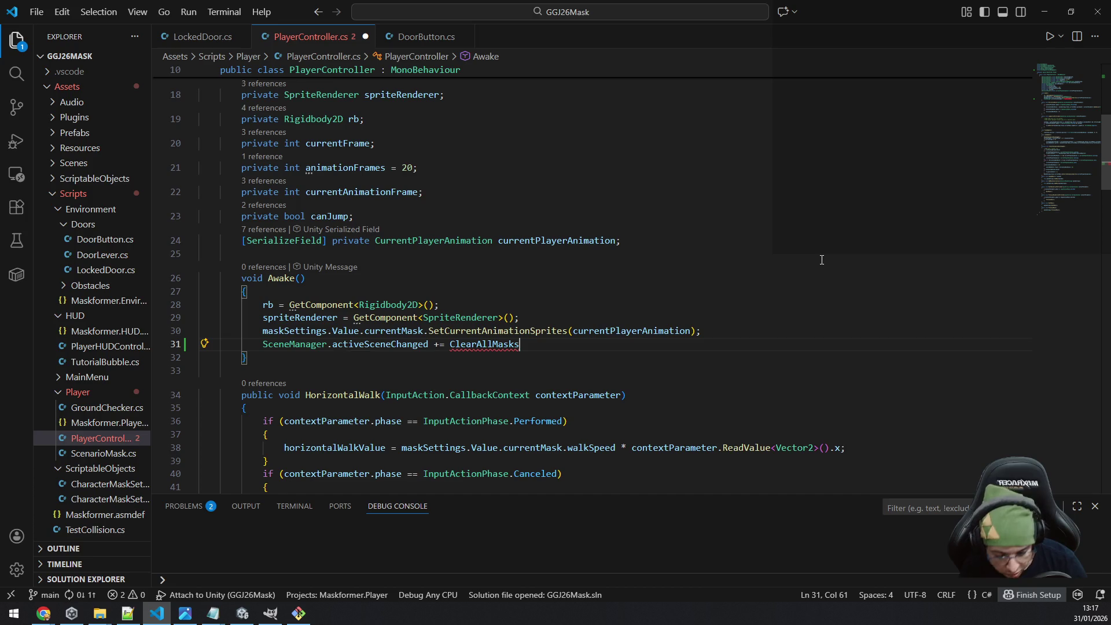
text(())
key(BackSpace)
key(BackSpace)
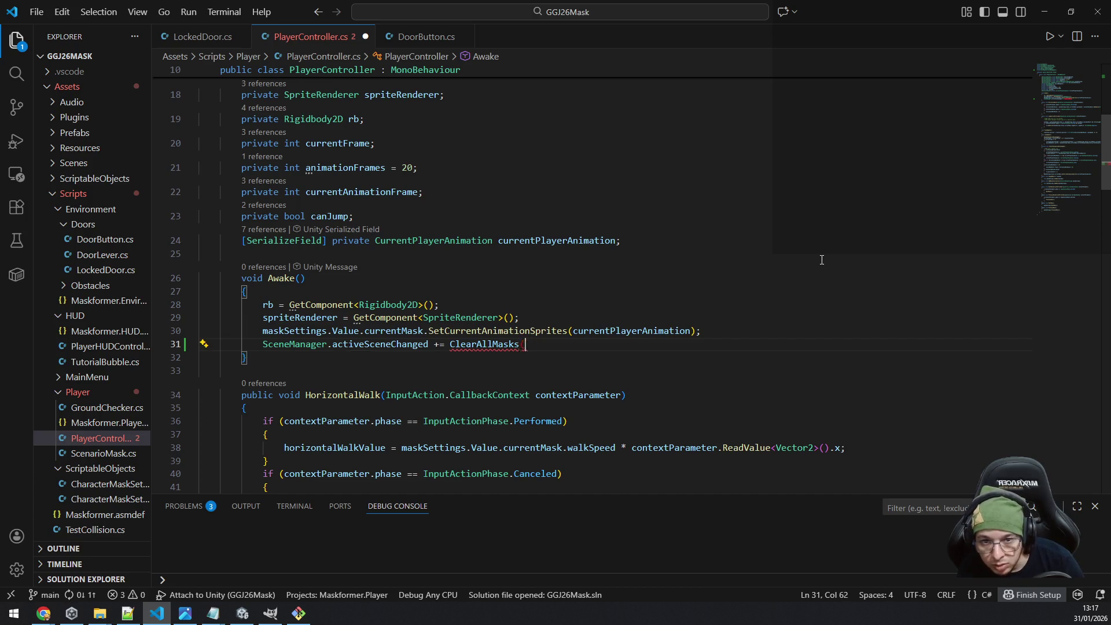
key(alt+Tab)
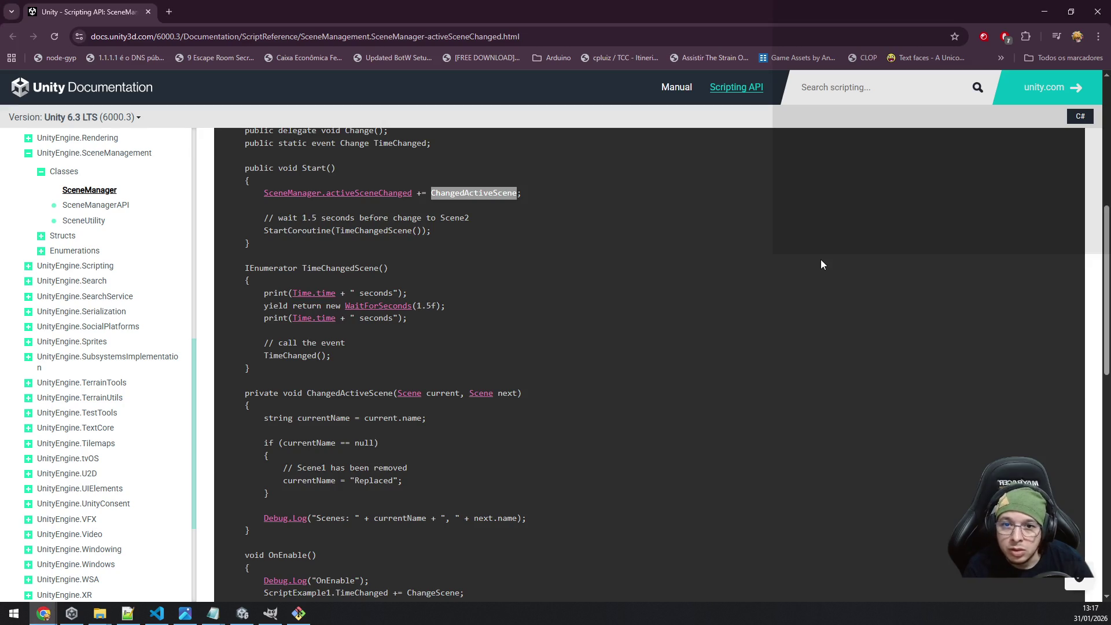
key(alt+Tab)
text(;)
scroll(799, 249, down, 10)
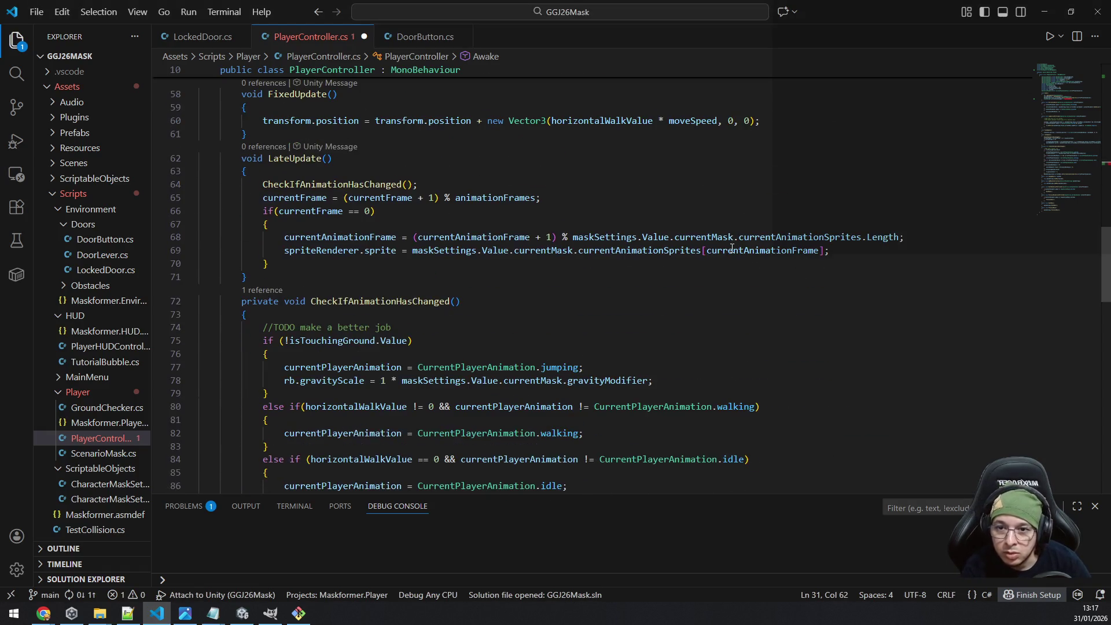
Add a protected void ClearAllMasks() method after CheckIfAnimationHasChanged.
scroll(732, 249, down, 10)
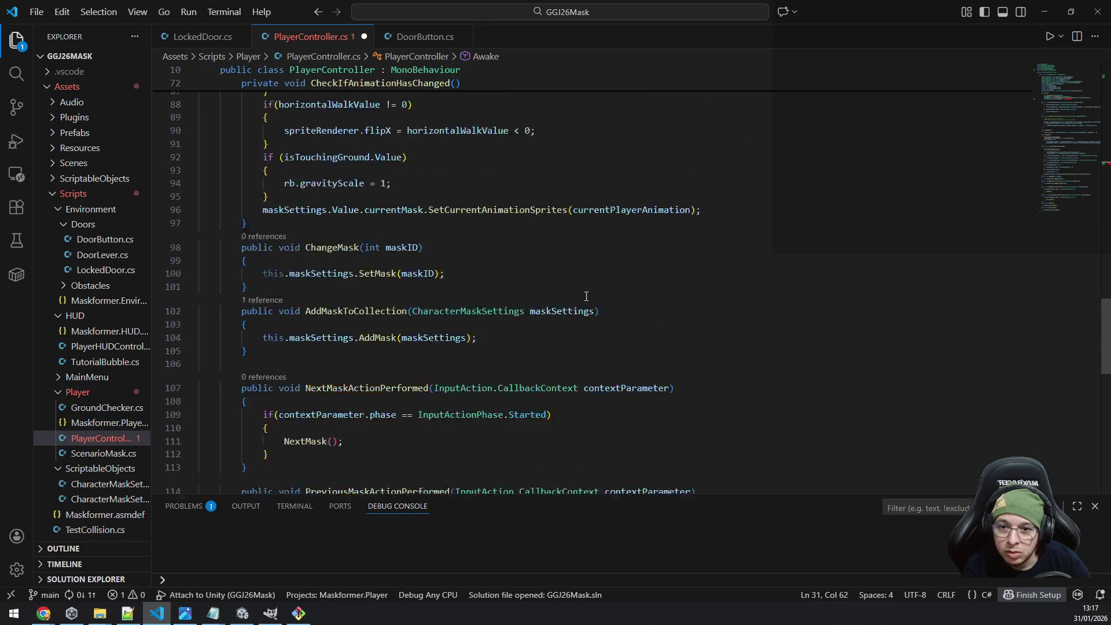
click(344, 196)
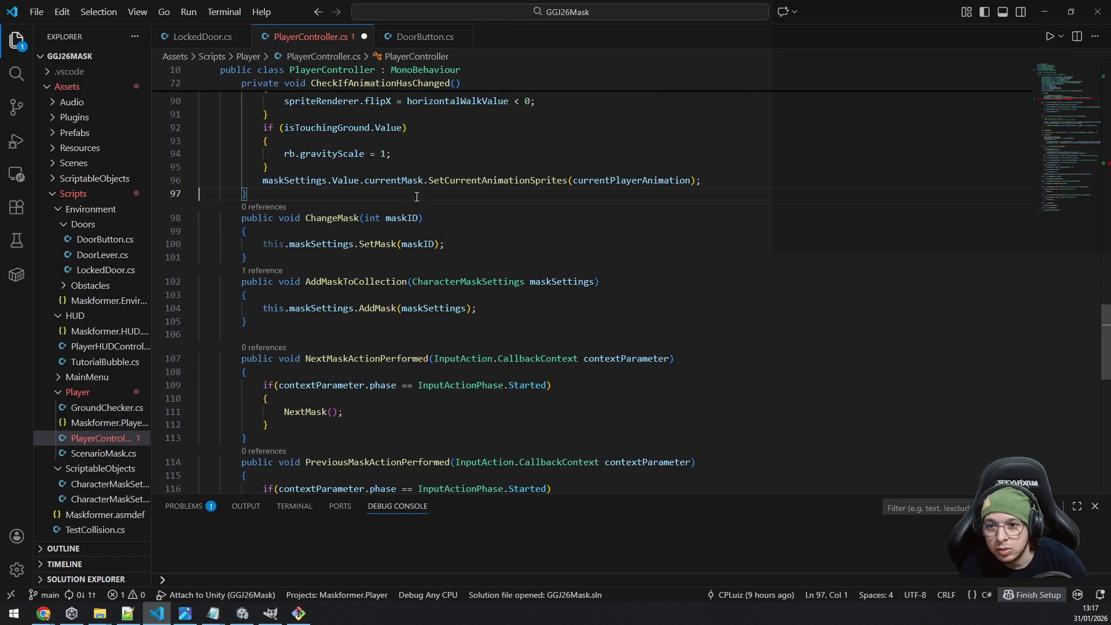
key(Return)
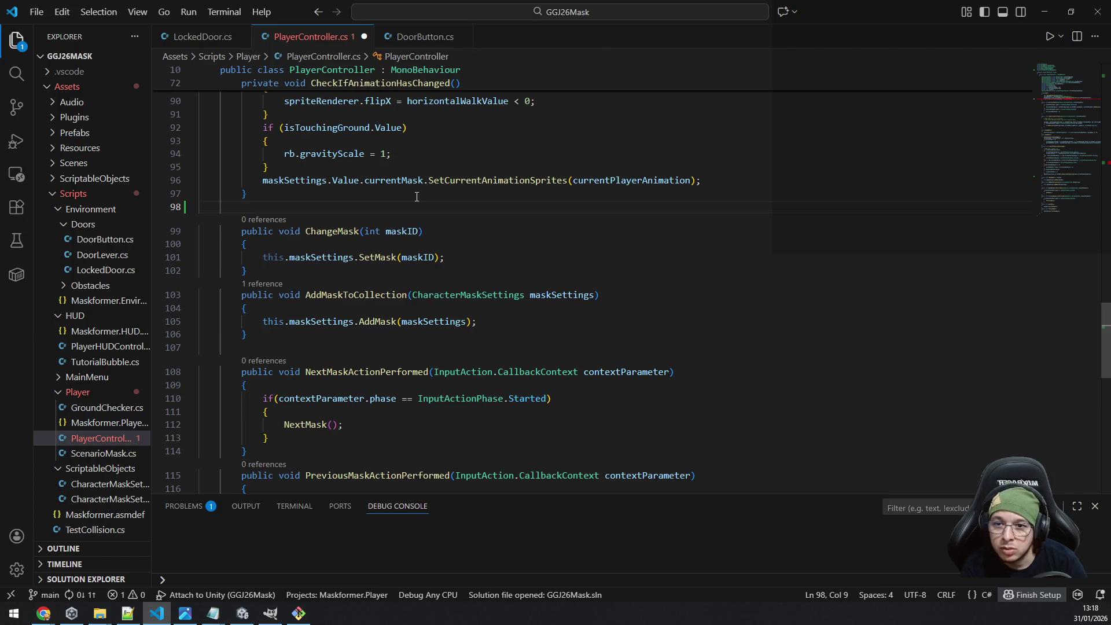
text(protected void ClearAll)
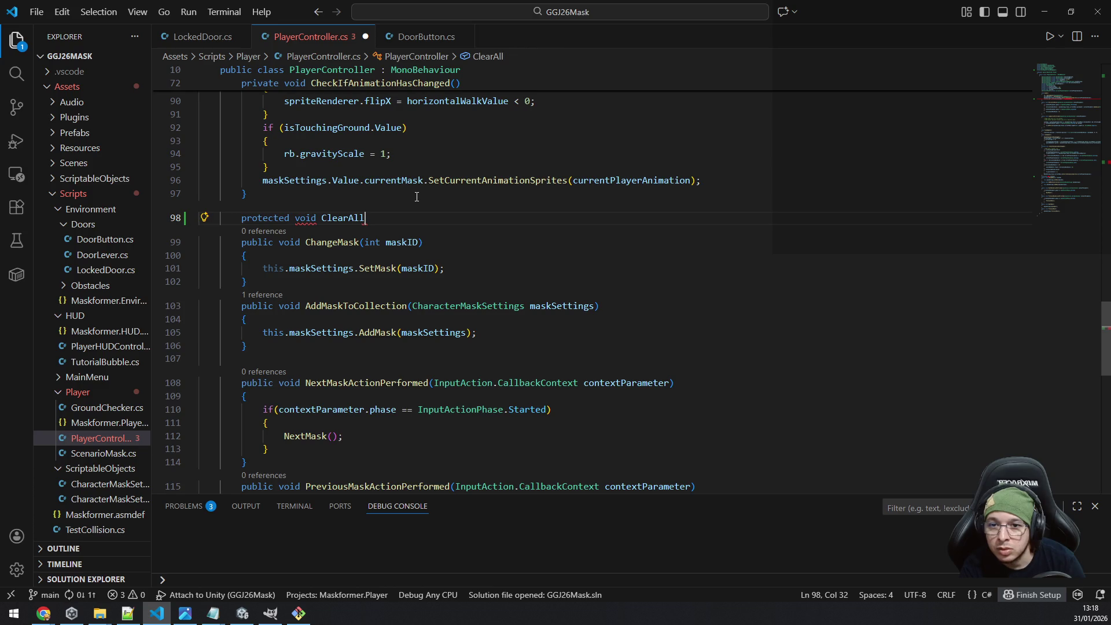
text(Mask)
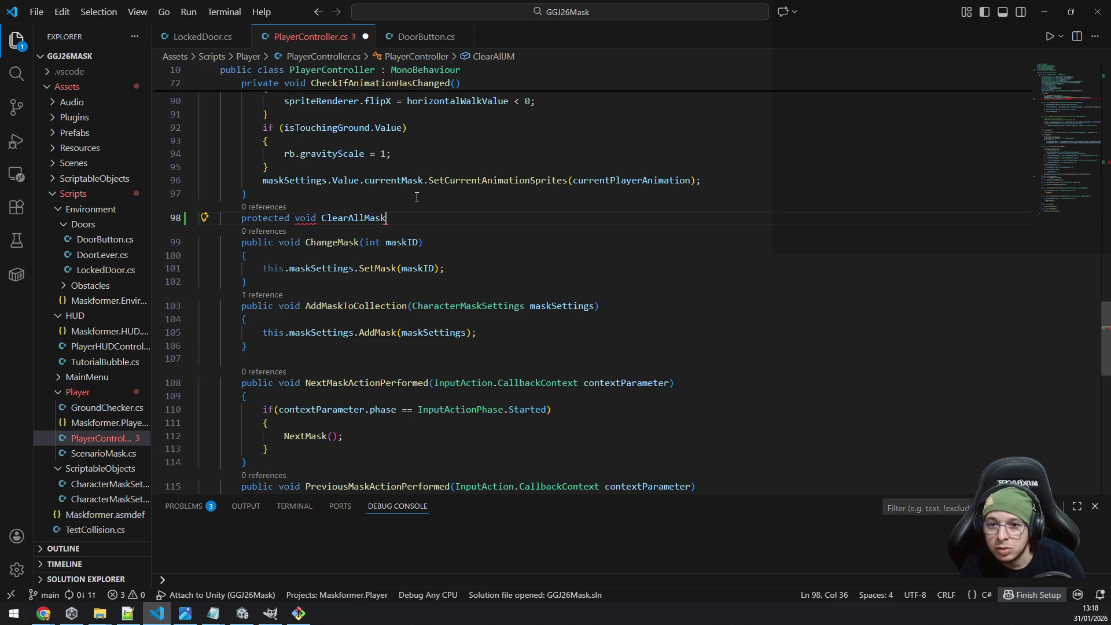
text(s())
key(Return)
text({)
key(Return)
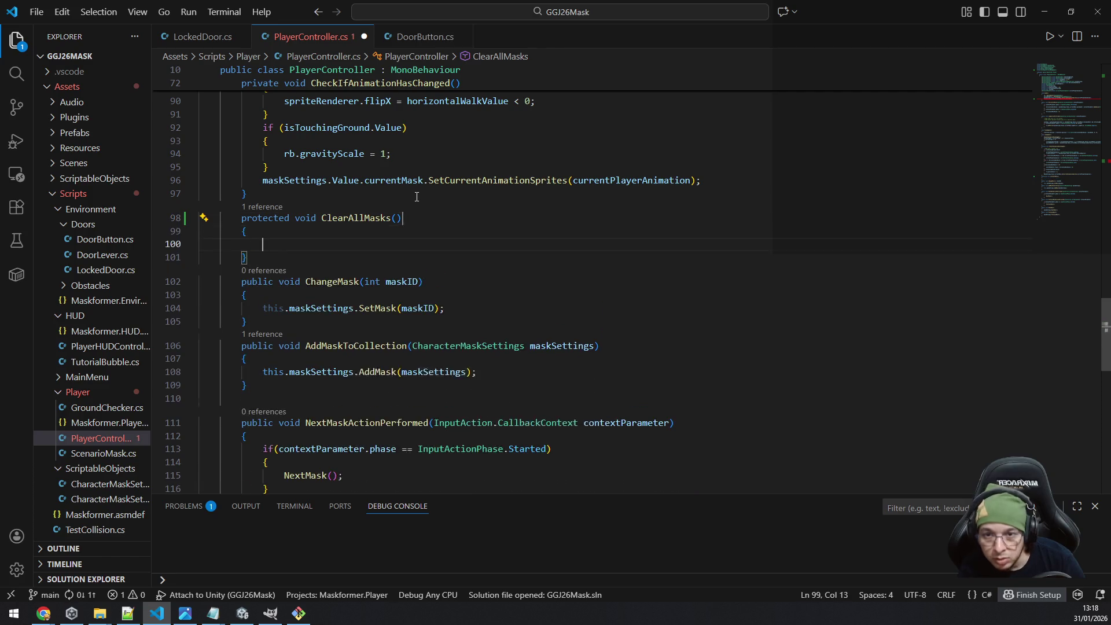
Make ClearAllMasks set maskSettings.Value = maskSettings.DefaultValue, save, and minimize VS Code.
text(ma)
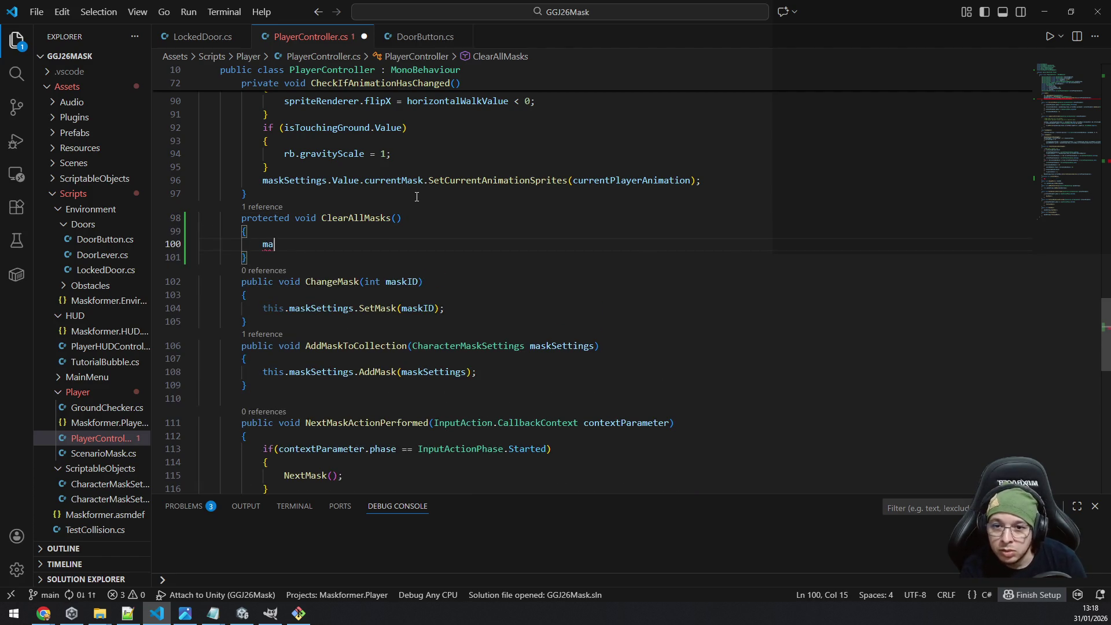
text(skSettings.va)
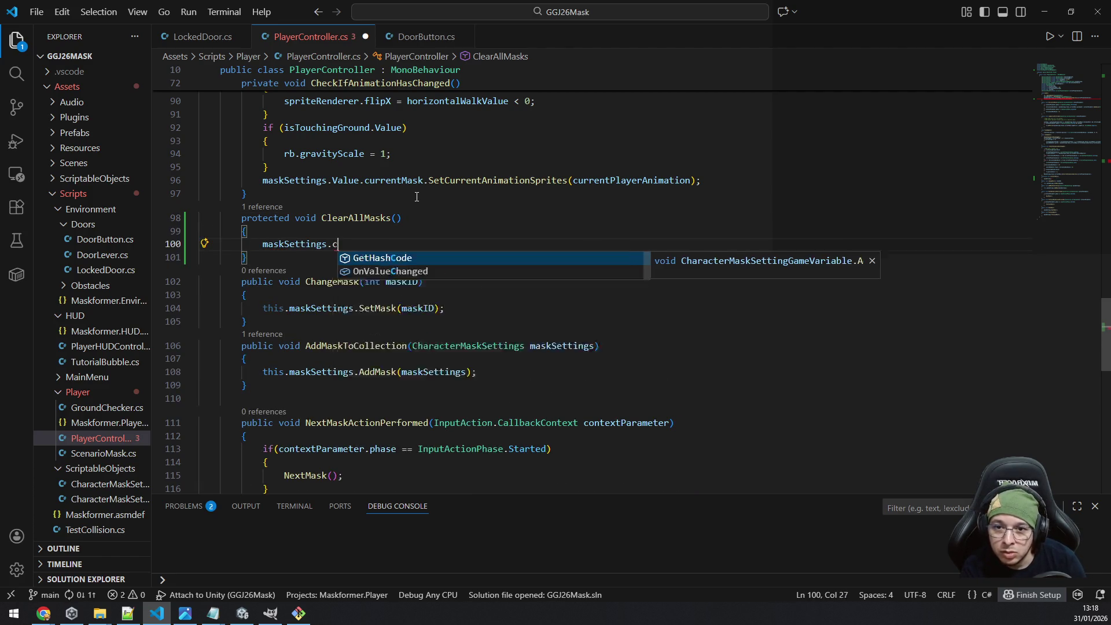
key(Tab)
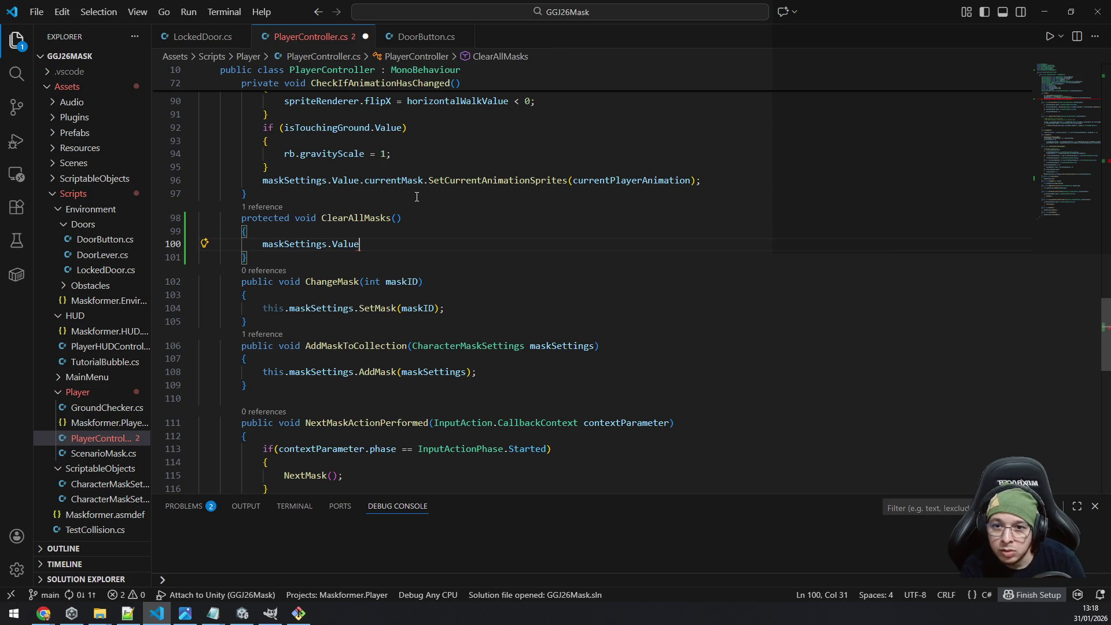
text( = maskSettings.d)
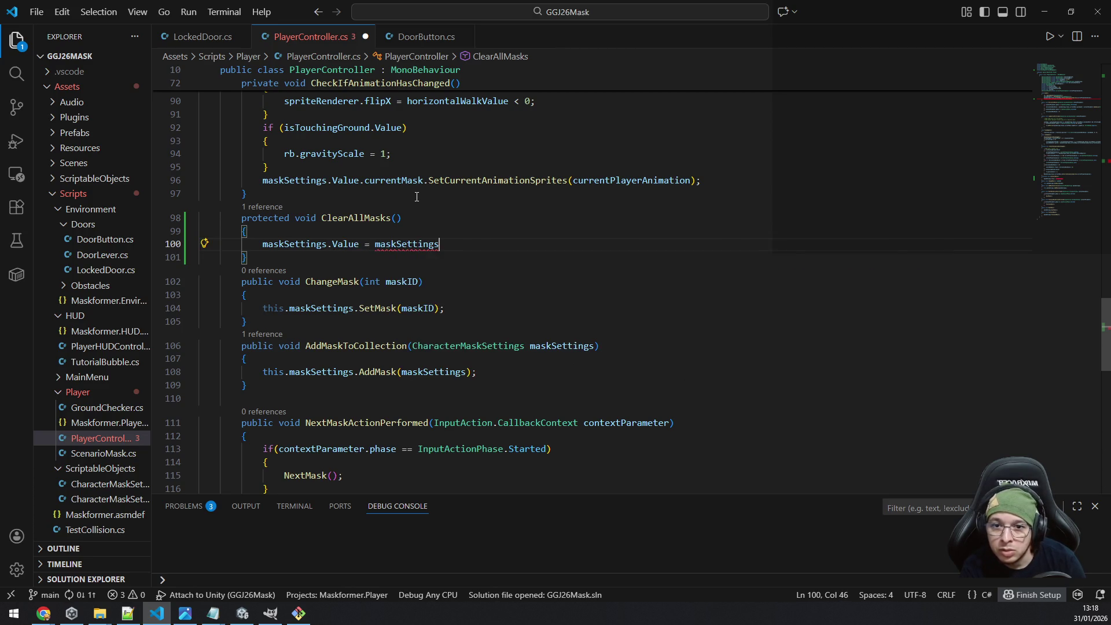
key(Tab)
text(;)
key(ctrl+s)
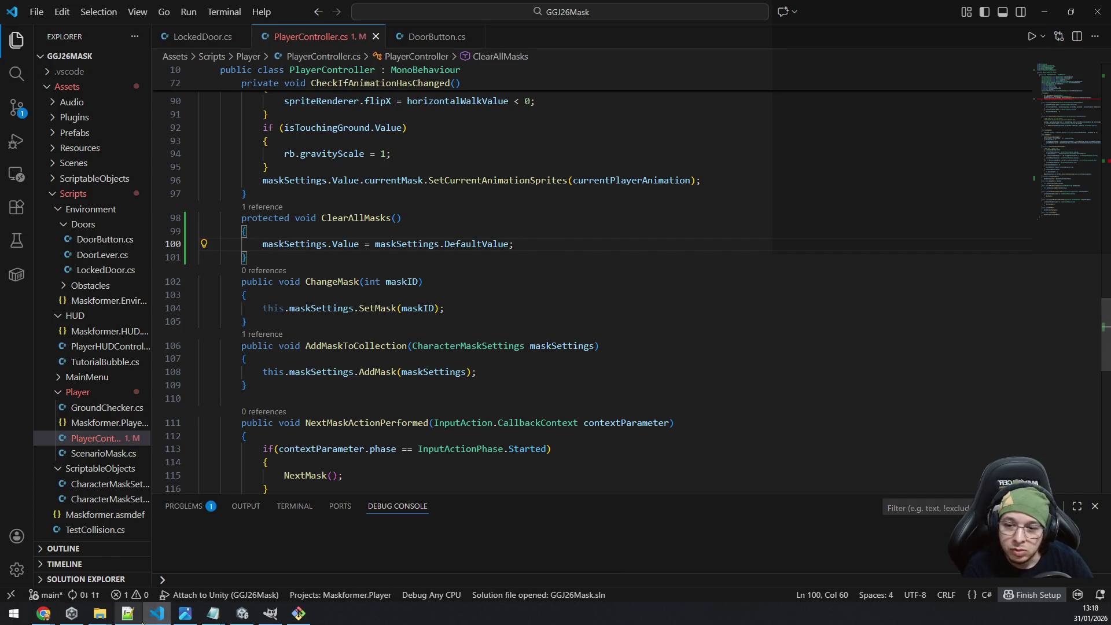
click(160, 617)
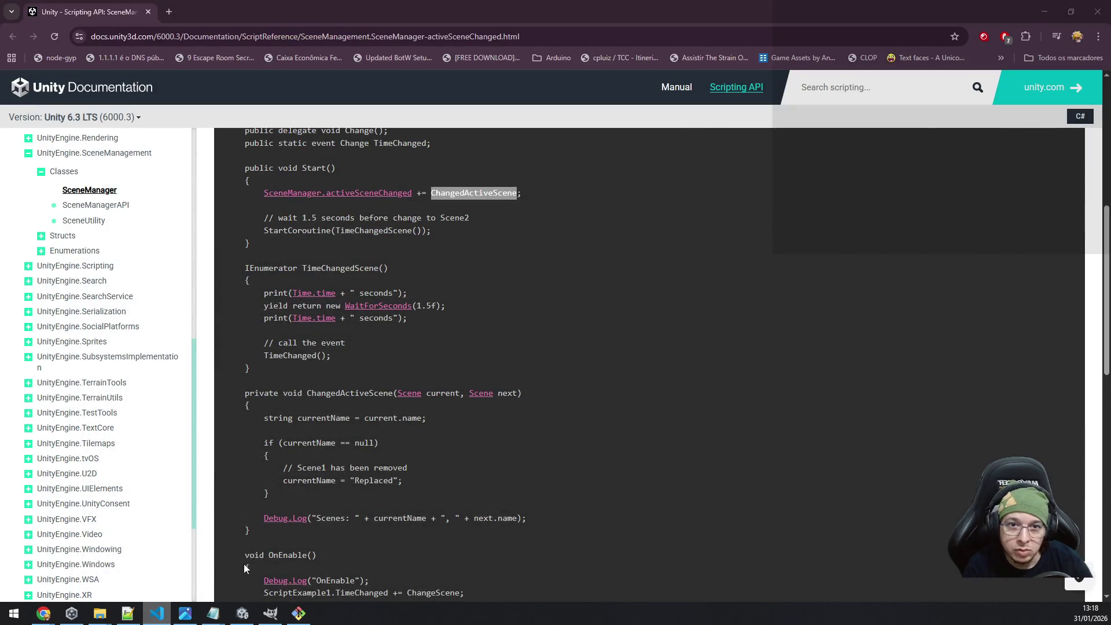
Close Build Profiles, try Play mode, and open the CS0123 error at PlayerController.cs line 31.
click(1042, 12)
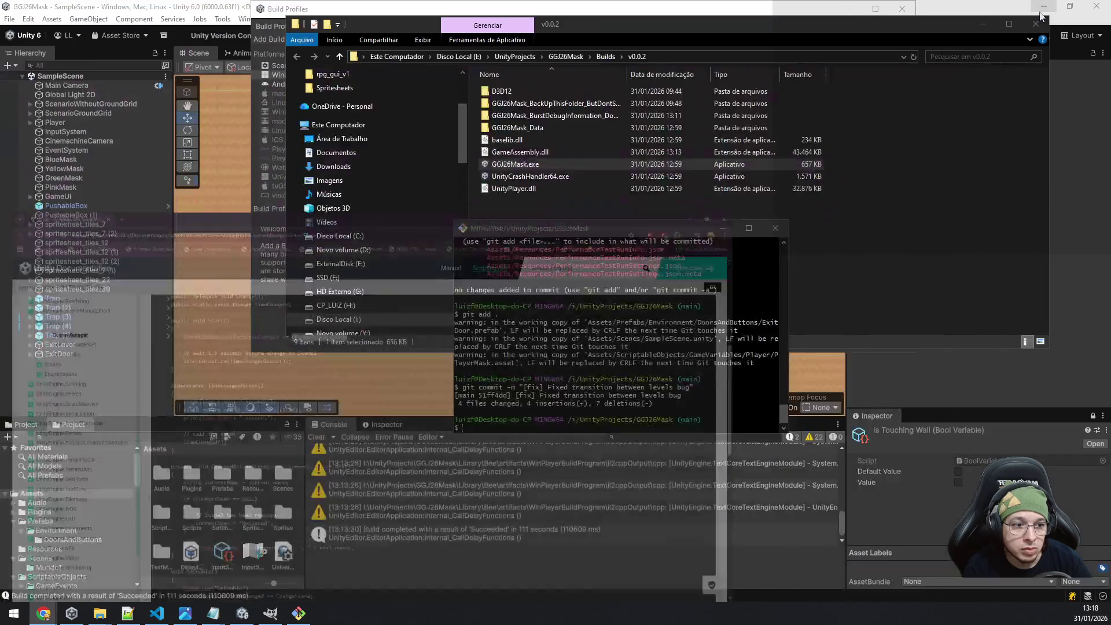
click(204, 5)
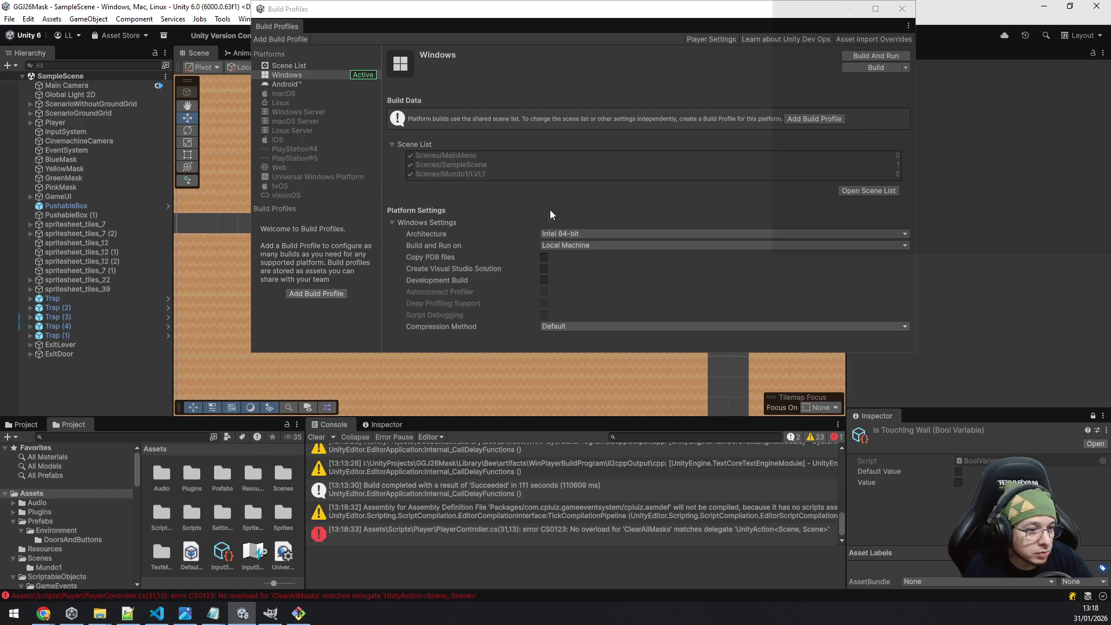
click(903, 9)
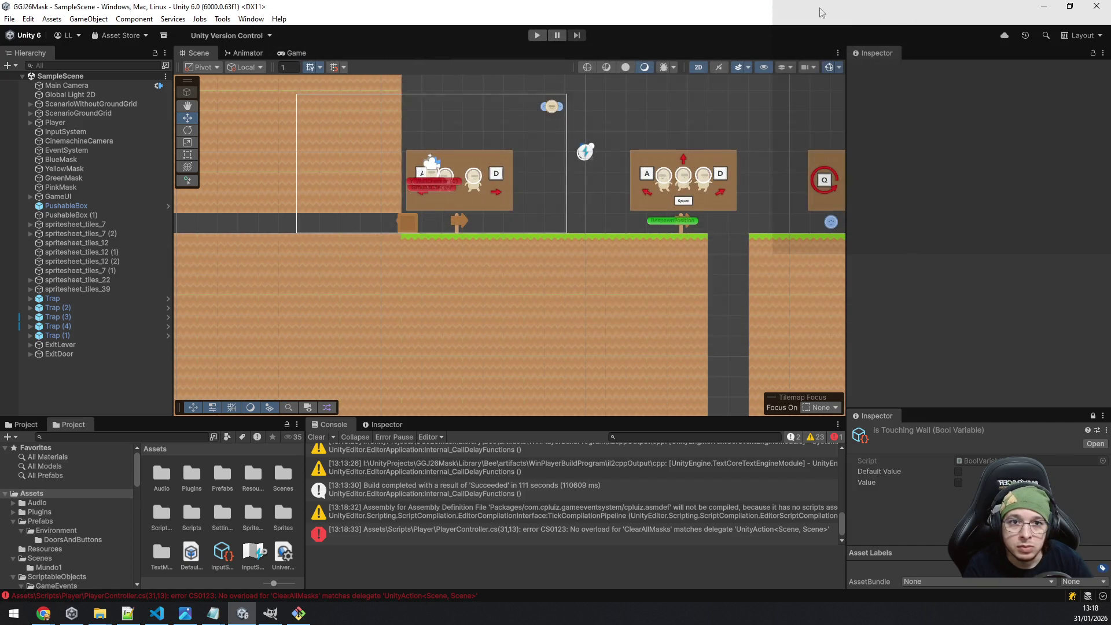
click(539, 36)
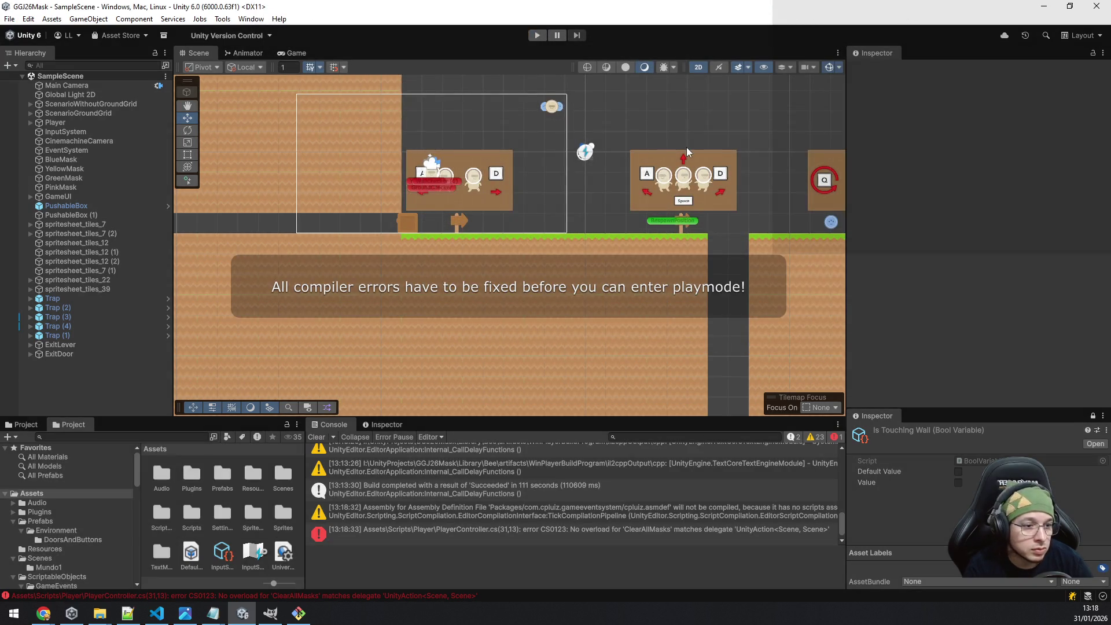
click(481, 533)
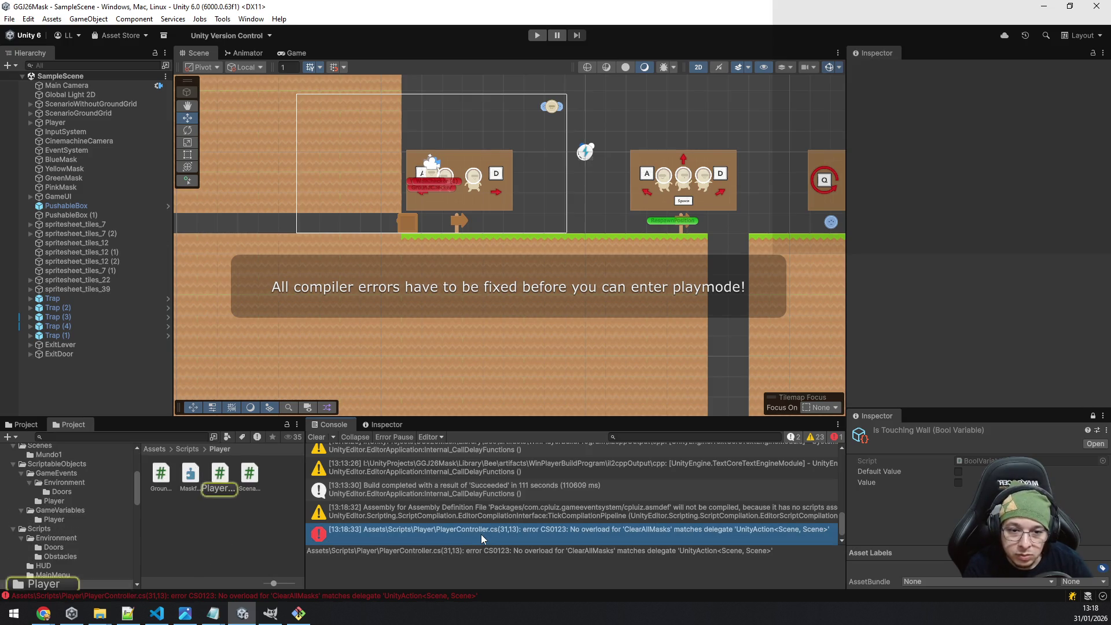
double_click(481, 534)
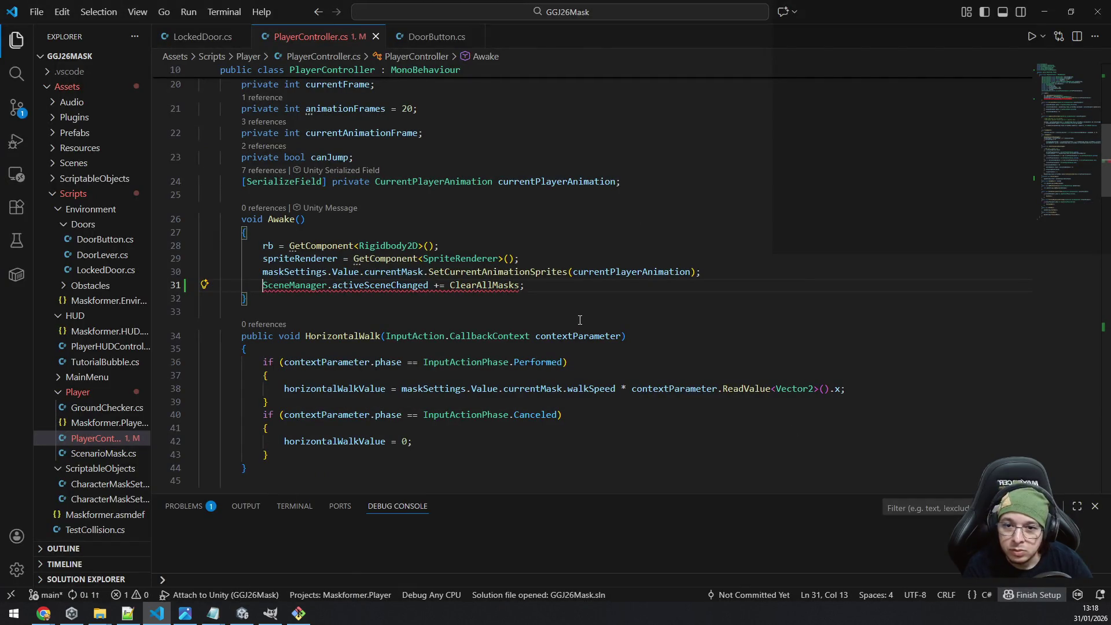
Place the cursor in ClearAllMasks' parentheses and select (Scene current, Scene next) in the docs.
scroll(580, 320, down, 10)
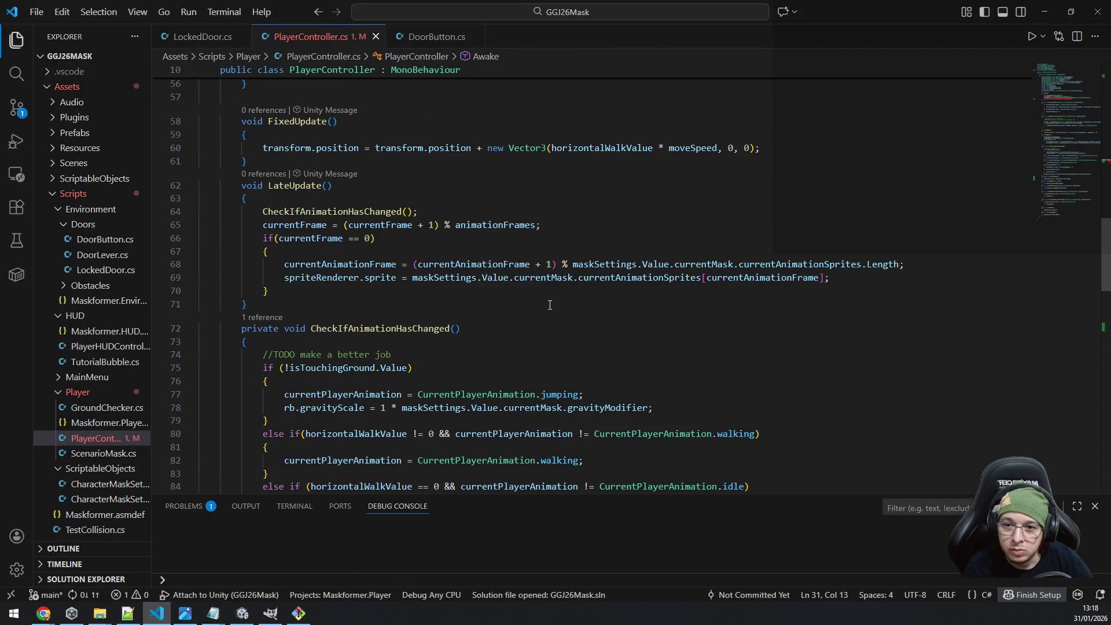
scroll(479, 285, down, 9)
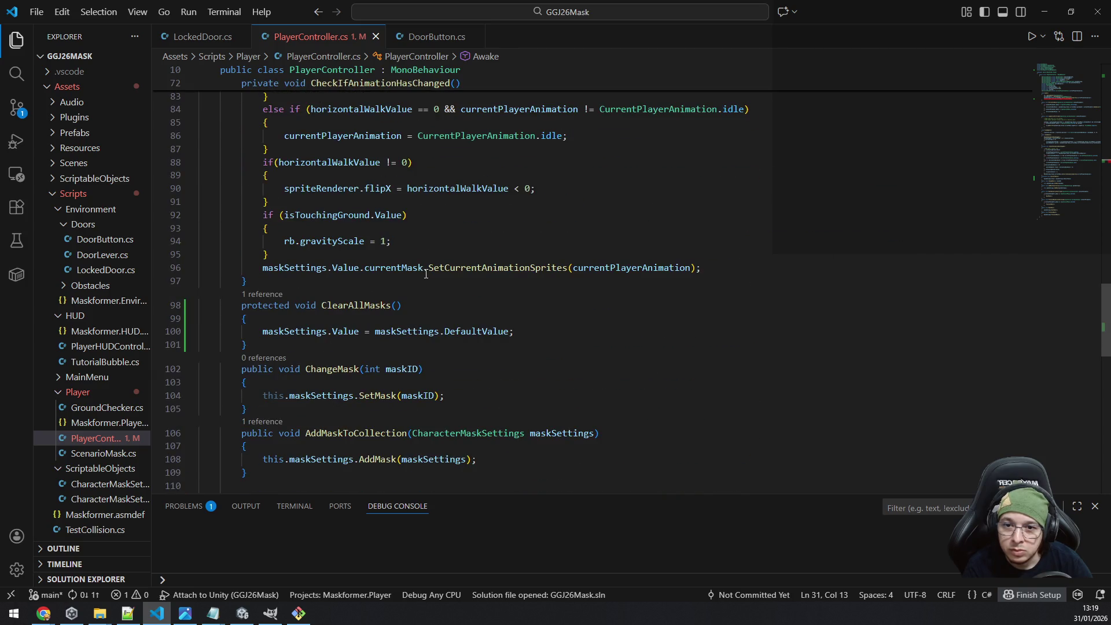
click(399, 316)
key(Up)
key(End)
key(Left)
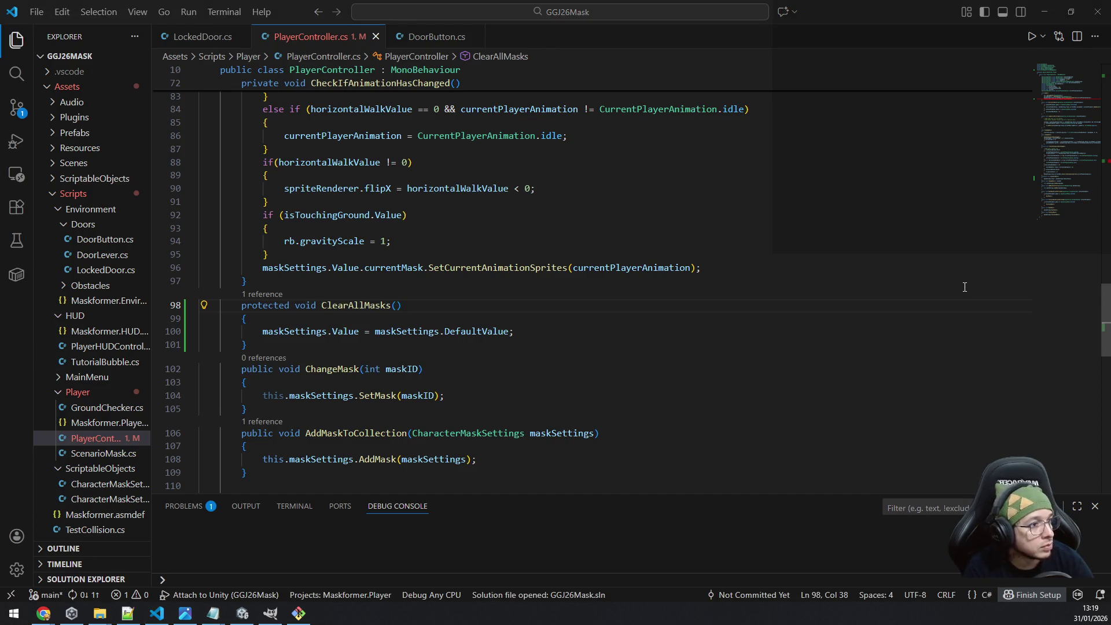
key(alt+Tab)
scroll(472, 249, down, 6)
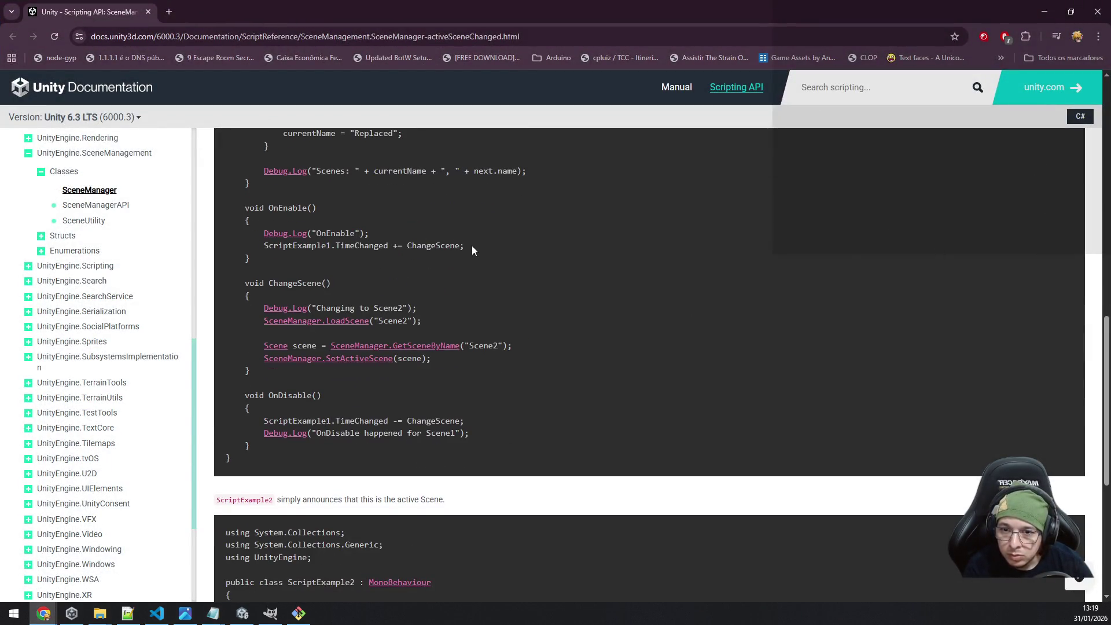
scroll(344, 301, up, 5)
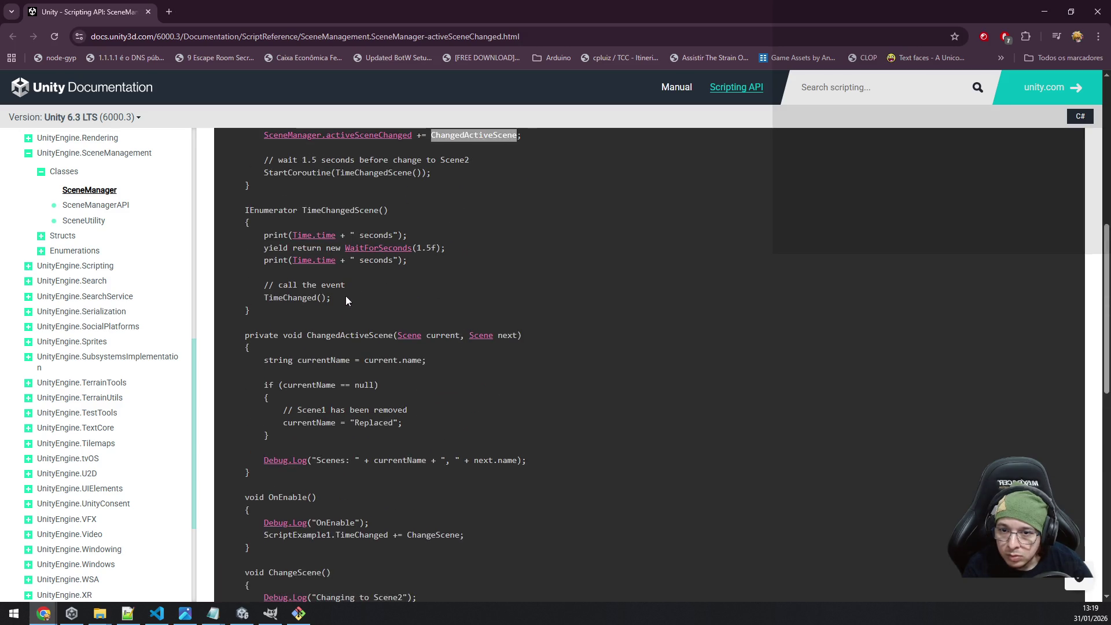
mouse_move(395, 336)
mouse_down()
mouse_move(459, 324)
mouse_move(546, 345)
mouse_move(532, 342)
mouse_up()
key(ctrl+c)
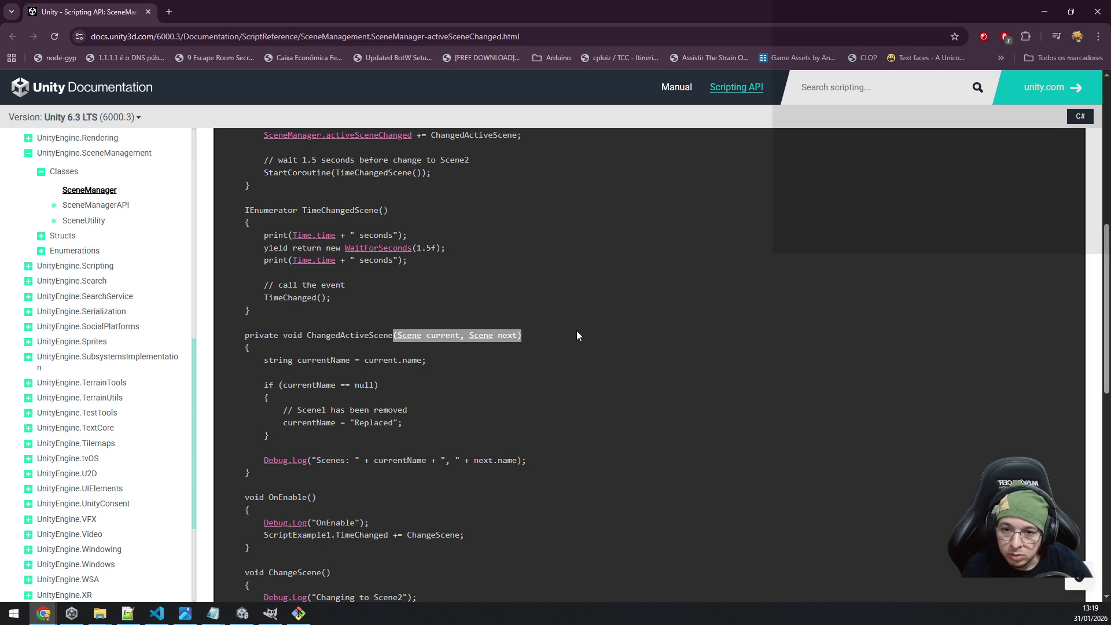
Paste the Scene parameters into ClearAllMasks' signature and return to Unity.
key(alt+Tab)
key(ctrl+v)
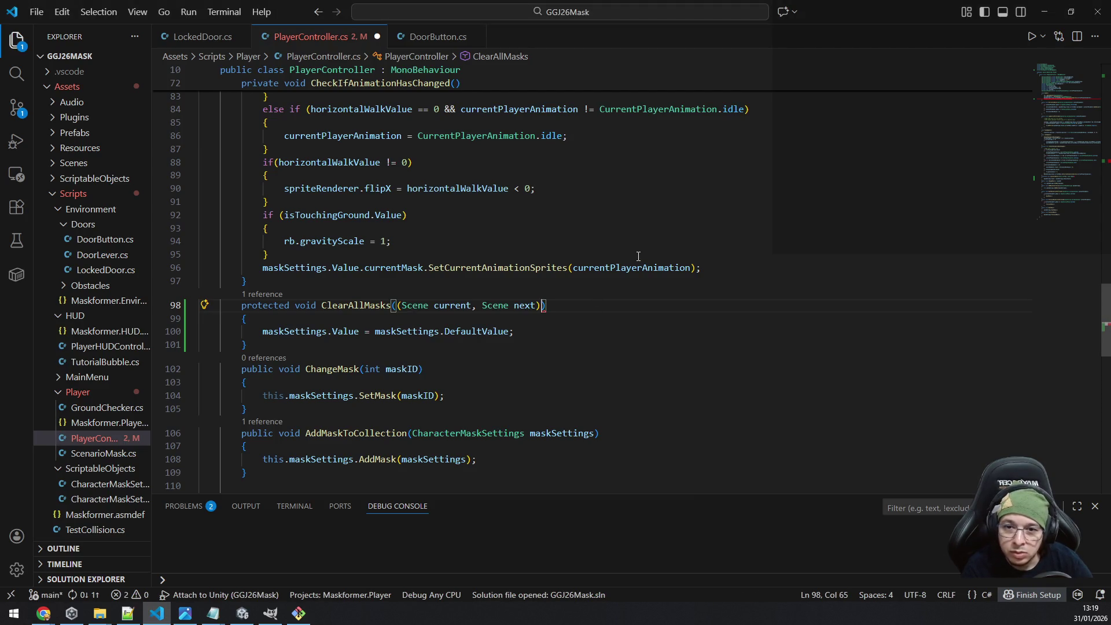
key(ctrl+z)
key(ctrl+v)
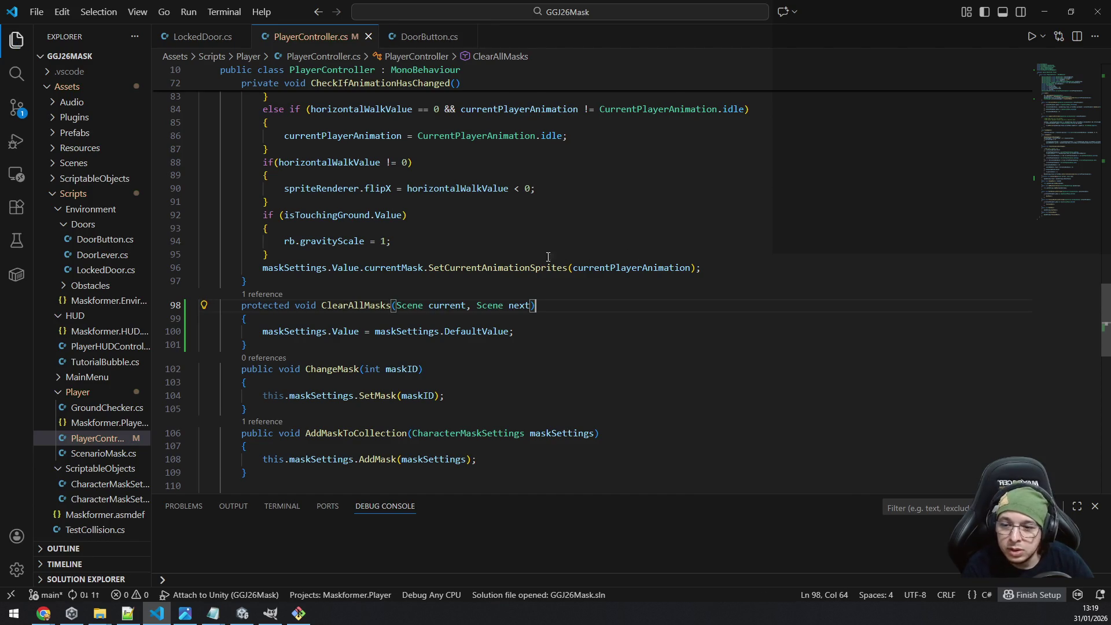
click(1040, 16)
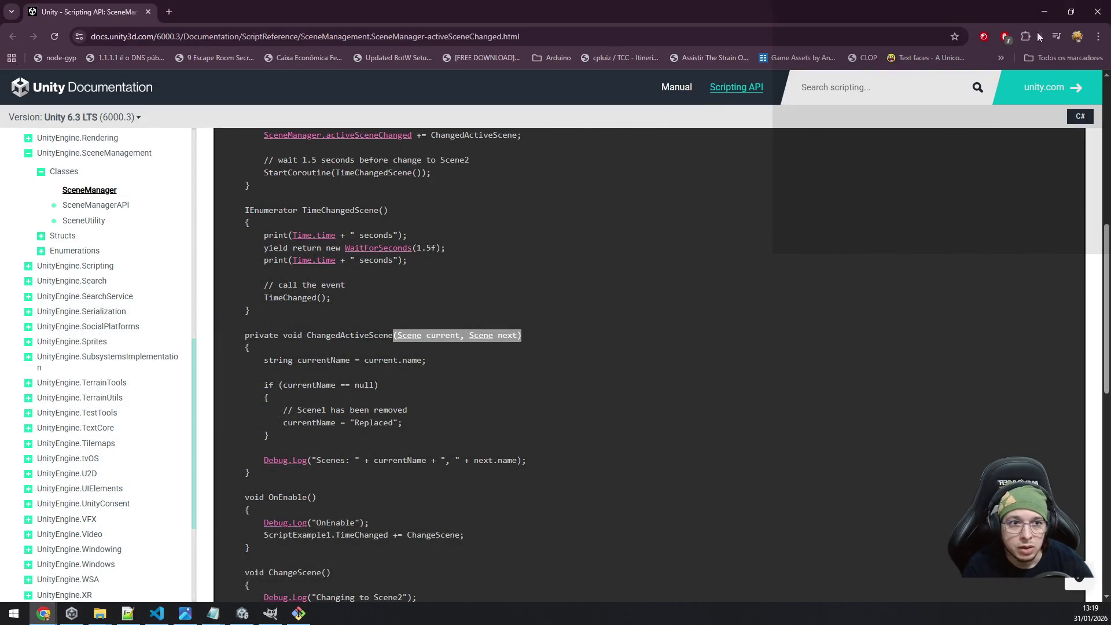
click(1044, 11)
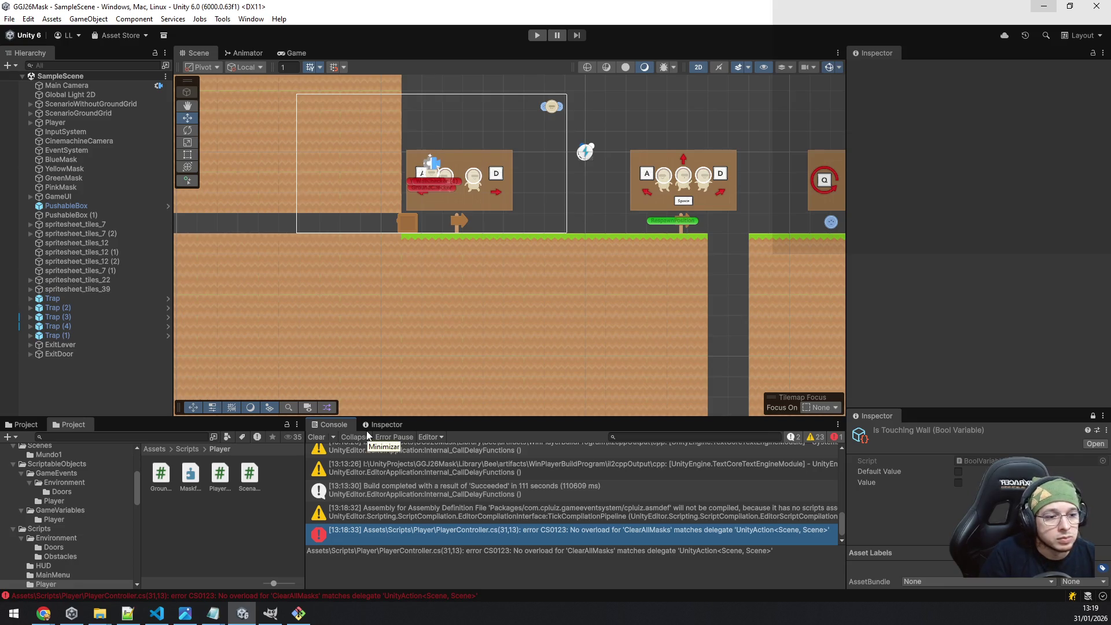
Enter Play mode and frame the Player and the level's EXIT sign in the Scene view.
click(537, 35)
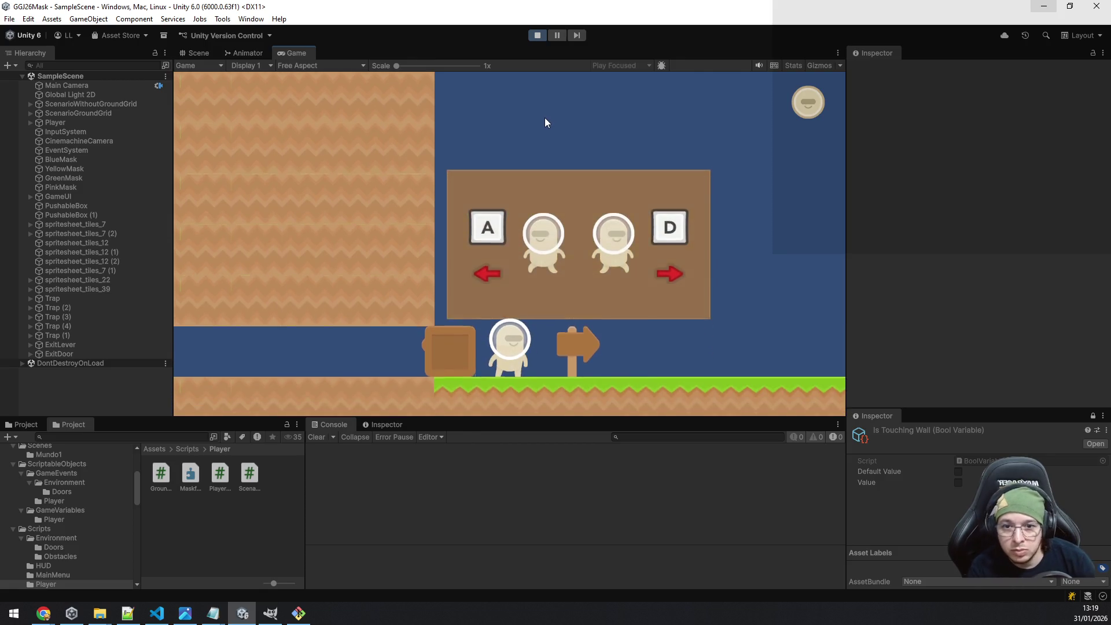
click(198, 52)
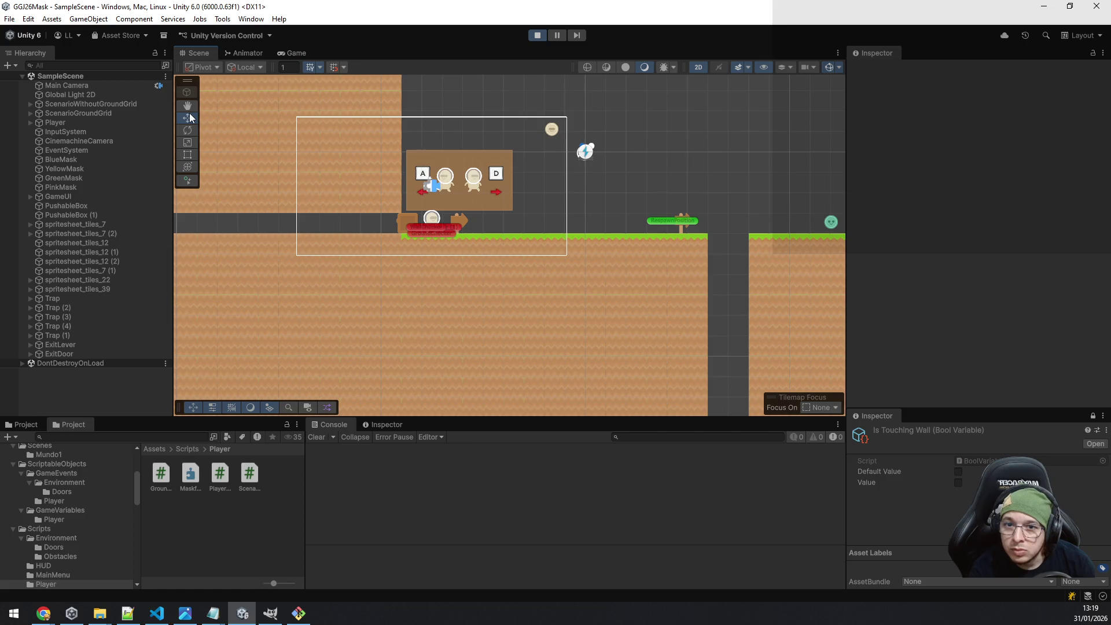
click(87, 122)
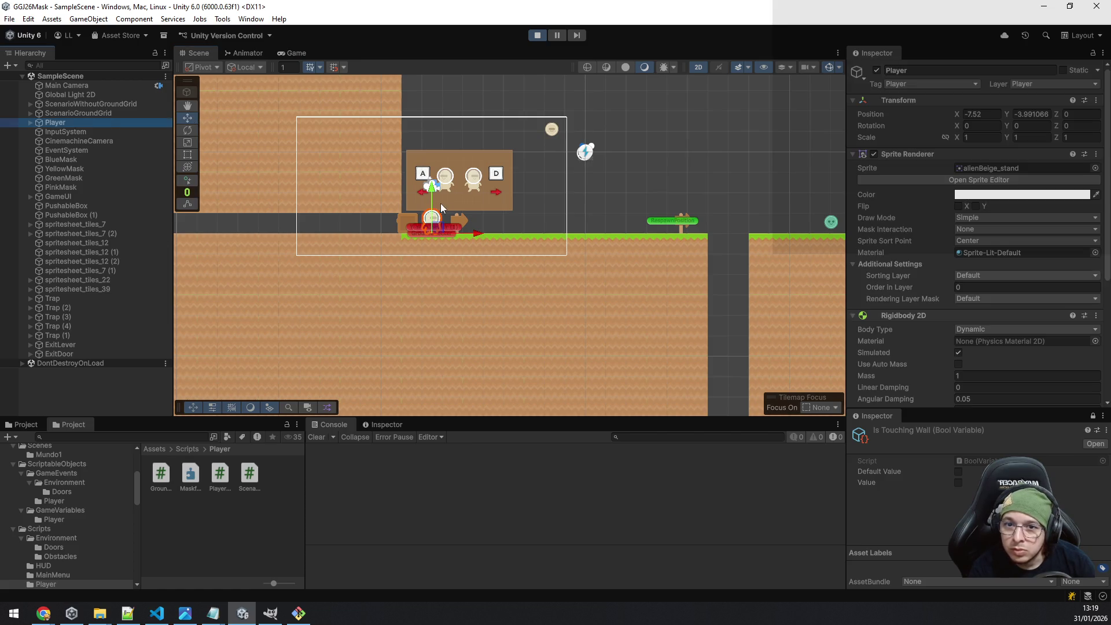
key(f)
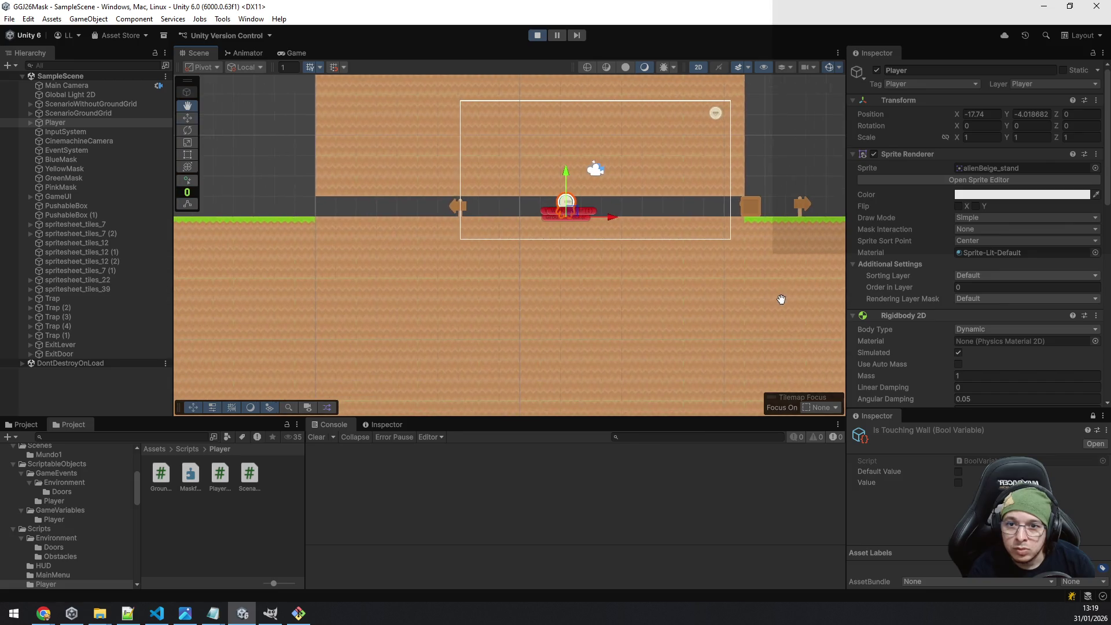
drag(415, 307, 972, 251)
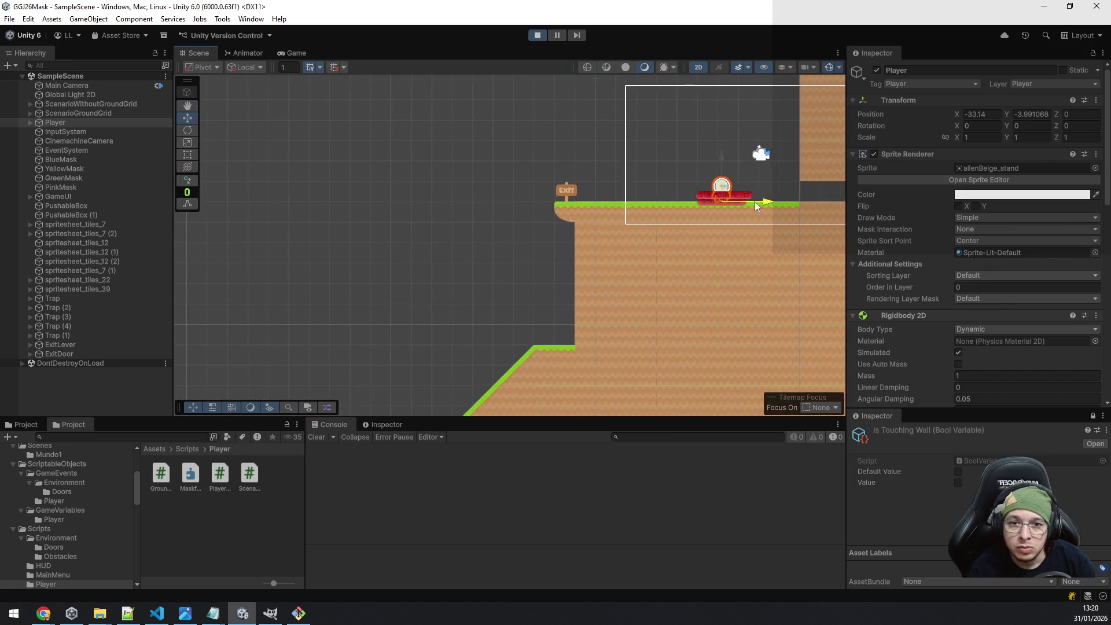
click(292, 53)
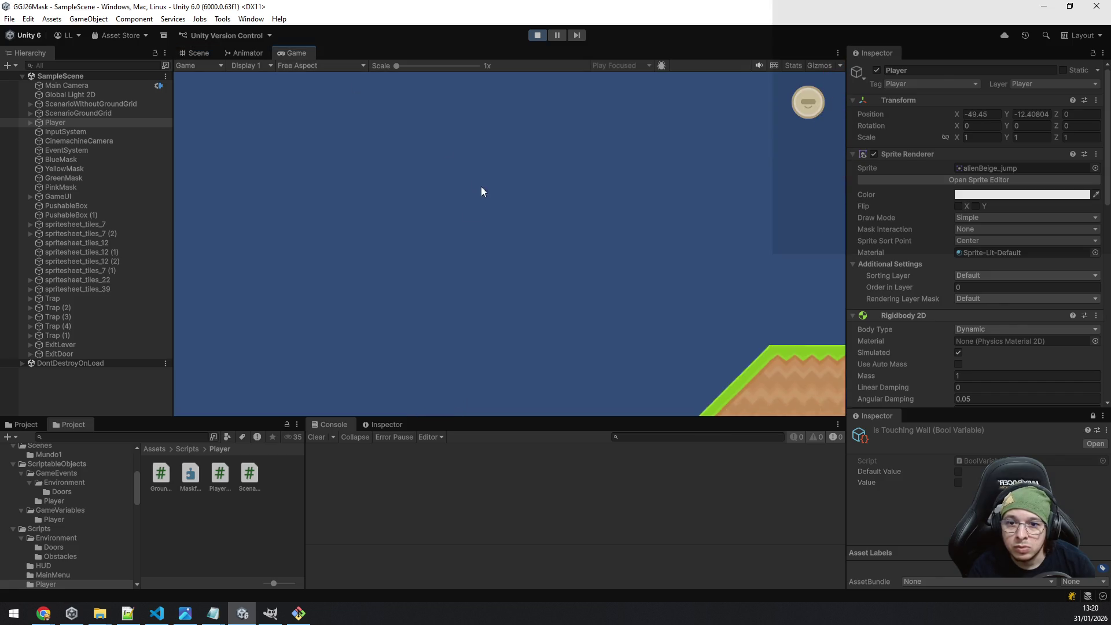
Walk the Player to grab the pink mask, flip the lever, reach LVL1, then stop playing.
key(a)
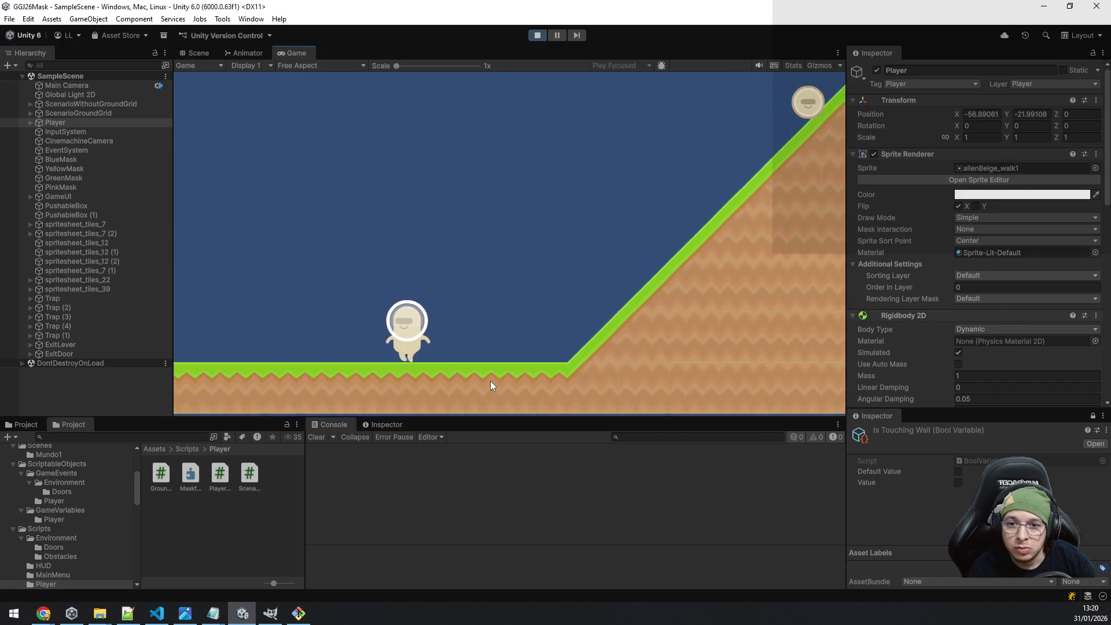
key(a)
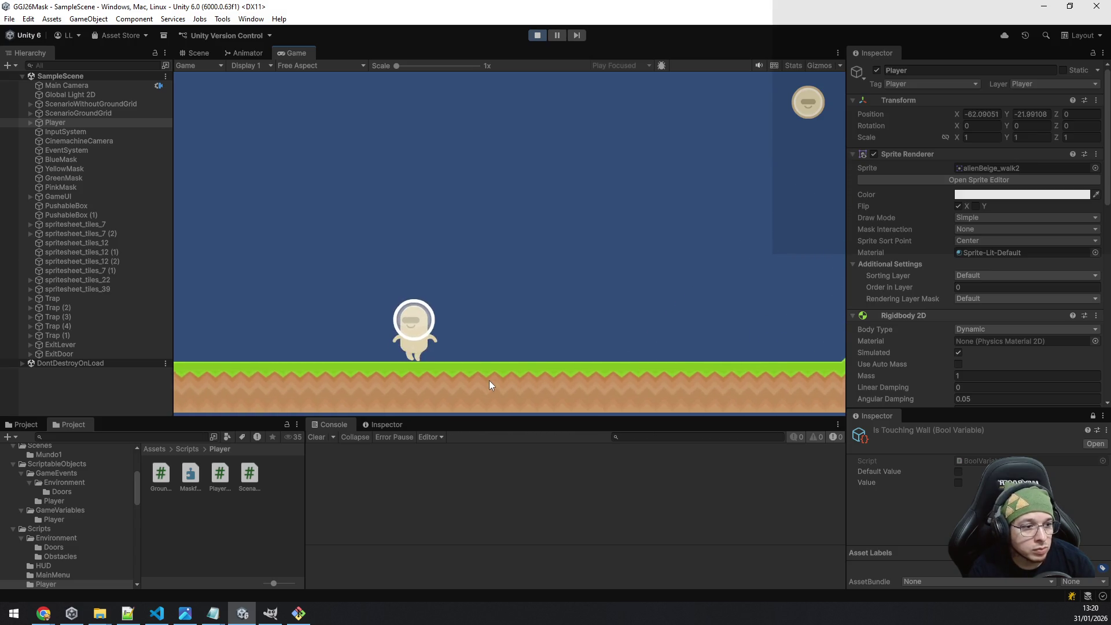
key(a)
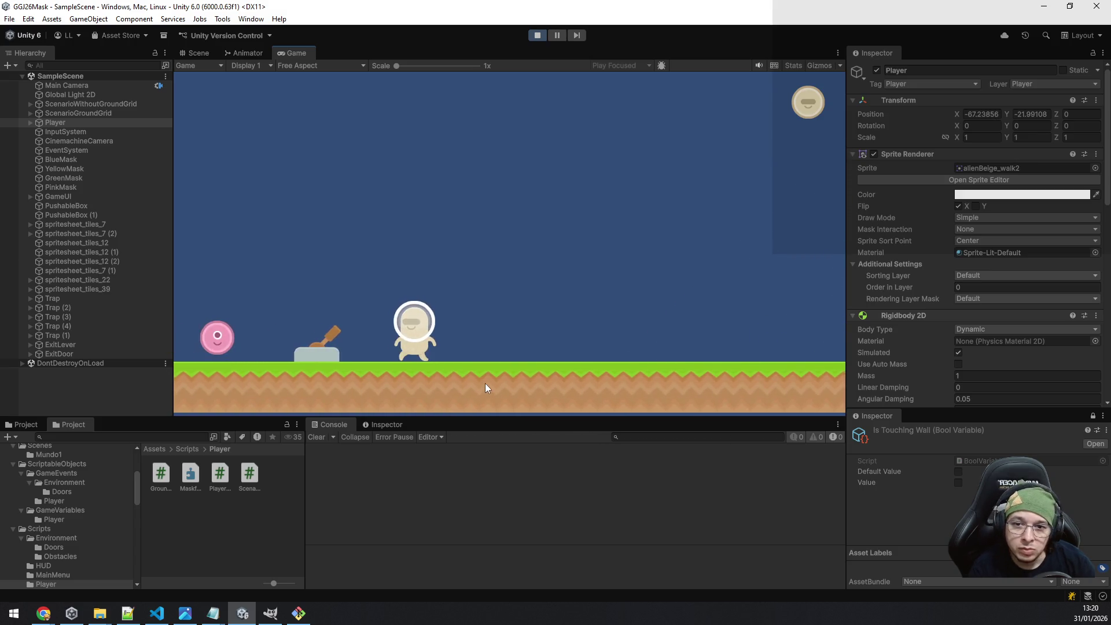
key(a)
key(d)
key(a)
key(a)
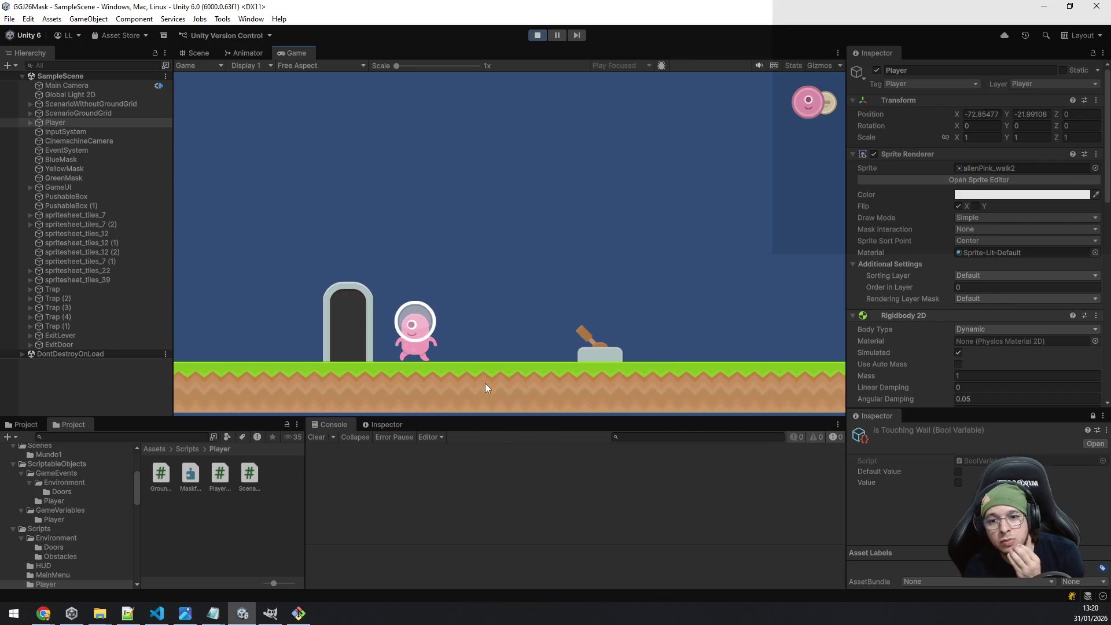
key(d)
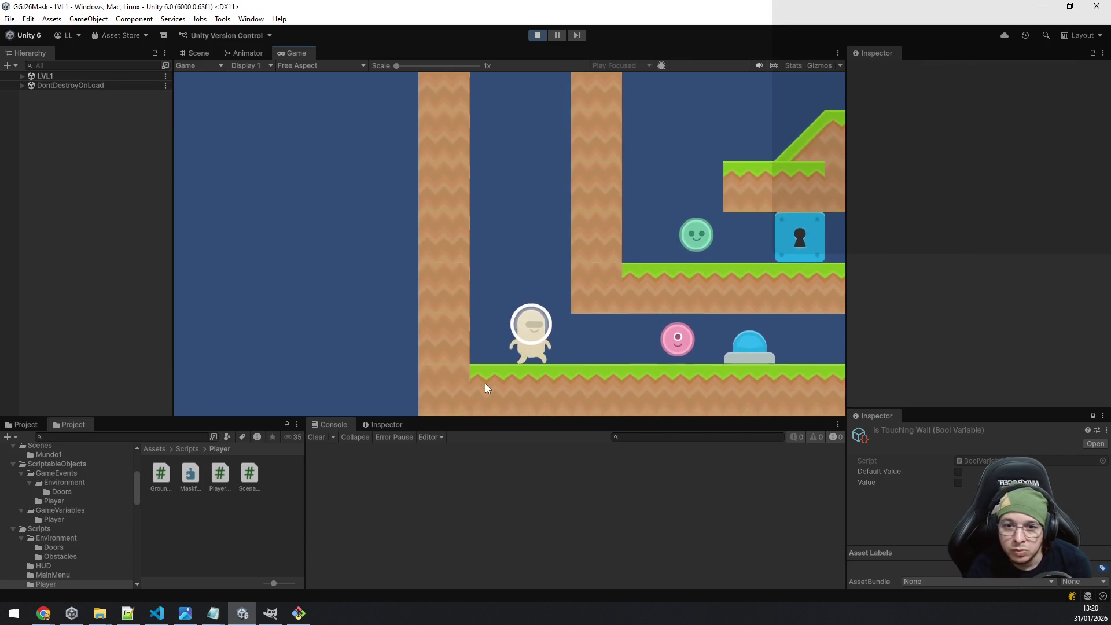
key(a)
key(d)
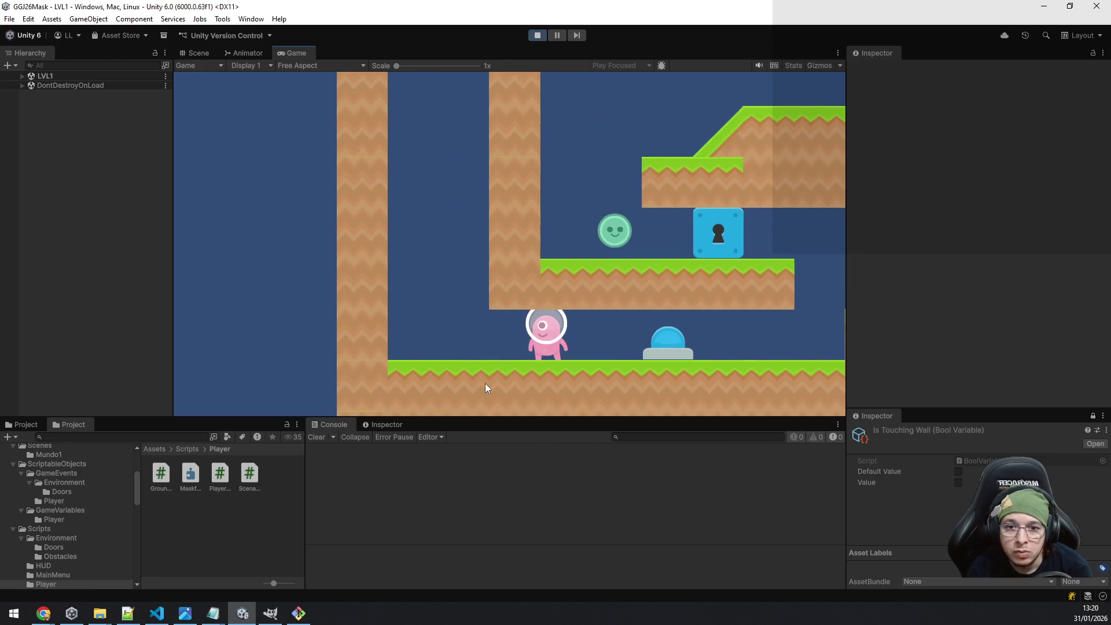
key(d)
key(d)
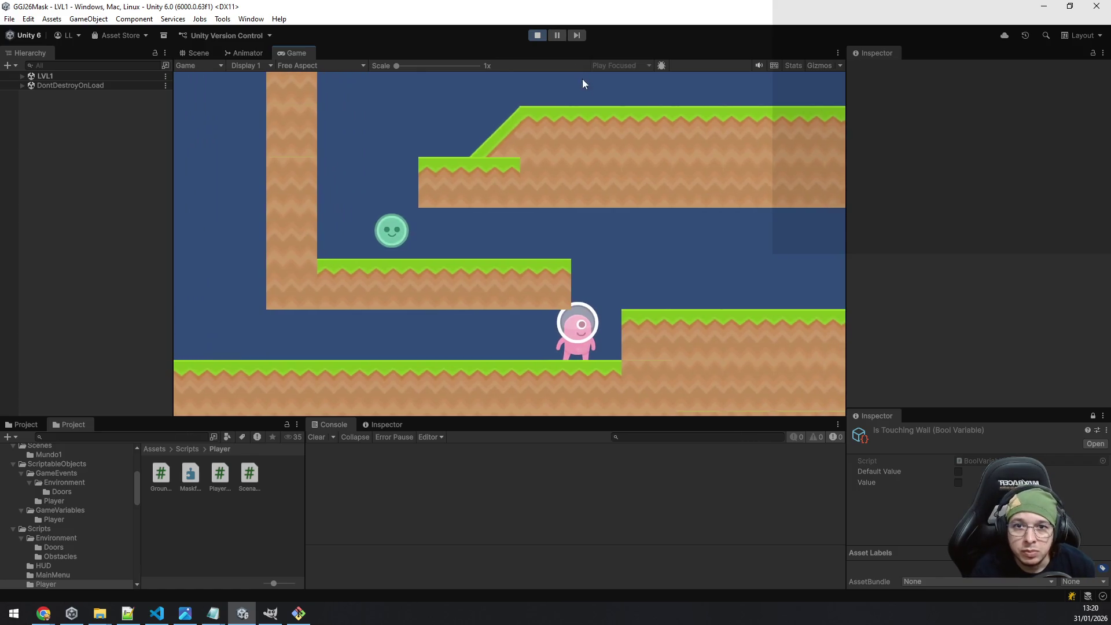
click(537, 35)
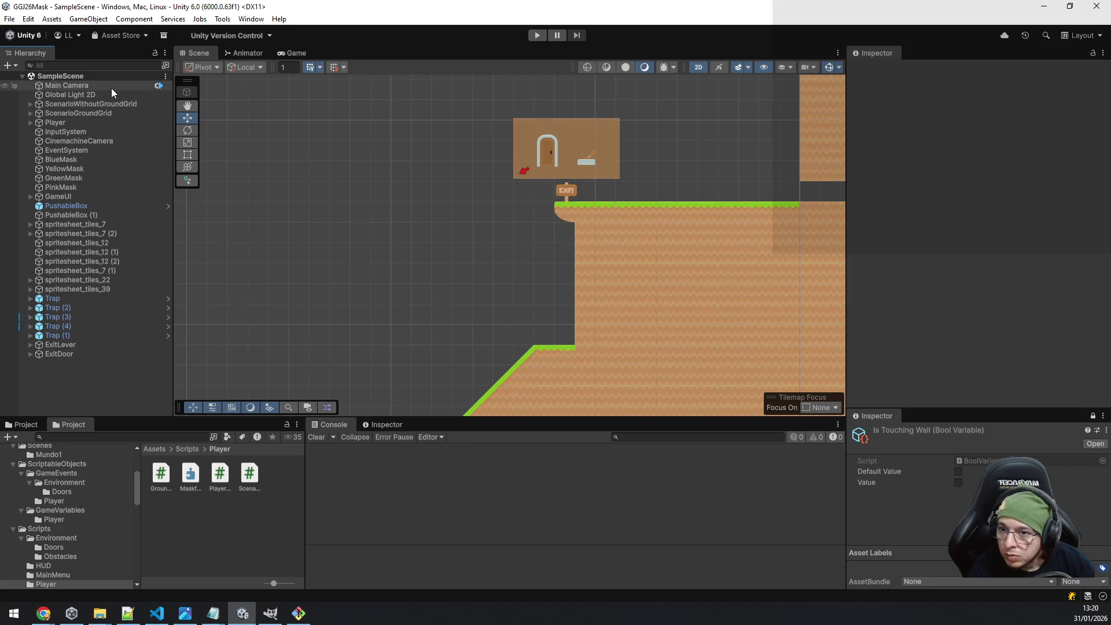
Drag GameUI into Assets/Prefabs to create GameUI.prefab and save SampleScene.
click(53, 196)
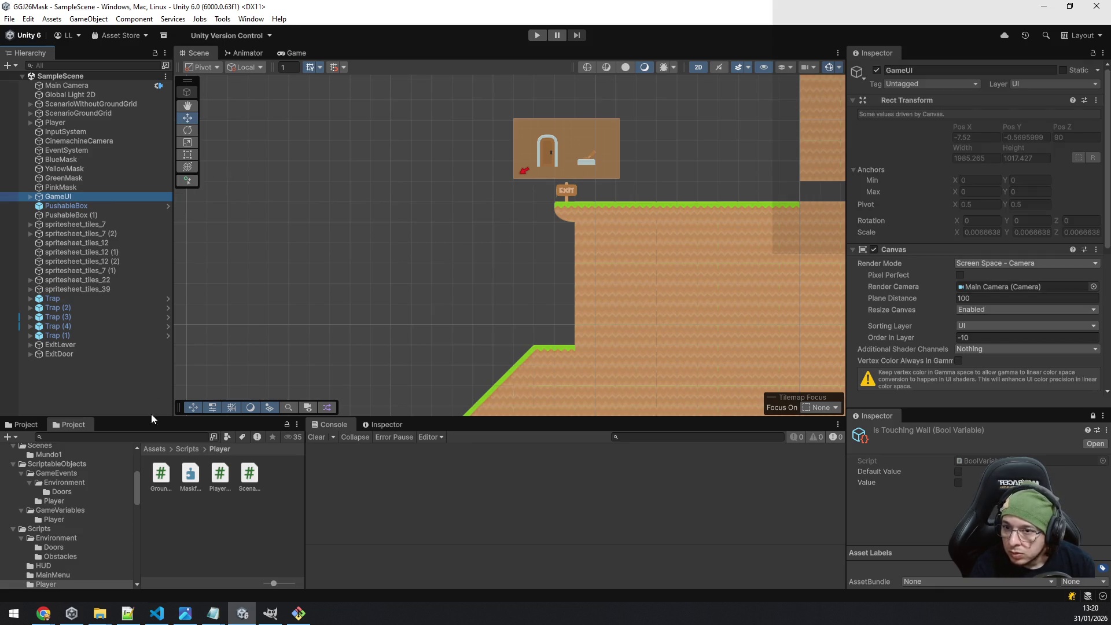
scroll(47, 507, up, 4)
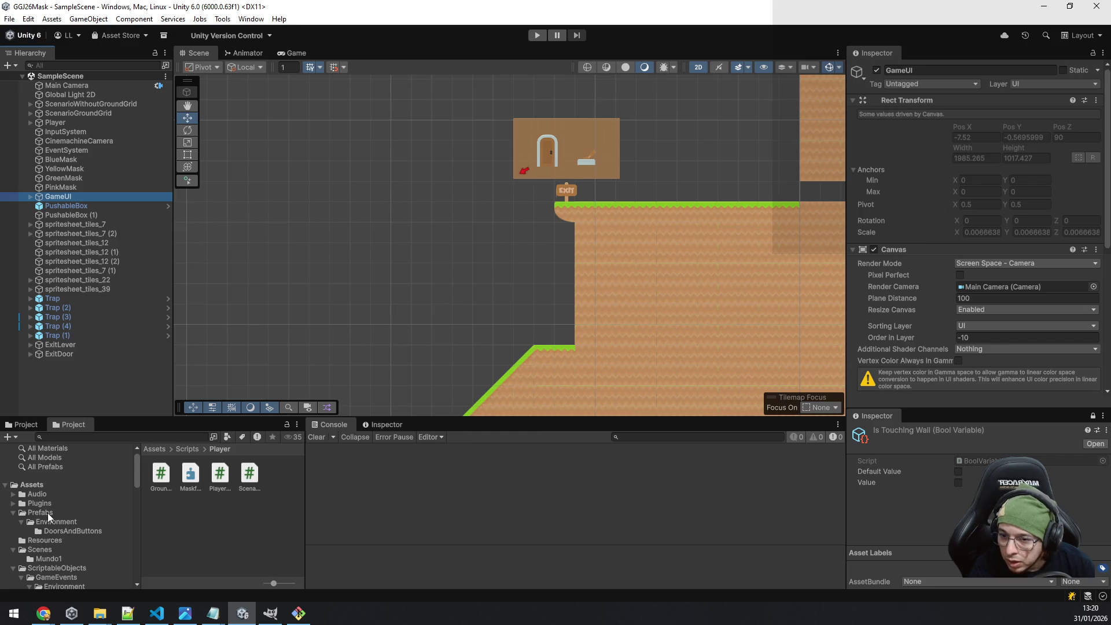
click(47, 513)
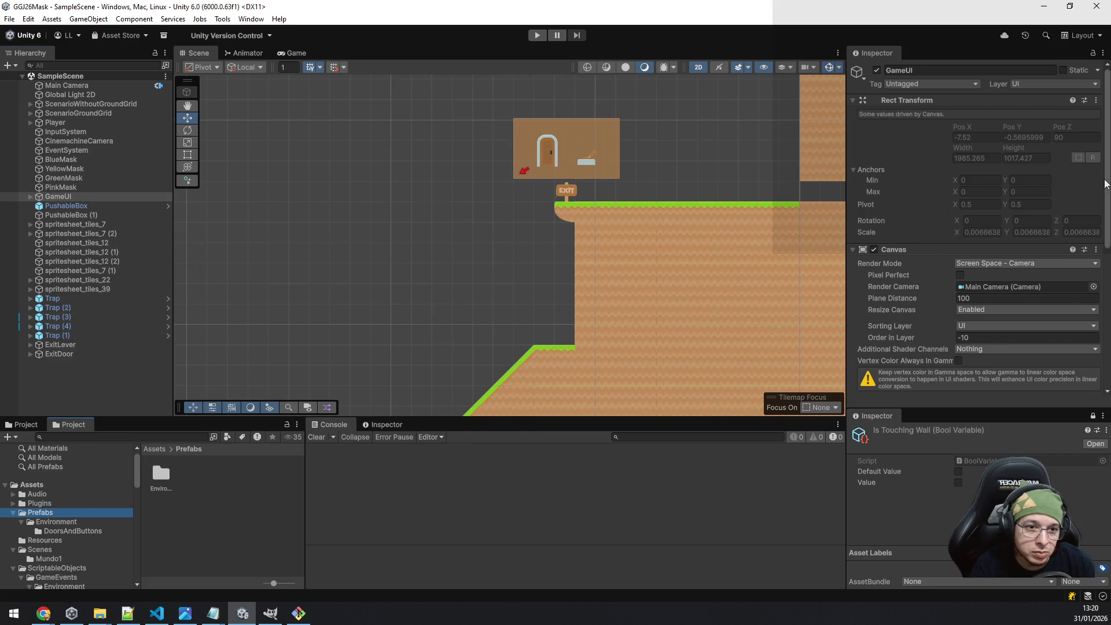
drag(58, 197, 216, 532)
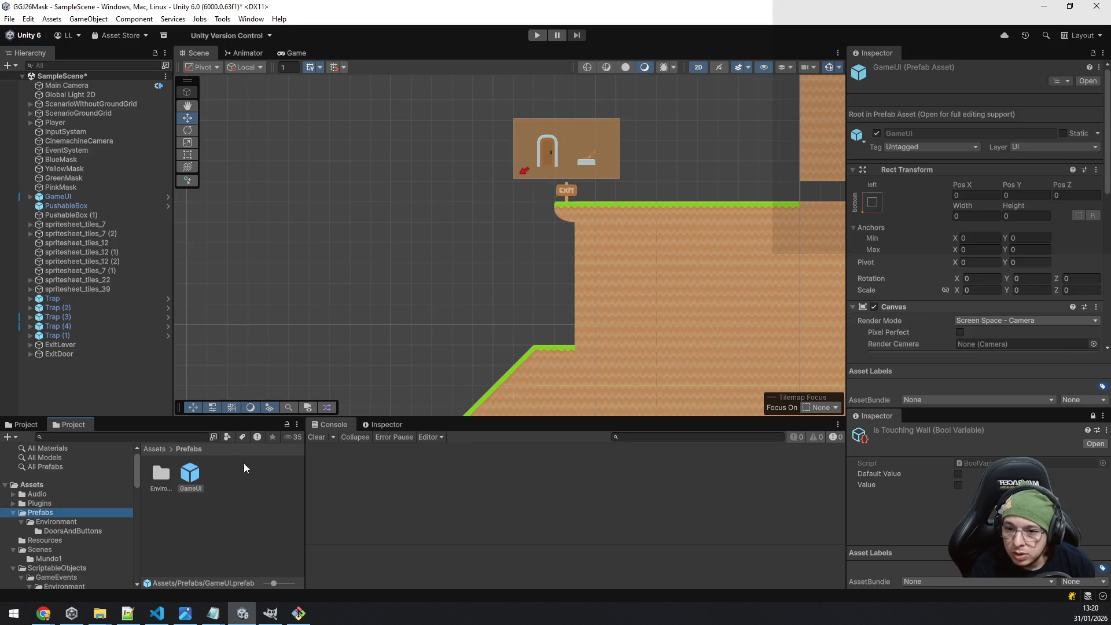
key(ctrl+s)
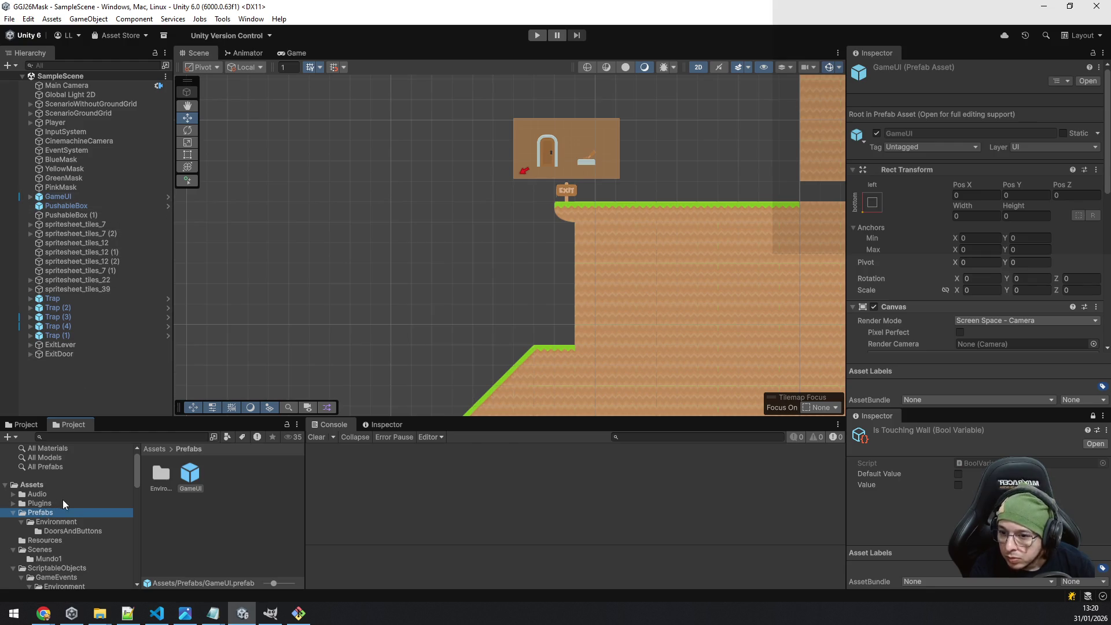
click(47, 558)
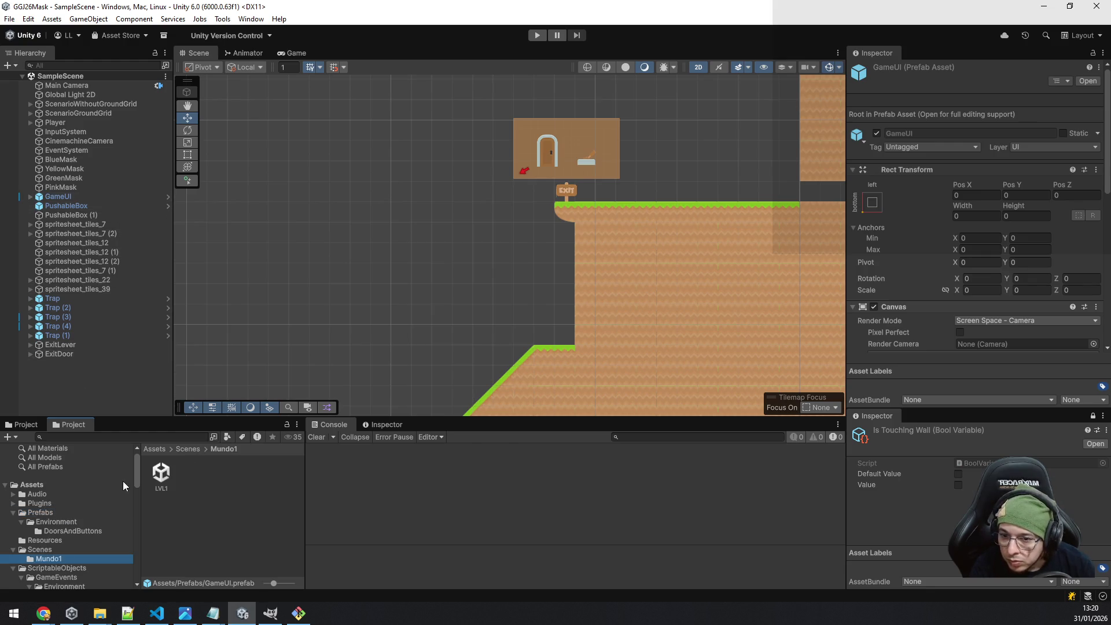
Open LVL1, add the GameUI prefab, and set Main Camera as its Render Camera.
click(162, 480)
double_click(162, 483)
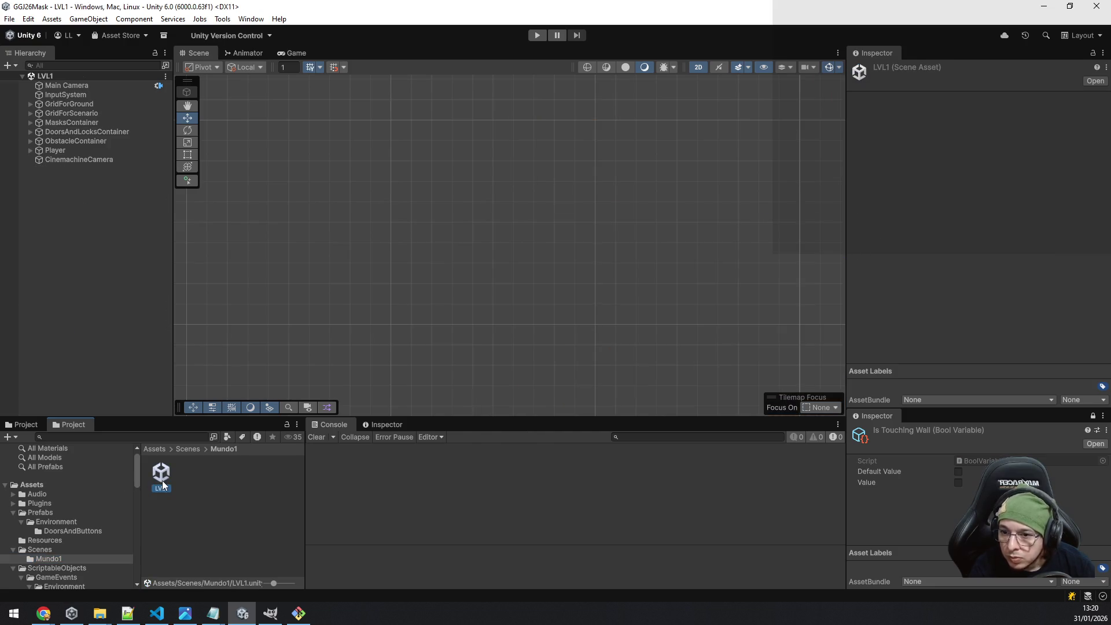
click(40, 512)
mouse_move(191, 474)
mouse_down()
mouse_move(159, 455)
mouse_move(86, 247)
mouse_up()
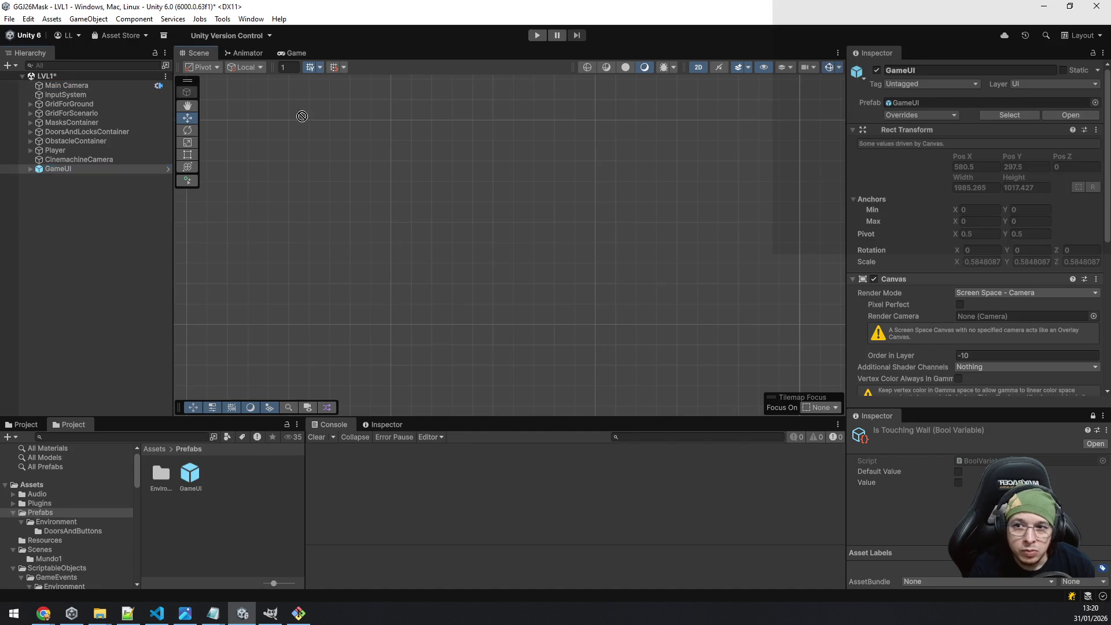
drag(1087, 297, 1037, 318)
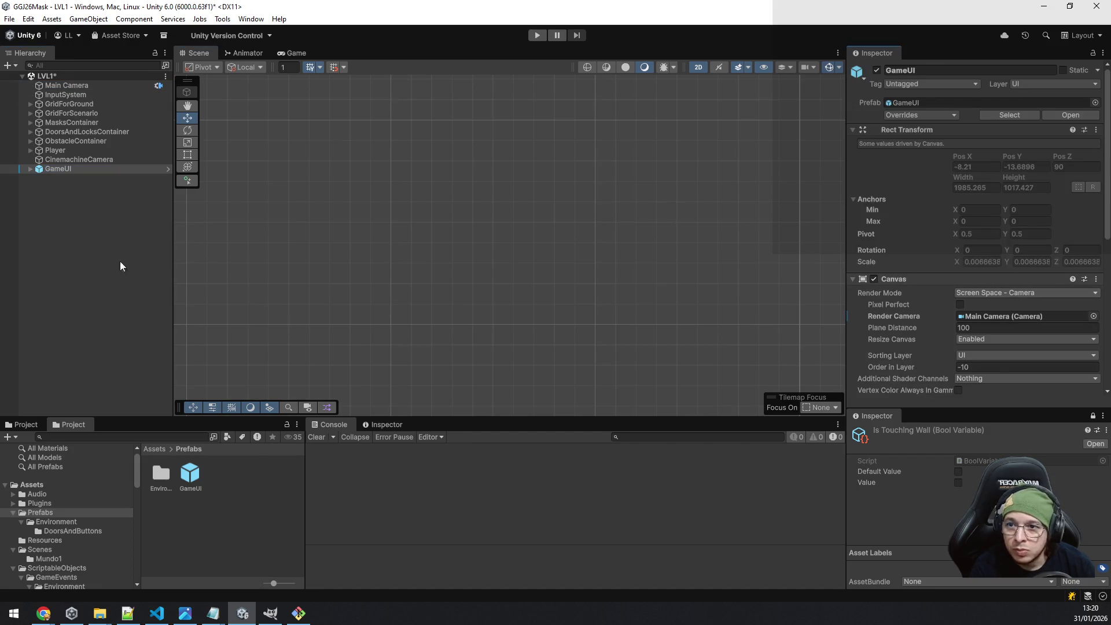
Build the Windows version into the v0.0.2 folder and begin a '[fix] Cleared' commit message.
click(10, 18)
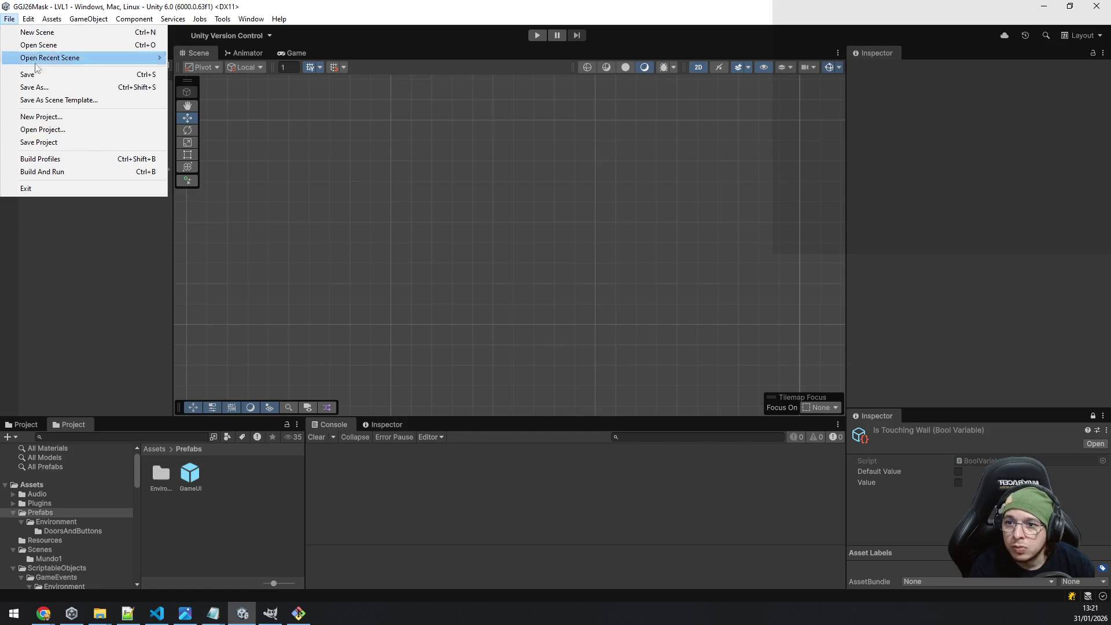
click(85, 160)
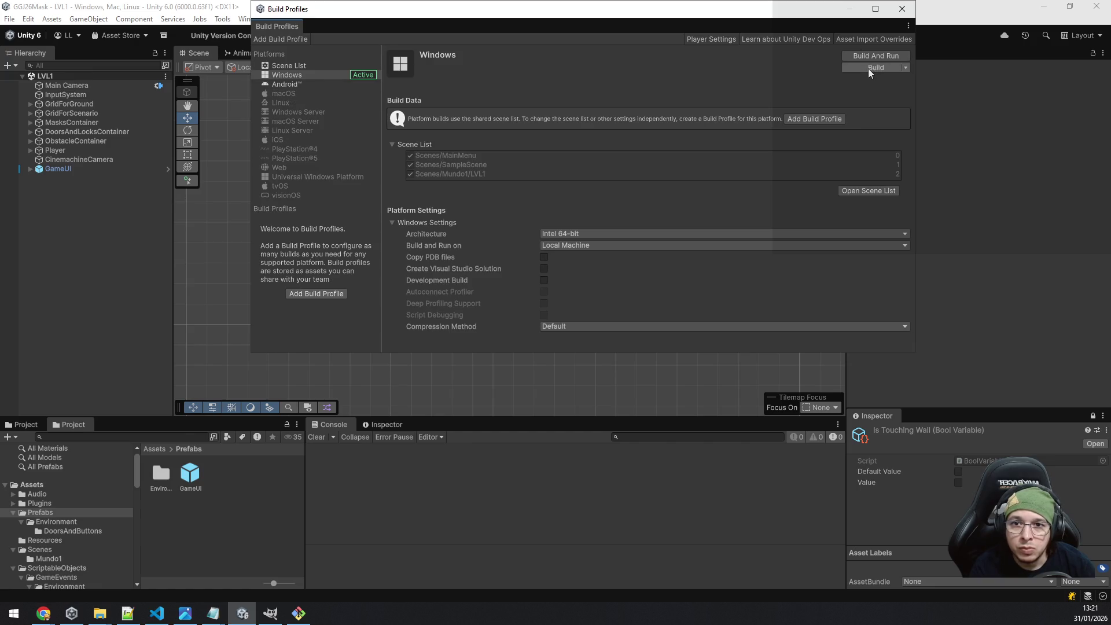
click(866, 70)
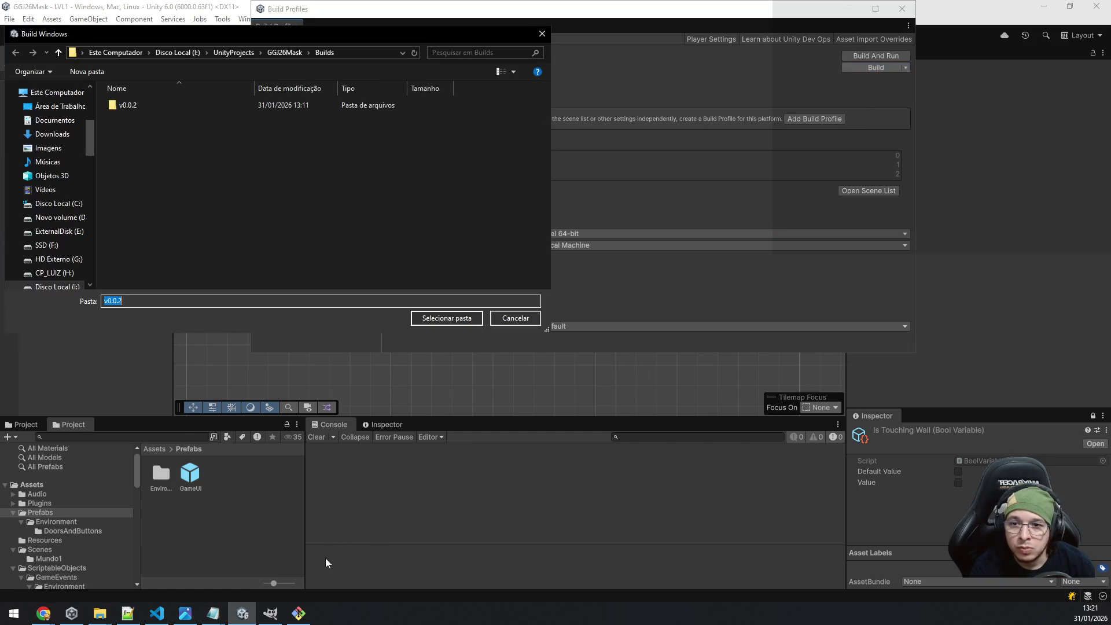
click(443, 318)
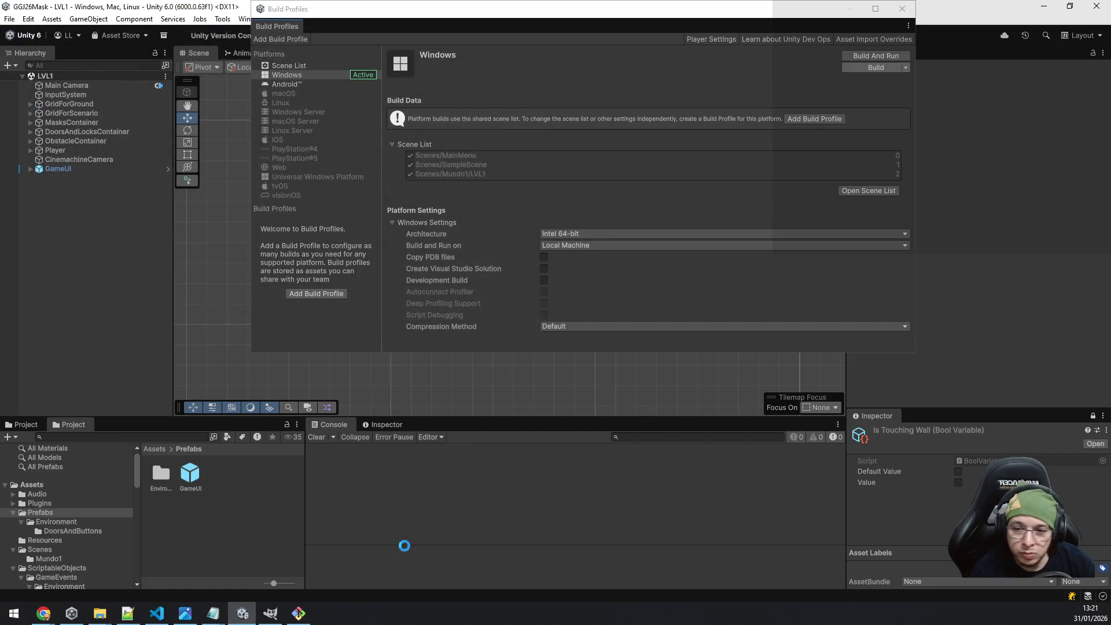
click(306, 614)
text(gi)
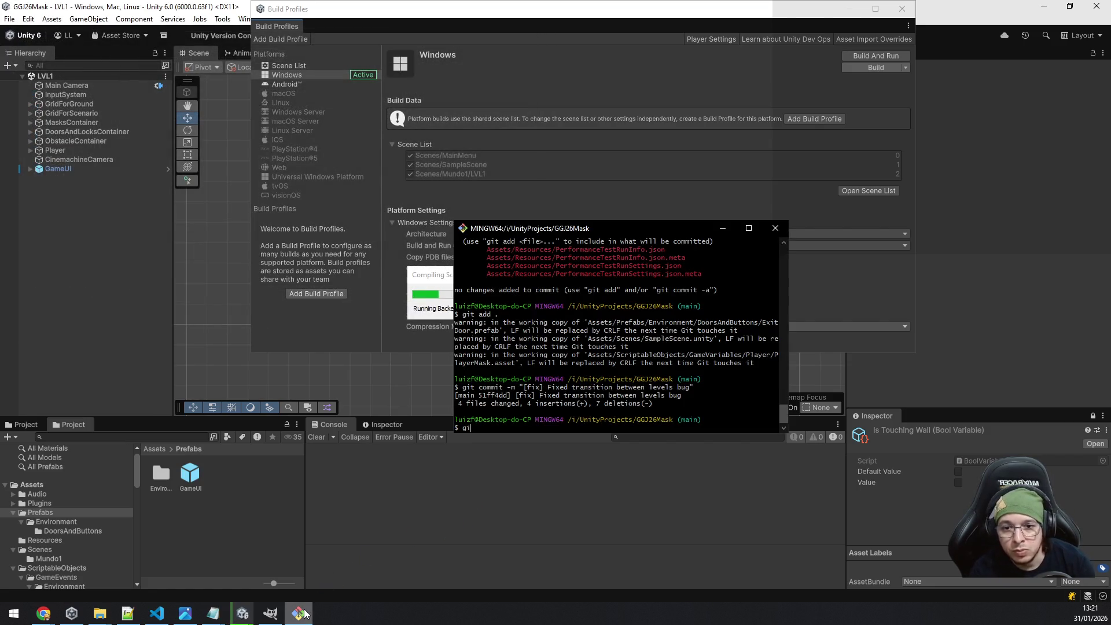
text(t commit -m "[)
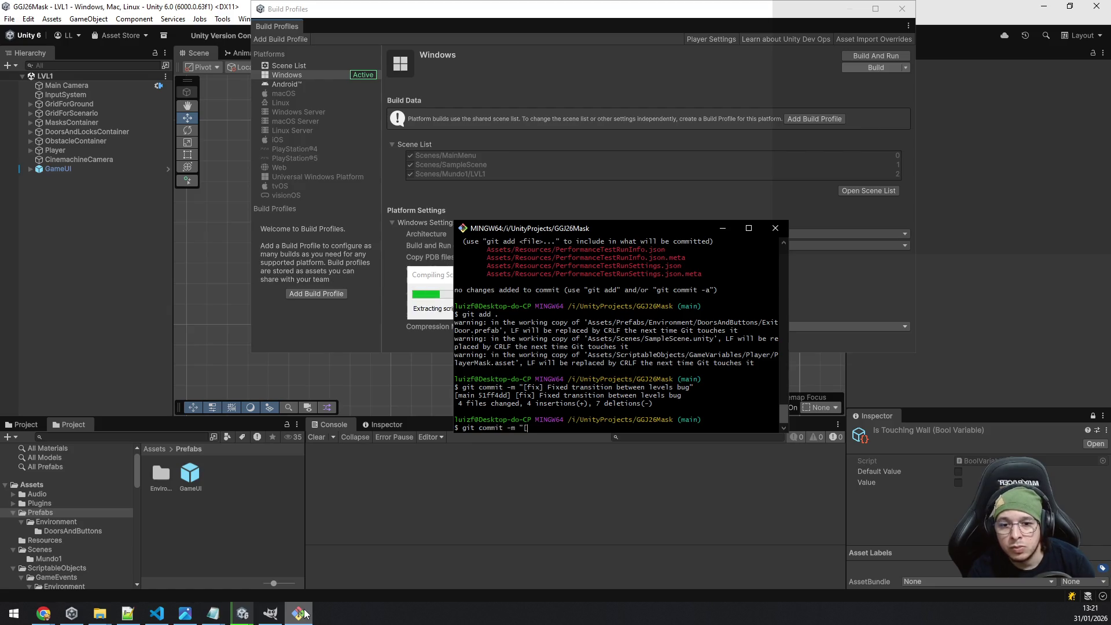
text(fix] Cleared)
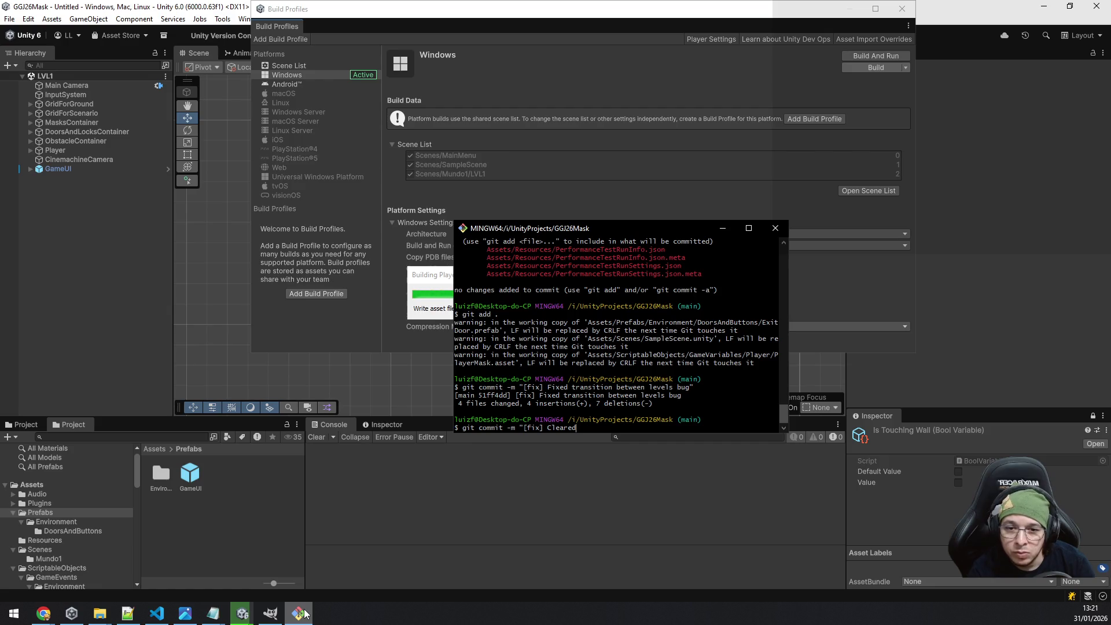
Check git status and stage all project changes with git add.
key(BackSpace)
key(BackSpace)
key(BackSpace)
text(s)
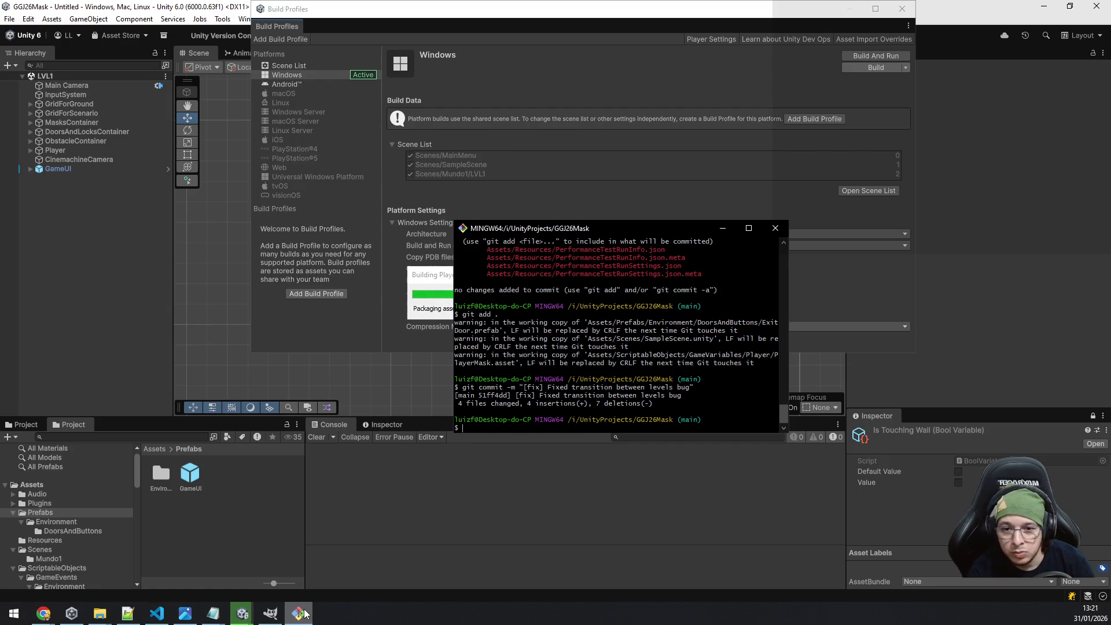
text(tatus)
key(Return)
text(git add .)
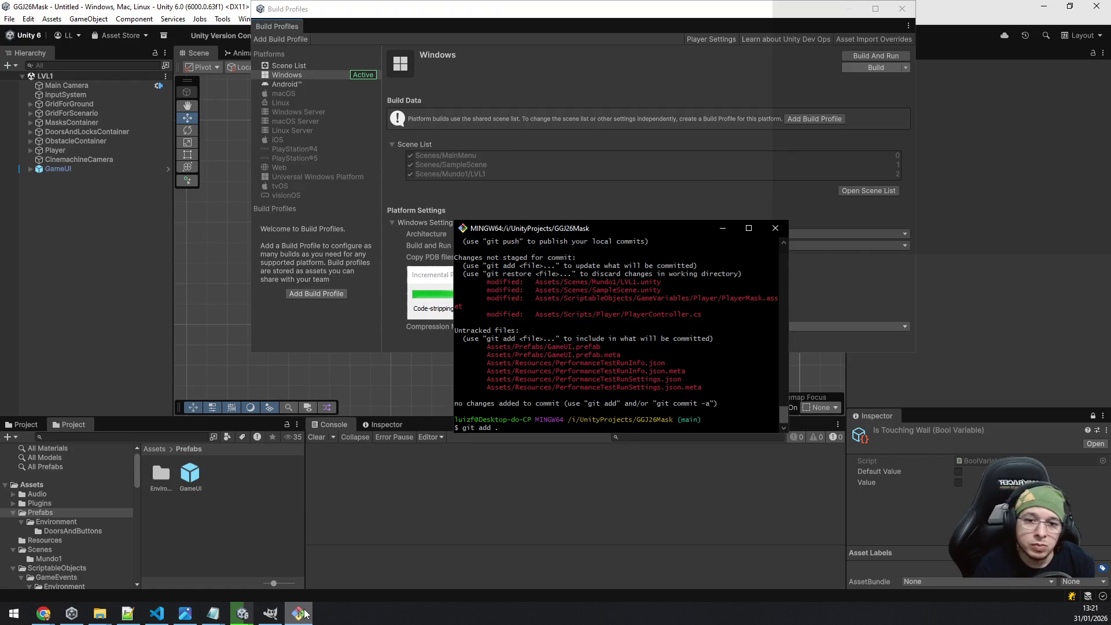
key(BackSpace)
key(BackSpace)
key(BackSpace)
key(BackSpace)
key(BackSpace)
key(BackSpace)
text(it)
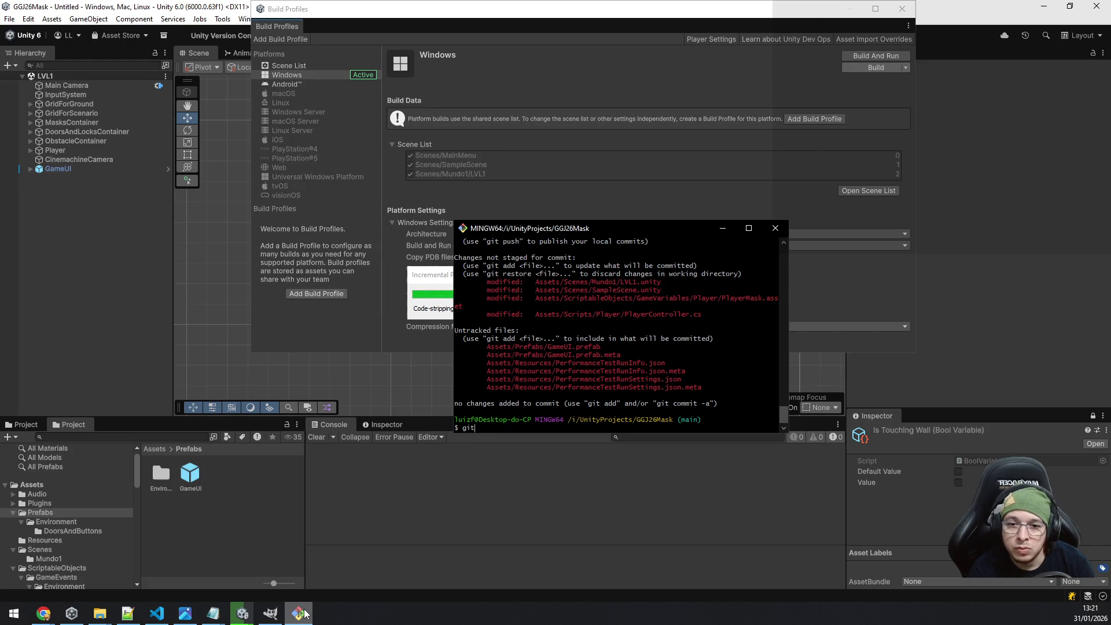
text( add Assets)
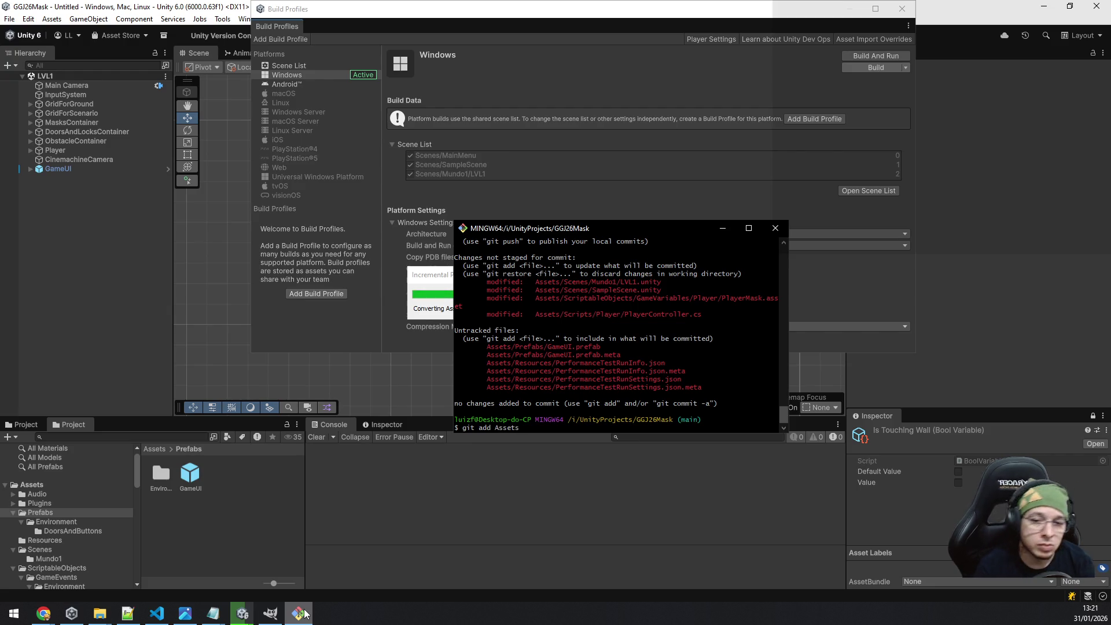
text(/Sce)
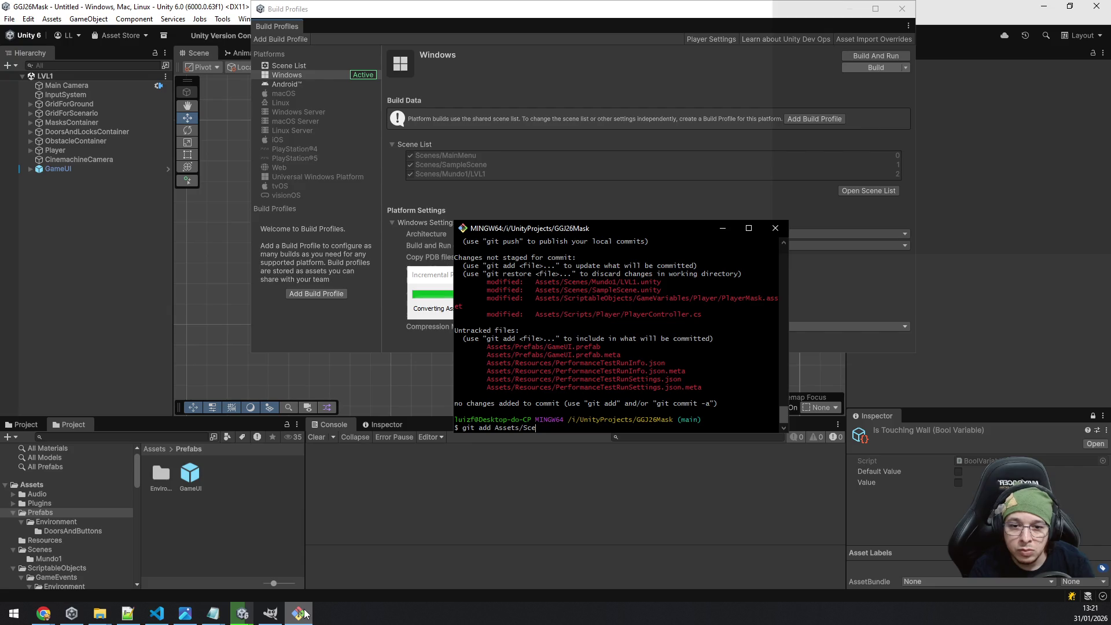
key(Tab)
key(BackSpace)
key(BackSpace)
key(BackSpace)
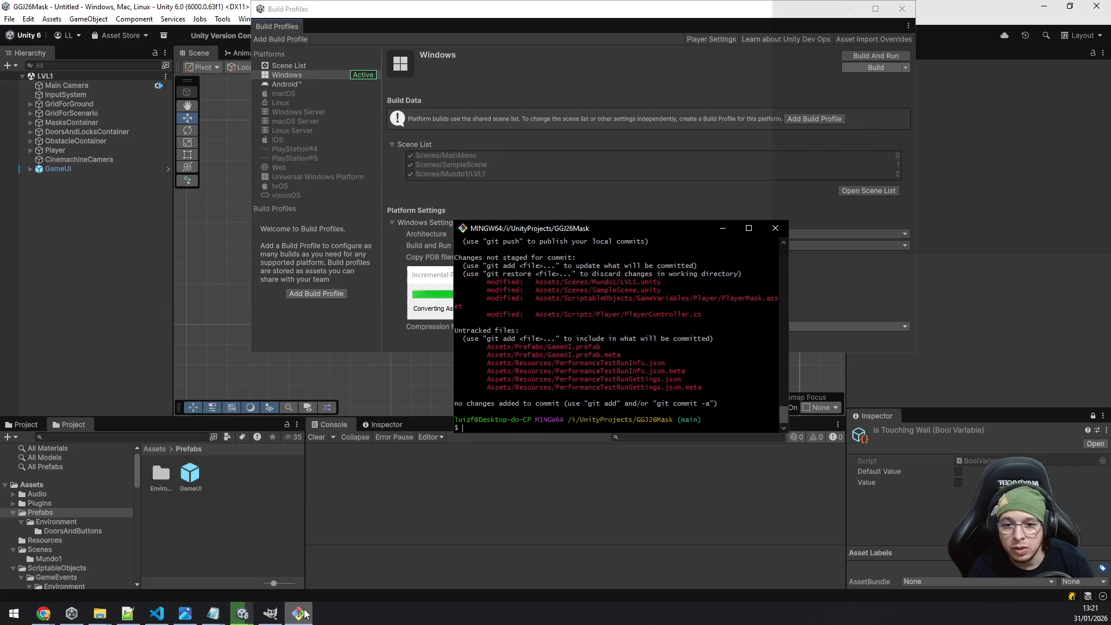
text(git add .)
key(Return)
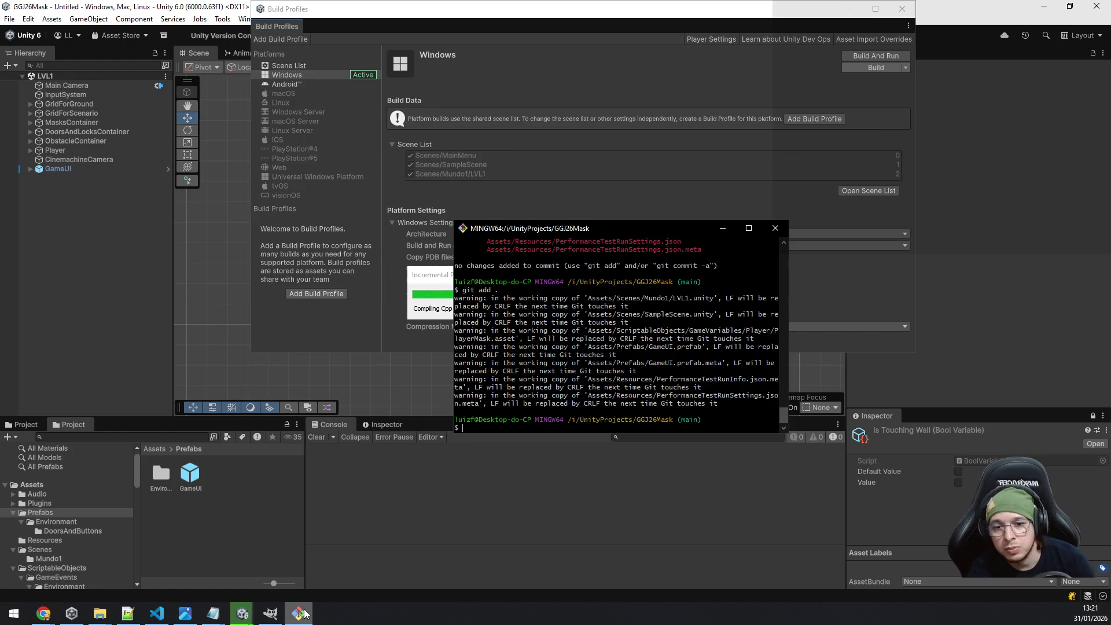
Commit the staged changes with the message "[fix] Clear masks after changing levels".
text(git commit -m )
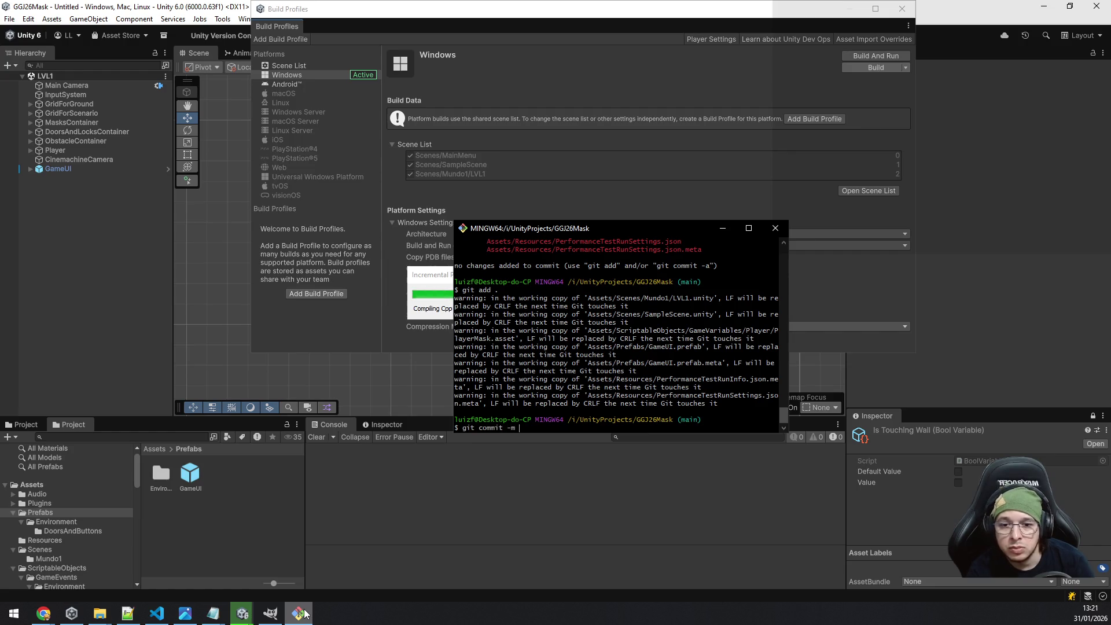
text("[fix] )
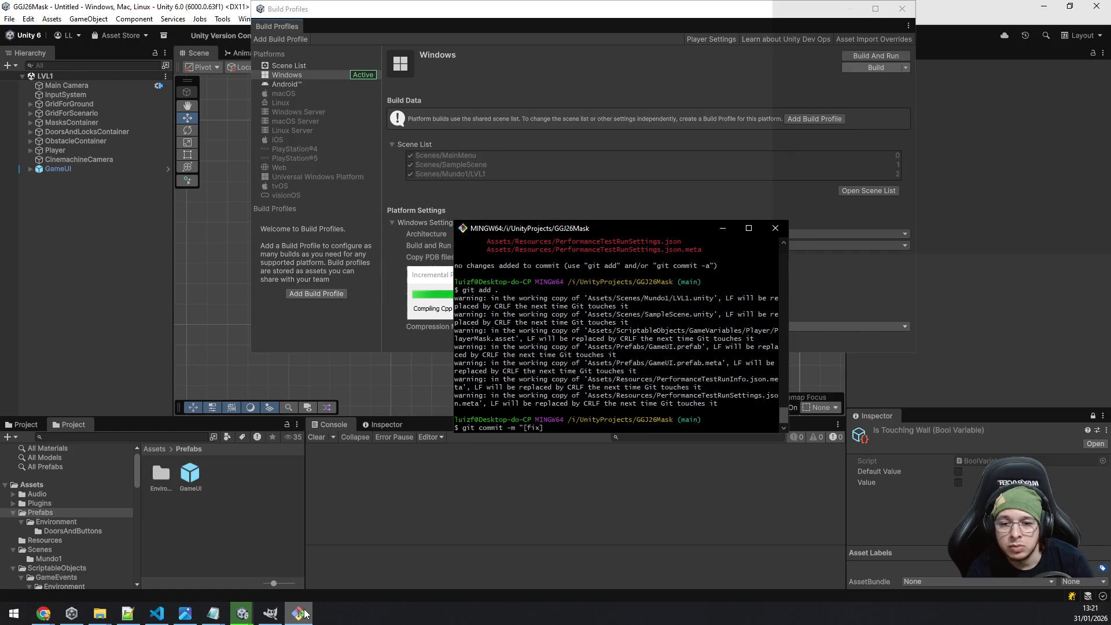
text(Clear)
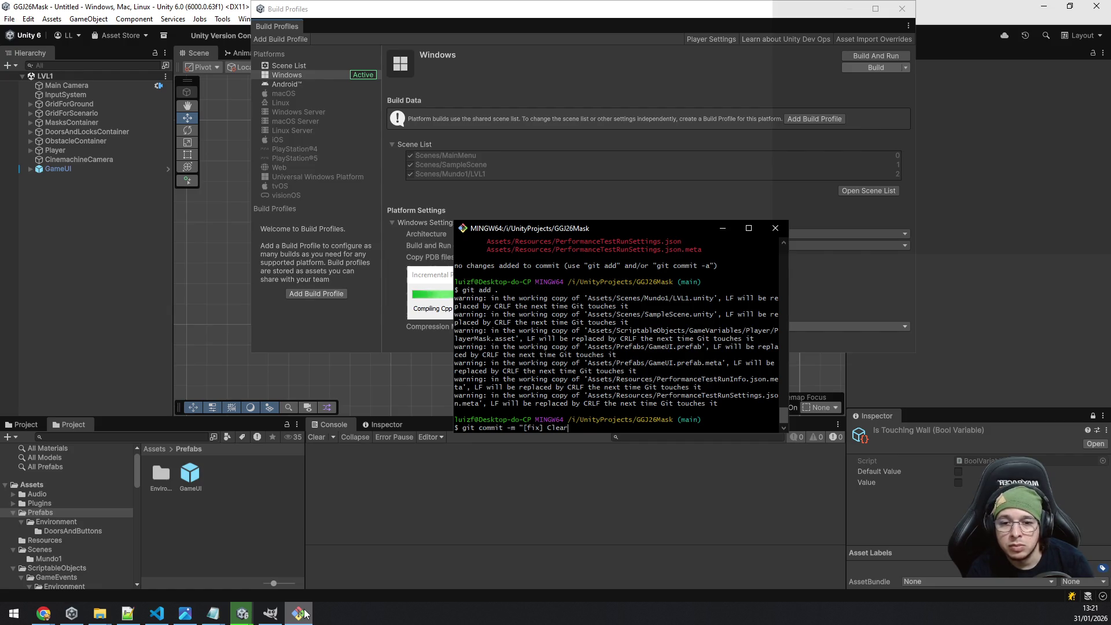
text( masks )
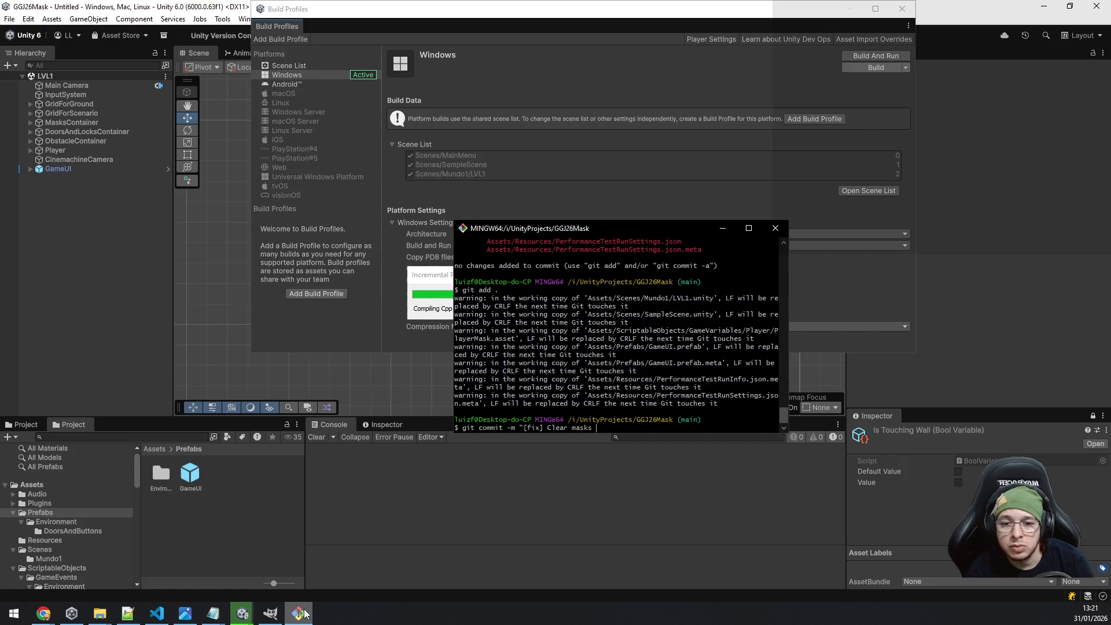
text(after ch)
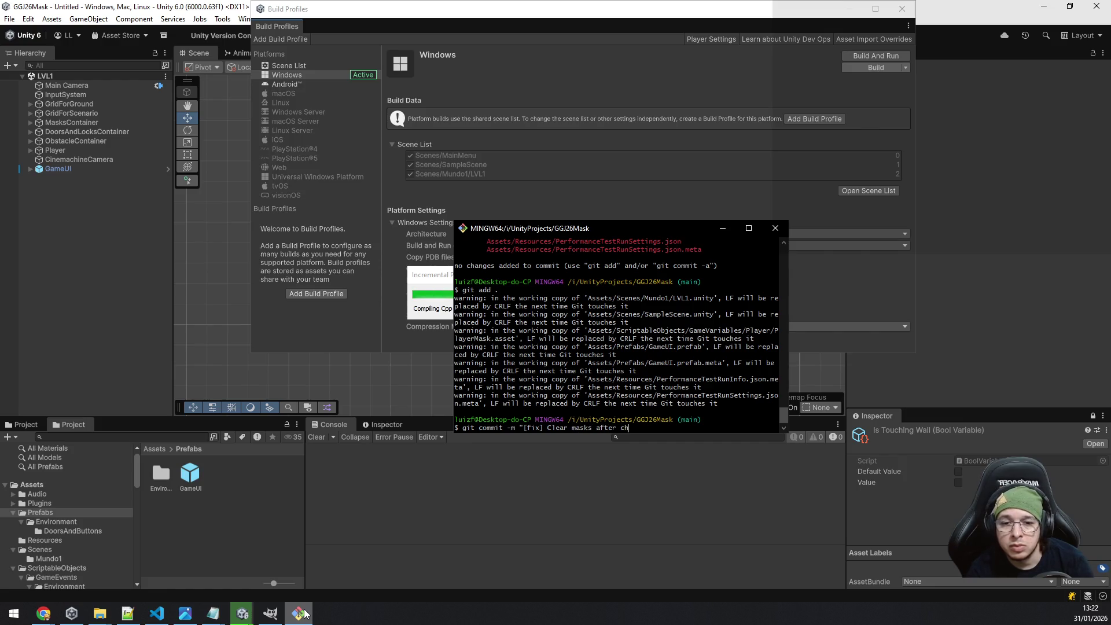
text(anging )
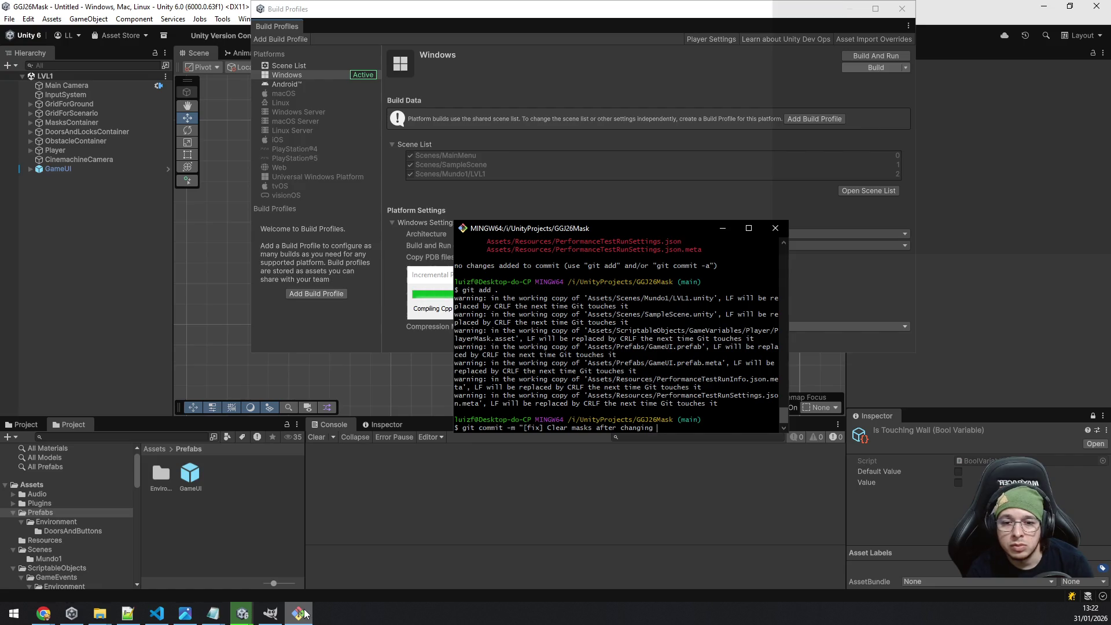
text(levels)
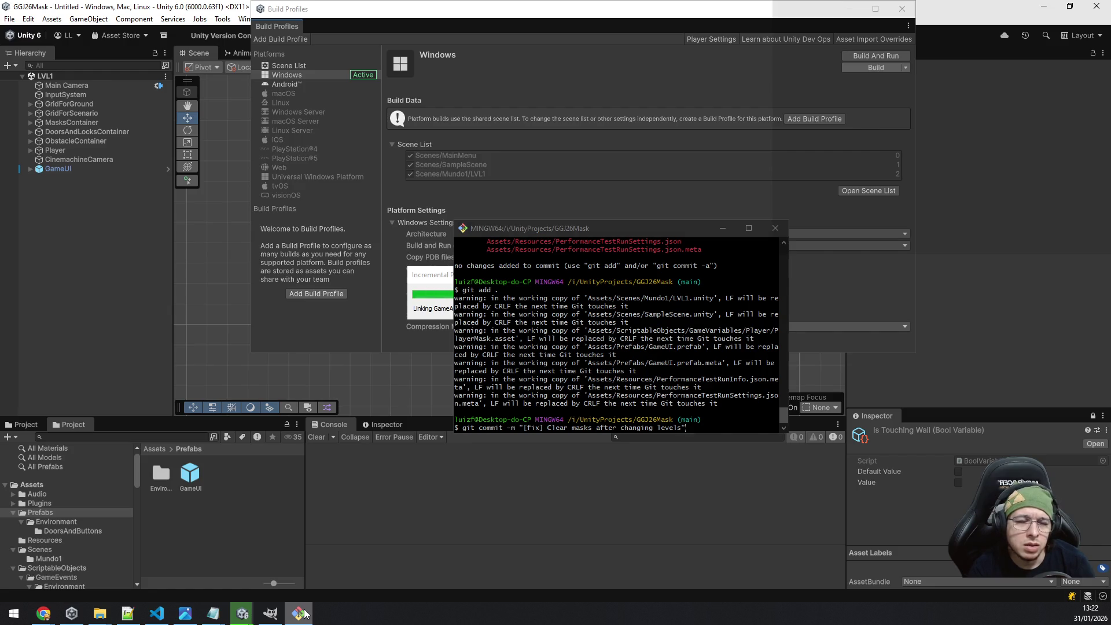
key(alt+Tab)
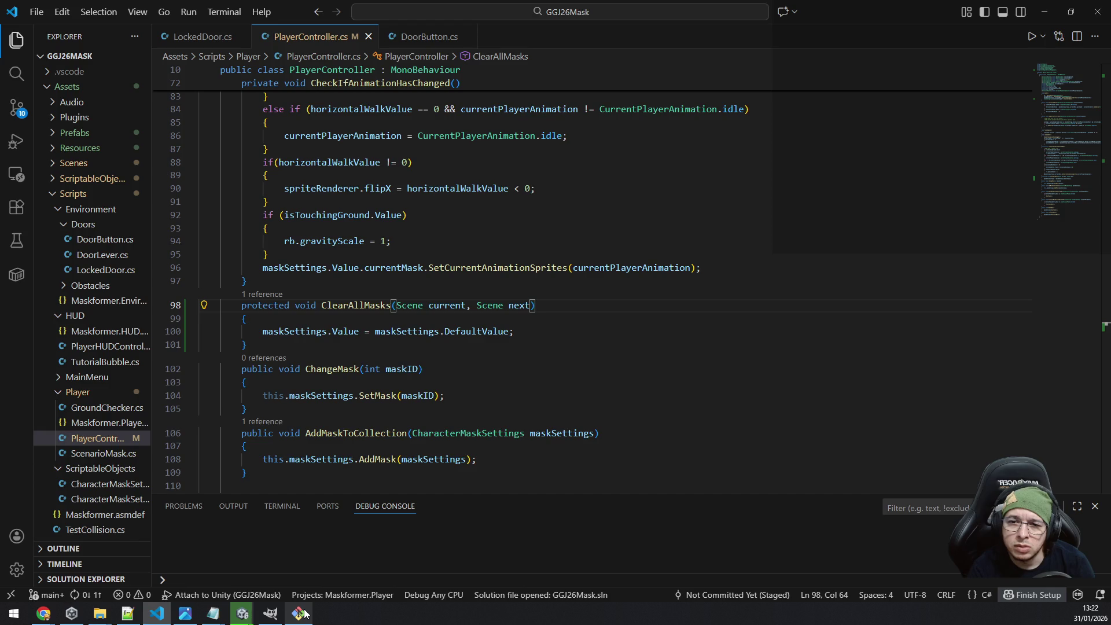
click(305, 614)
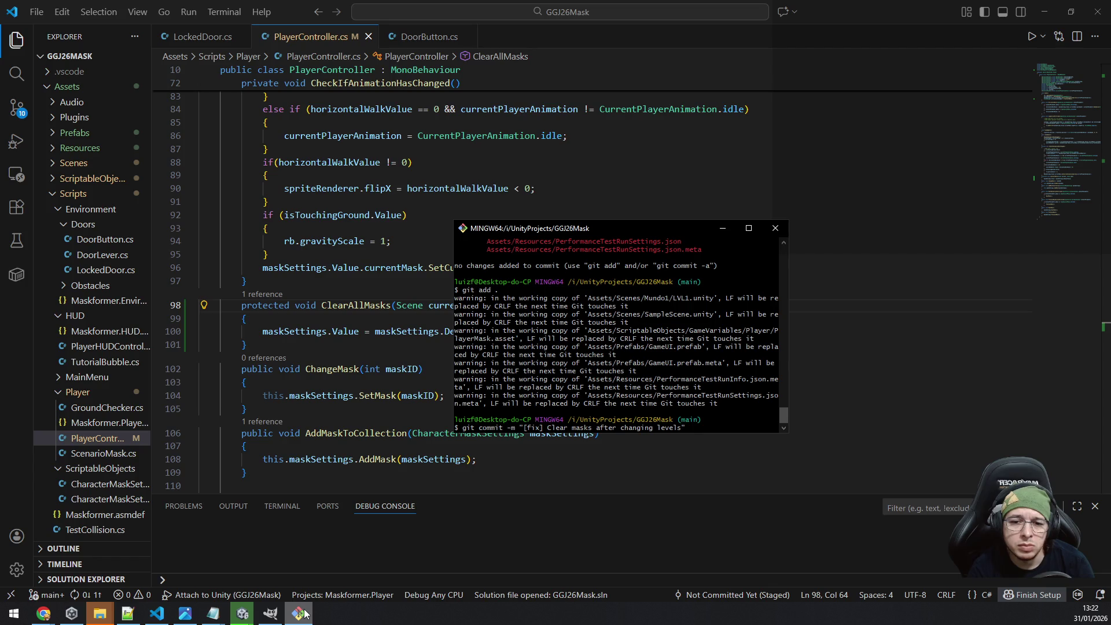
key(Return)
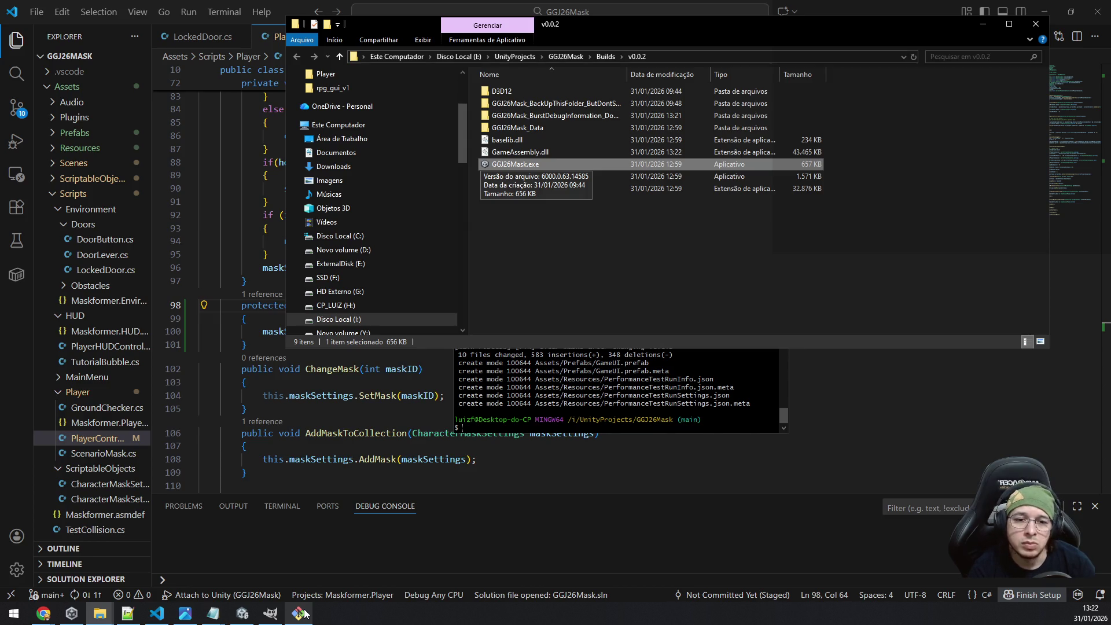
Go back to the Builds folder in Explorer and bring up the v0.0.2 folder's context menu.
click(786, 415)
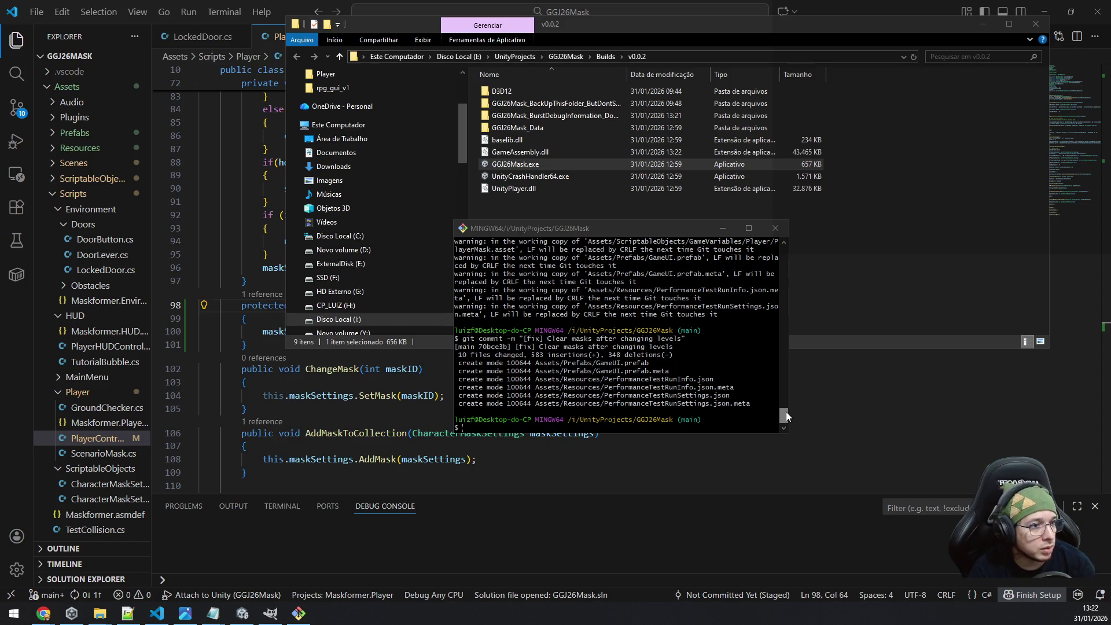
click(786, 415)
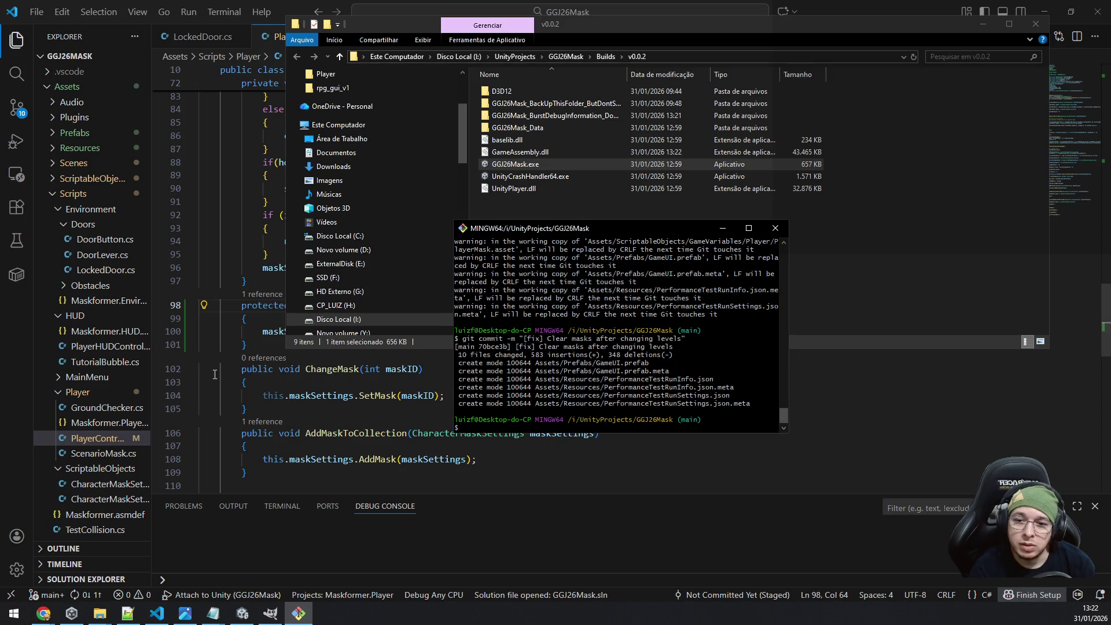
click(243, 615)
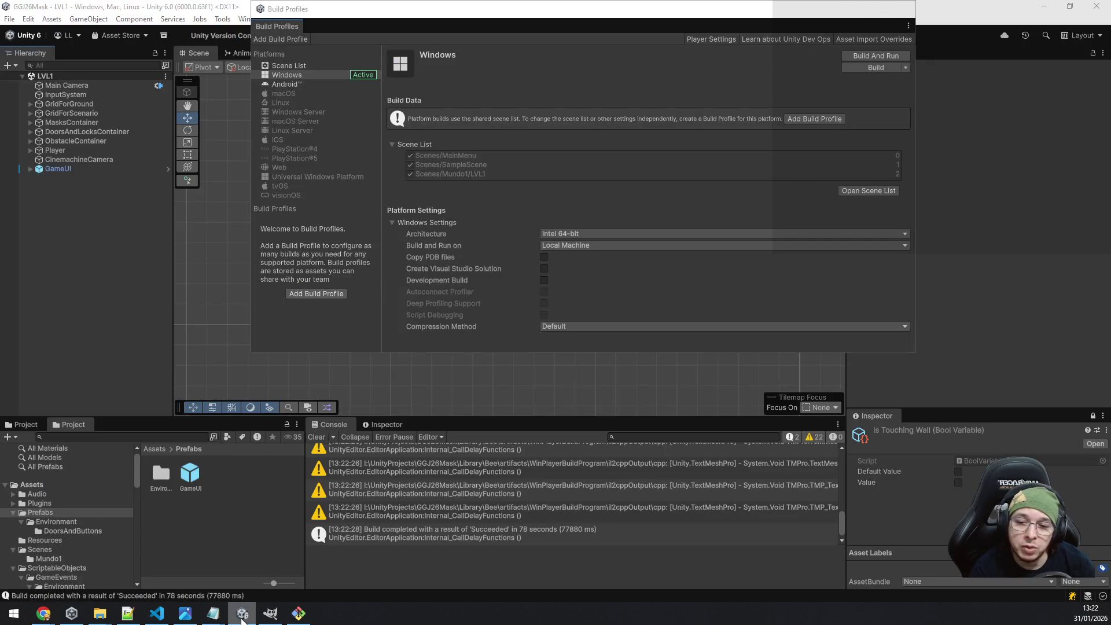
click(242, 619)
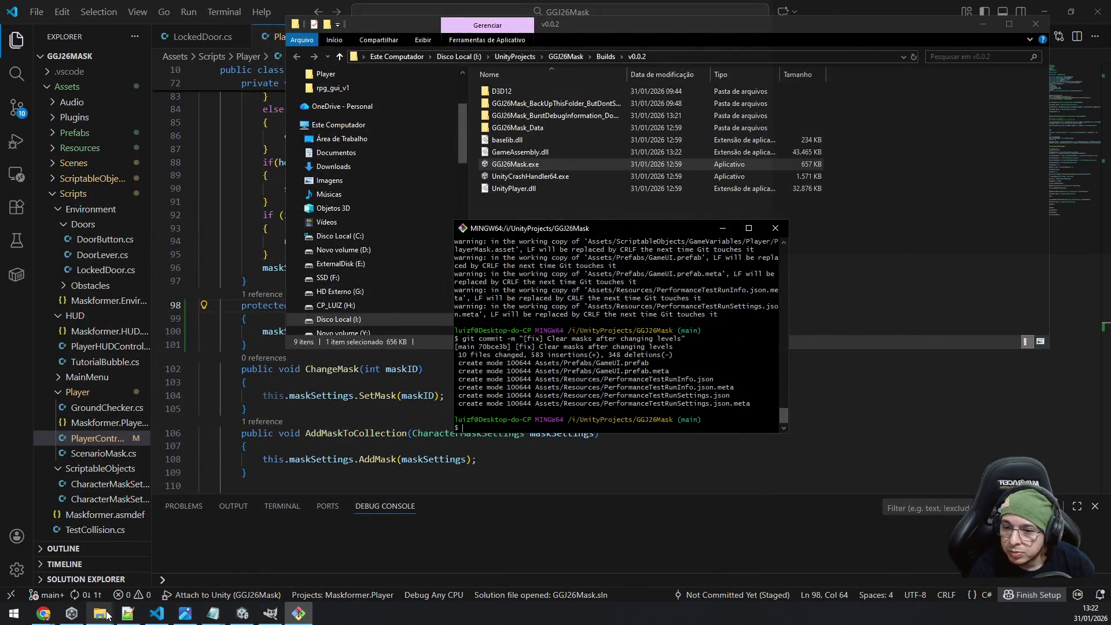
mouse_move(107, 615)
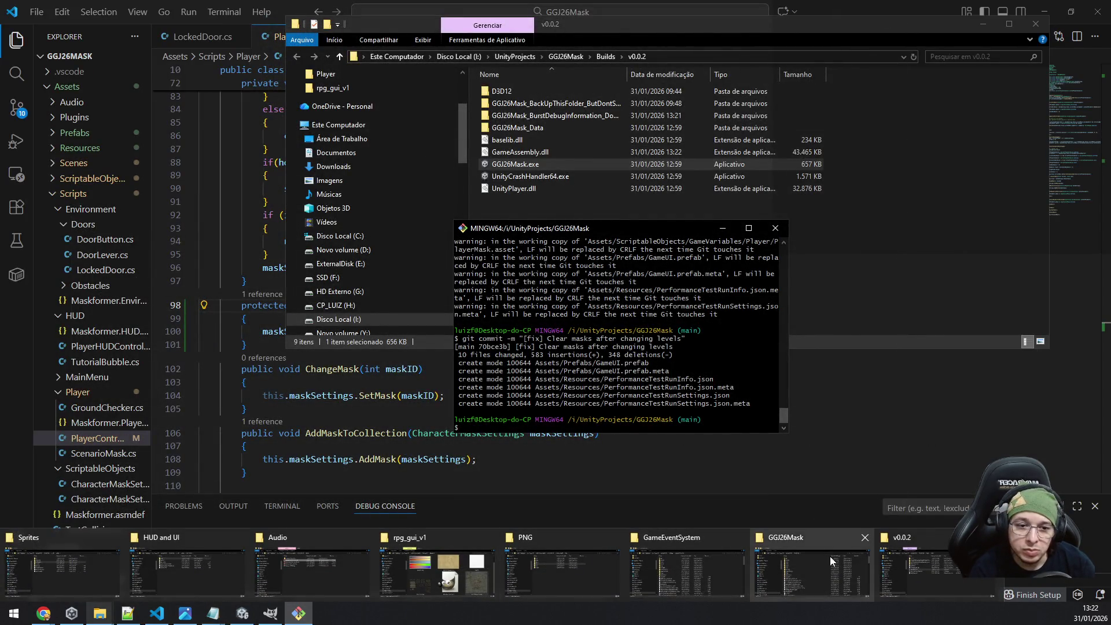
click(921, 570)
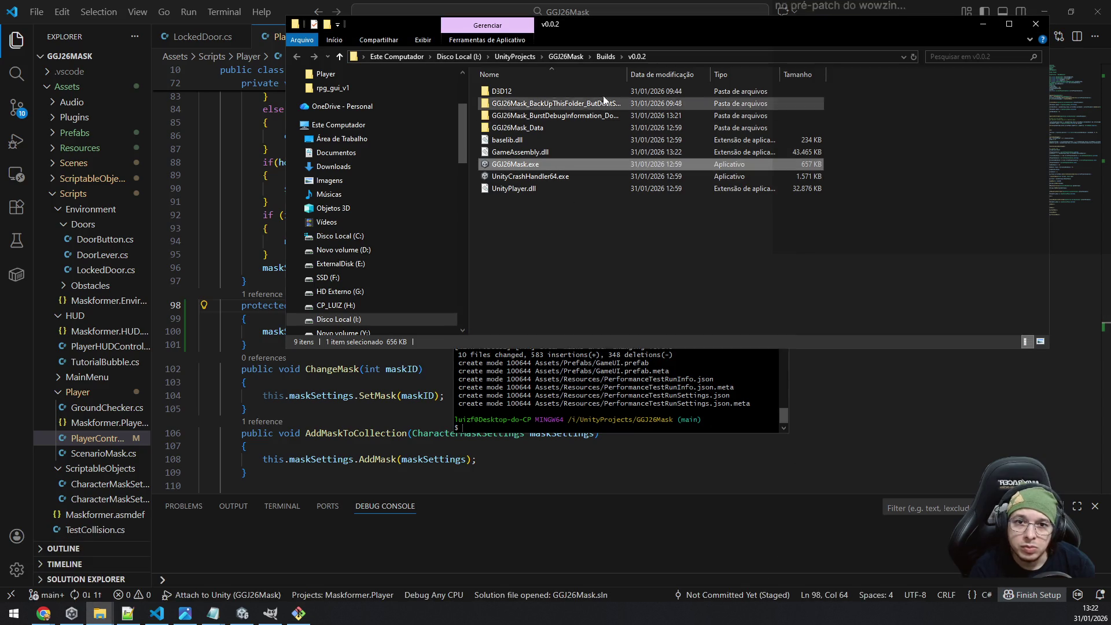
click(605, 56)
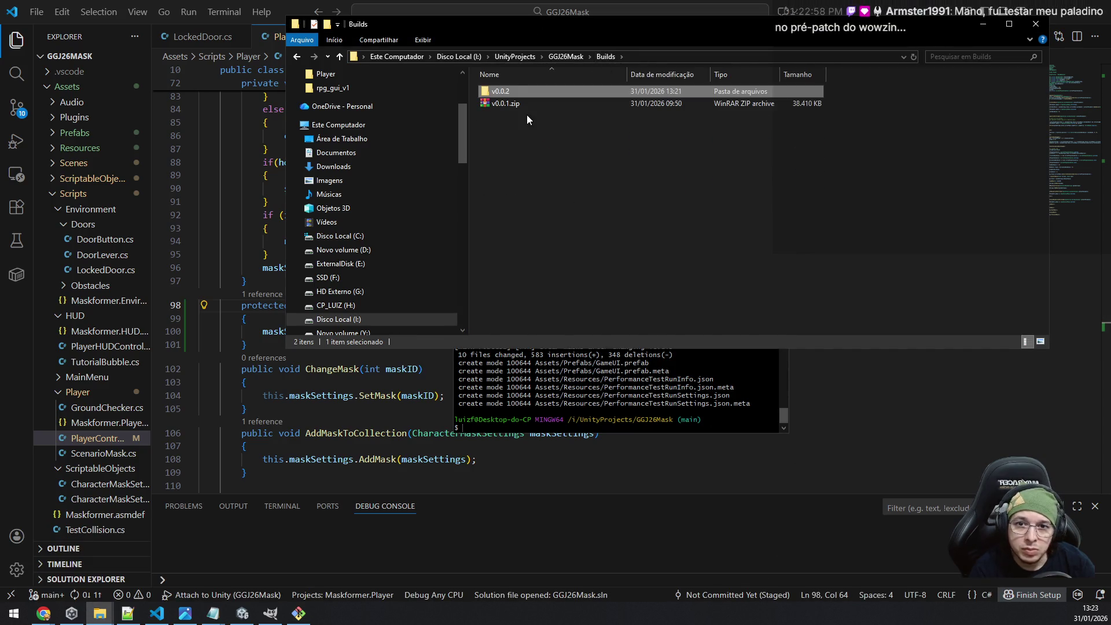
double_click(517, 90)
right_click(517, 89)
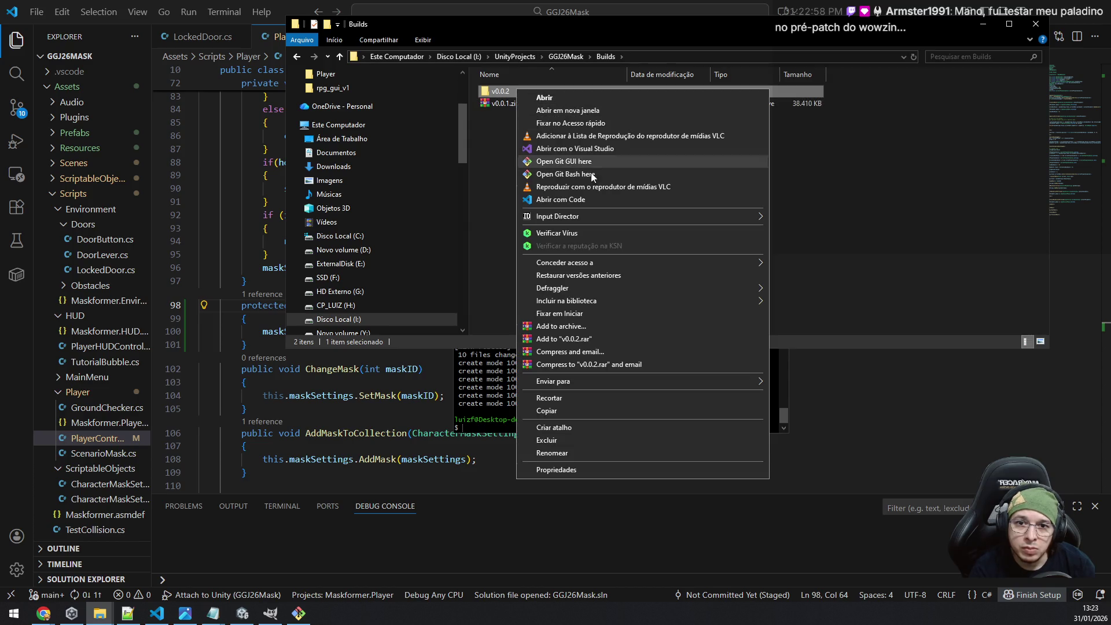
Archive the v0.0.2 folder with WinRAR as a ZIP named v0.0.2.zip.
click(606, 324)
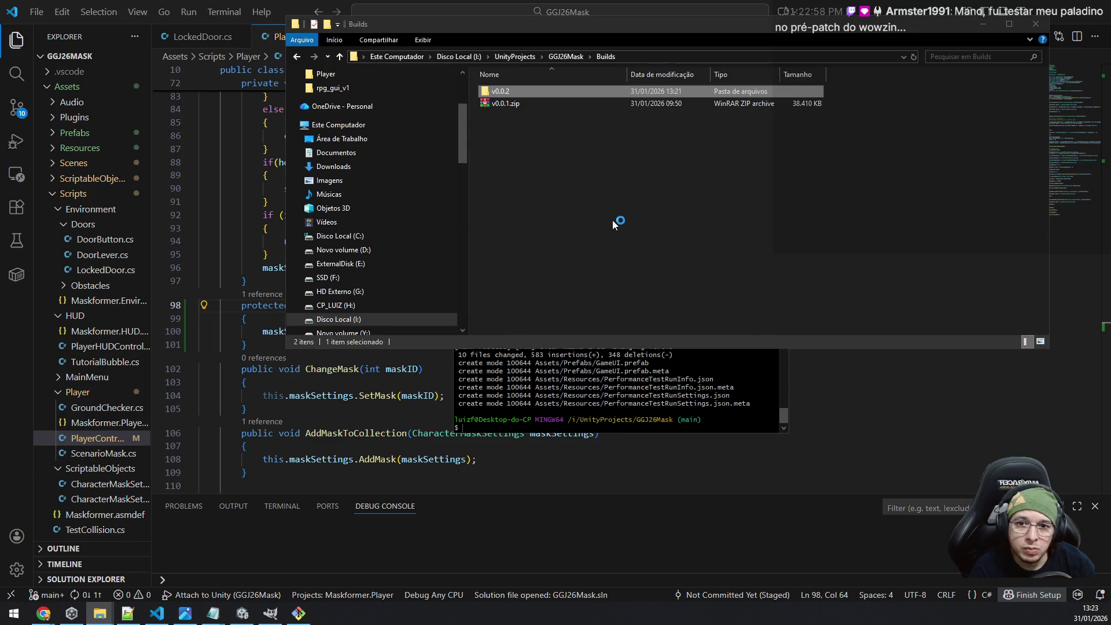
click(508, 303)
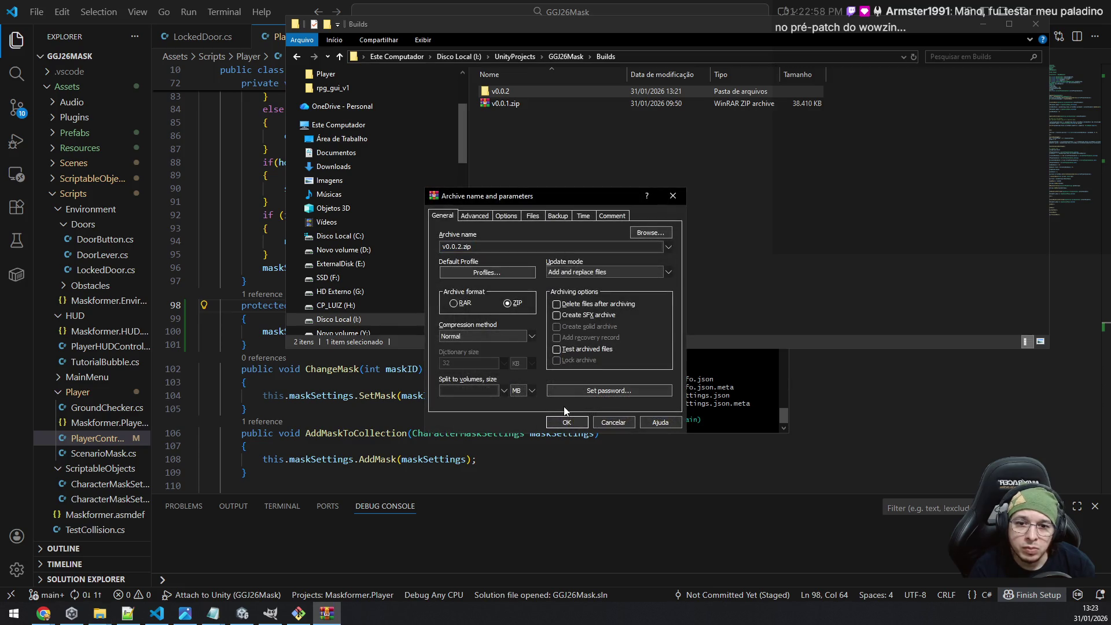
click(570, 421)
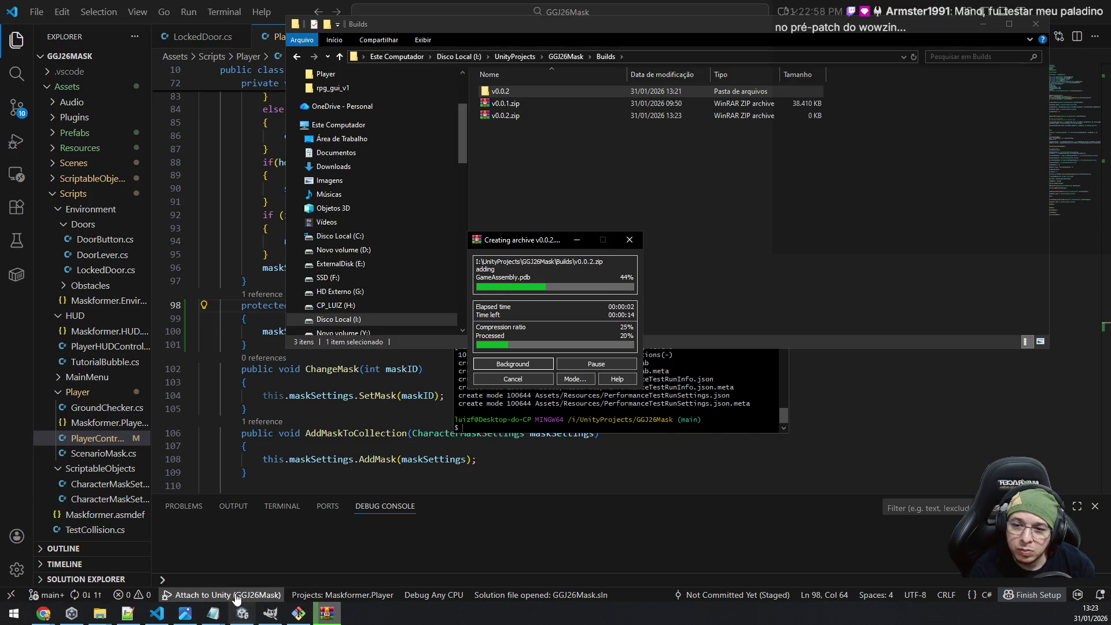
Return to Git Bash and recall earlier commands from the history.
click(299, 613)
key(Up)
key(Up)
key(Up)
key(Up)
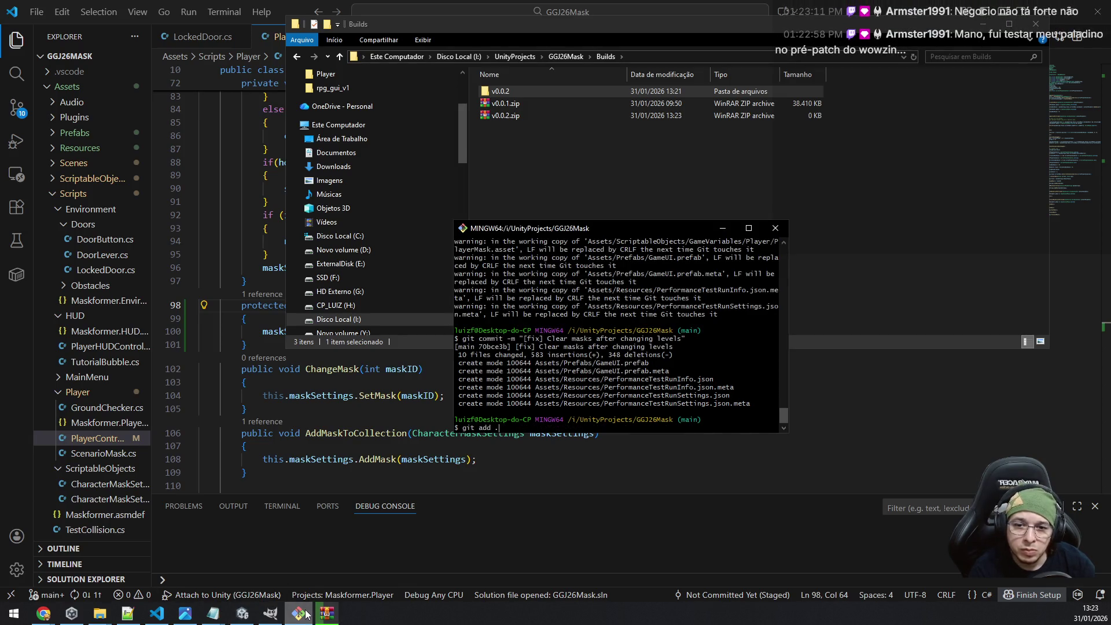
Run git tag -a 0.0.2 from history so TAG_EDITMSG opens in Notepad++.
key(Up)
key(Up)
key(Up)
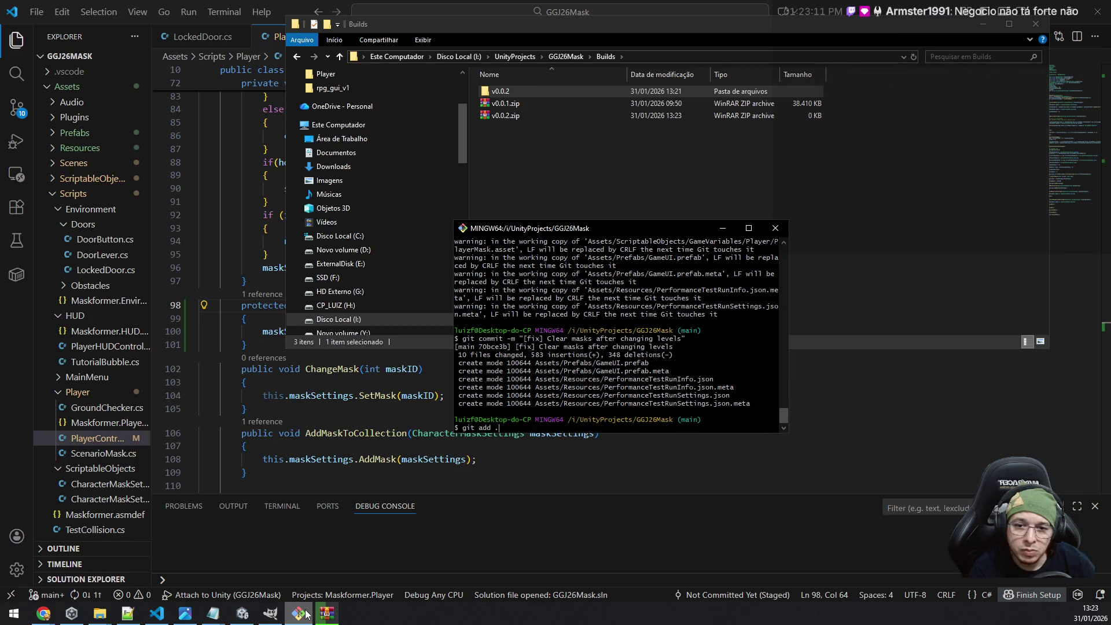
key(Up)
key(Up)
key(Up)
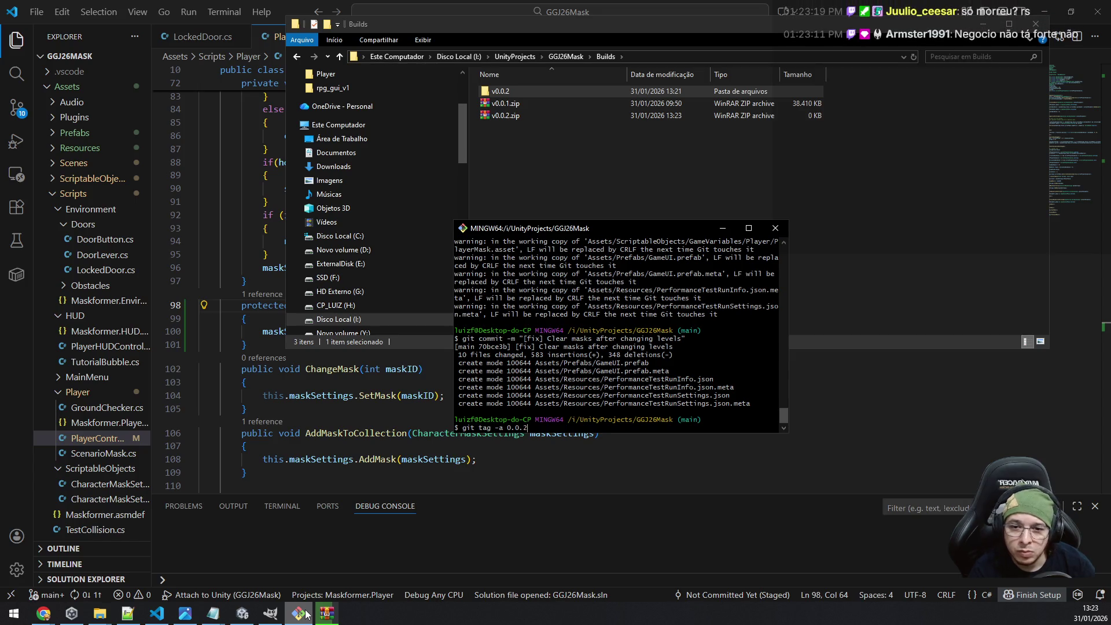
key(Return)
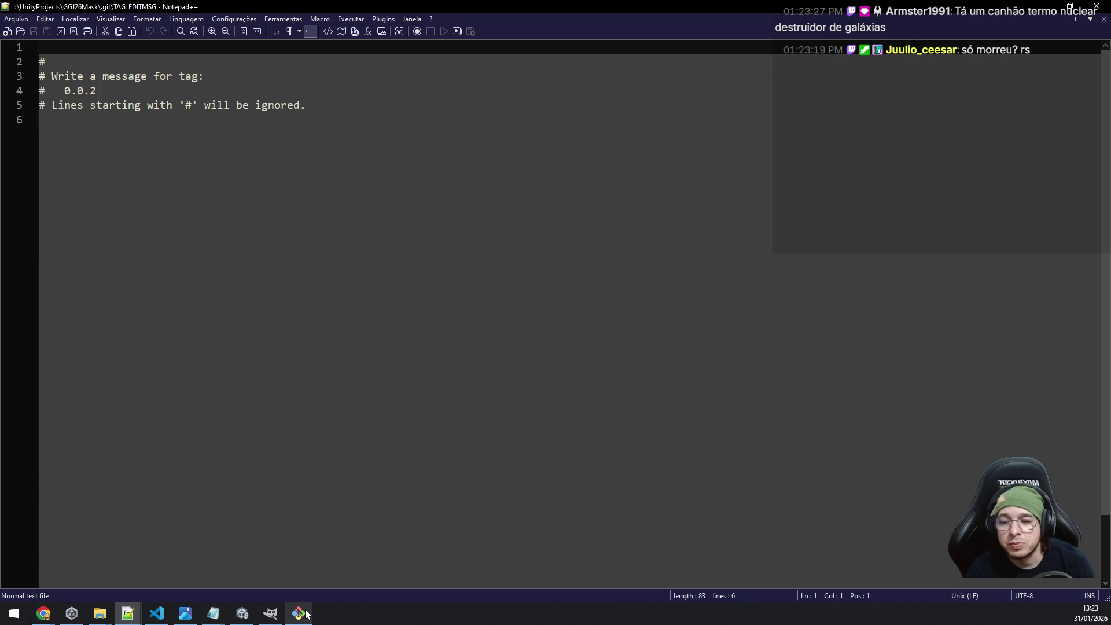
Write the tag message "Fixed scene transition between levels; Added UI into the level after the tutorial", save, and close.
text(Fixed)
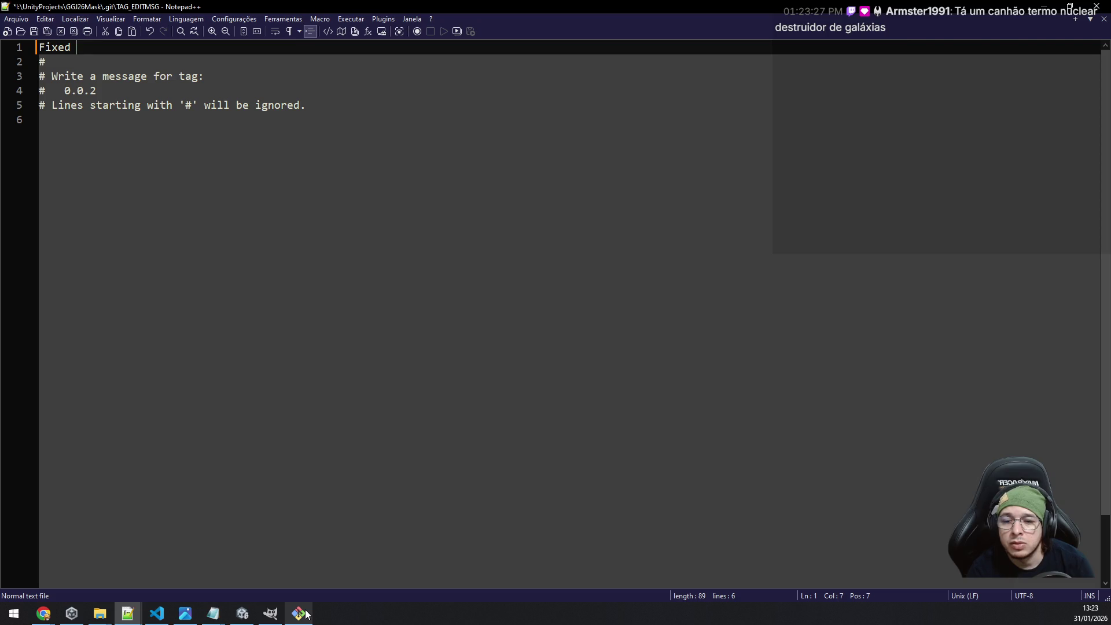
text(s)
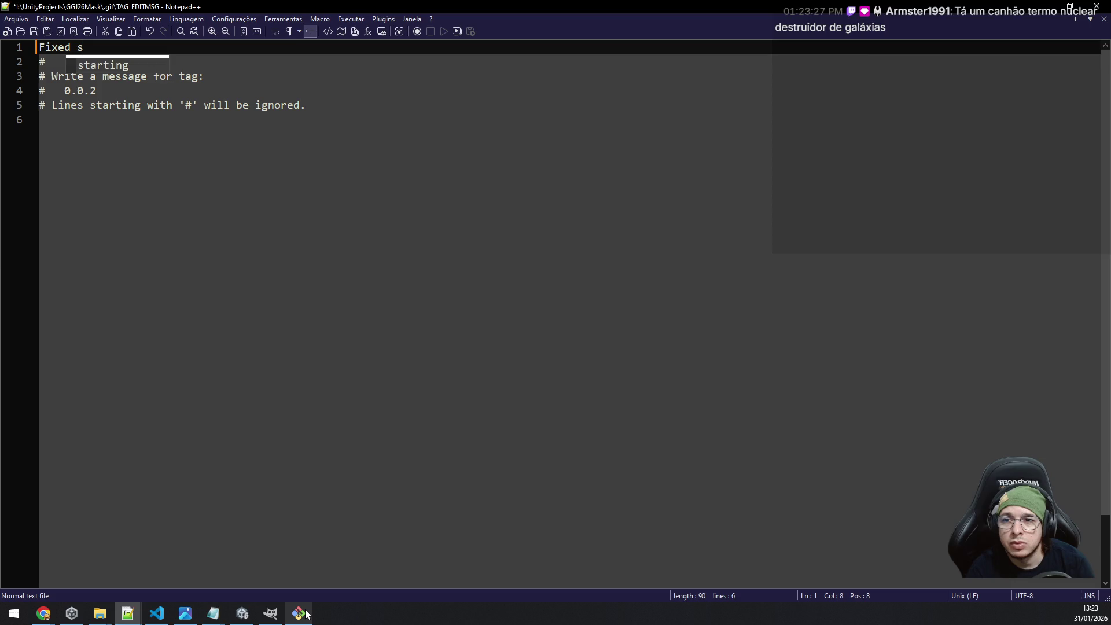
text(cene tran)
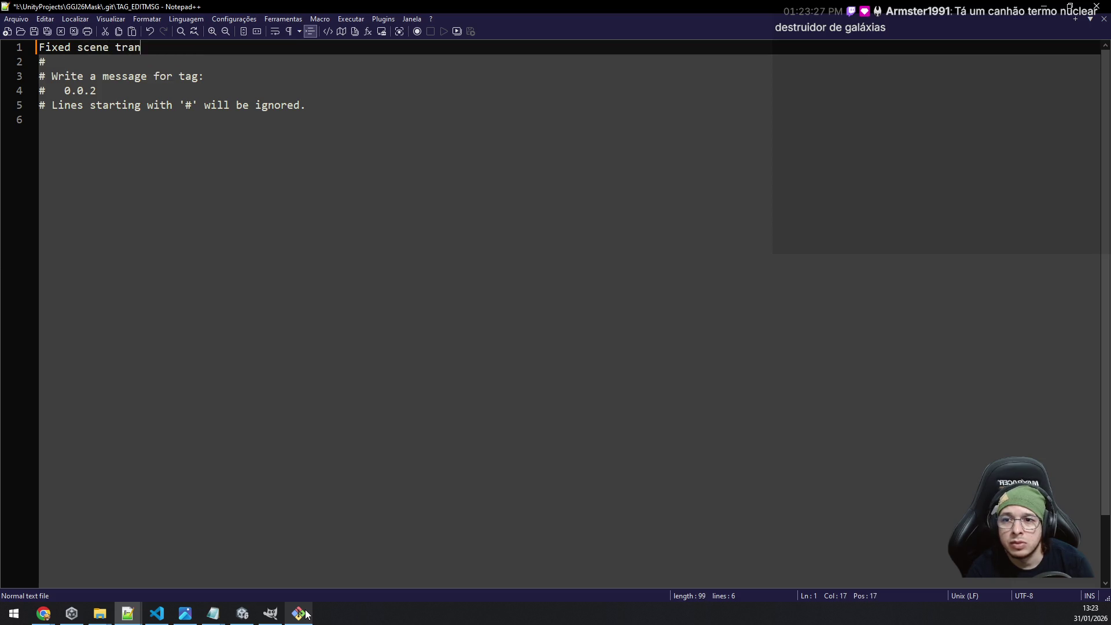
text(sition between )
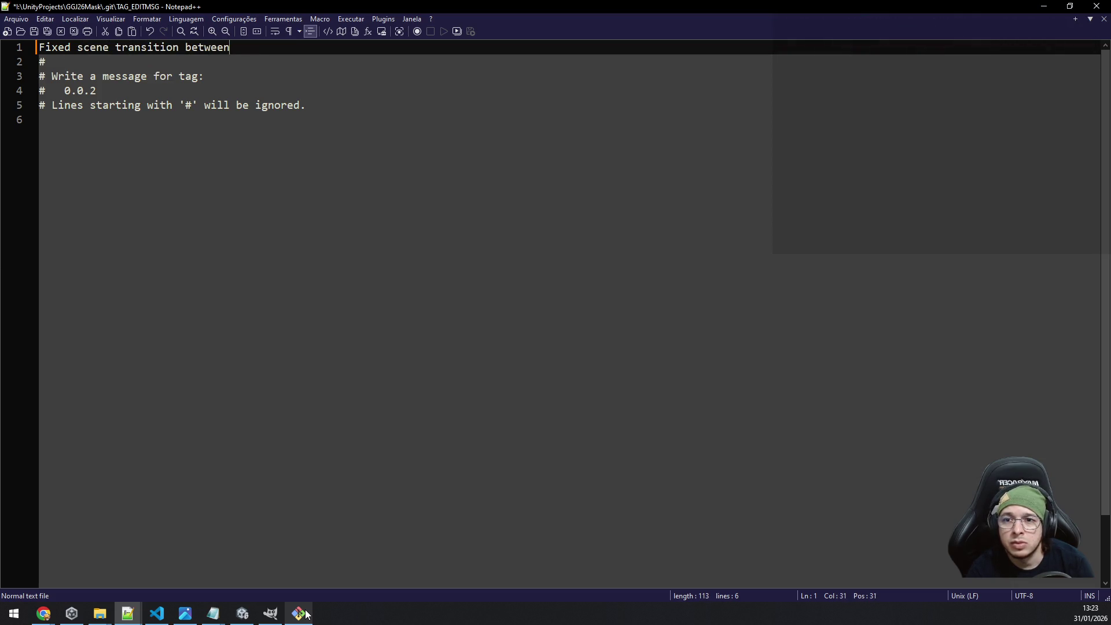
text(levels)
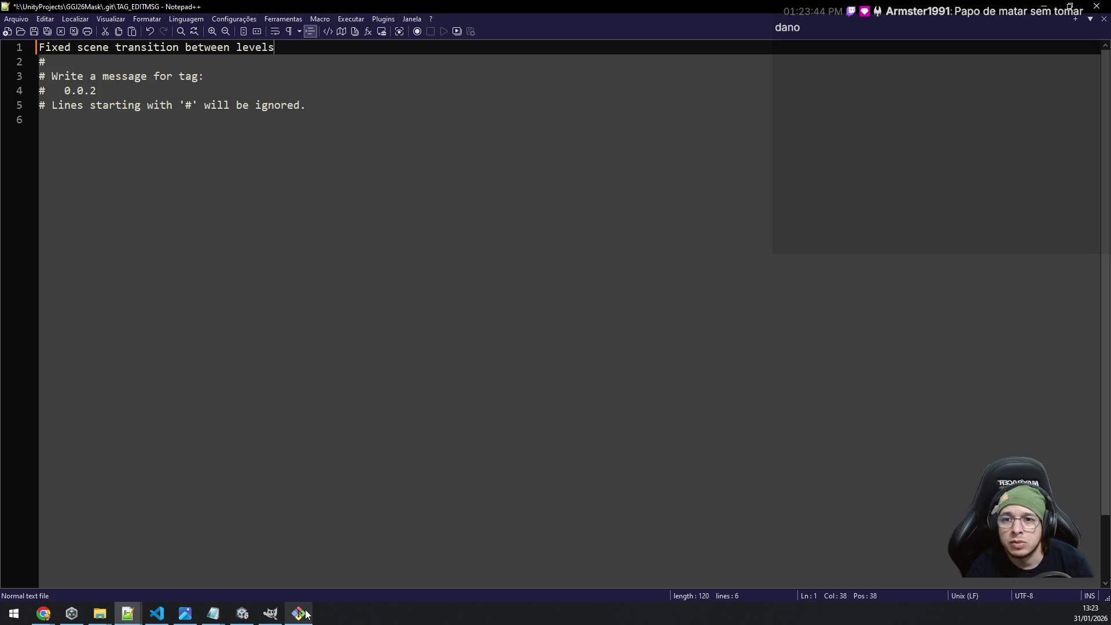
text(; )
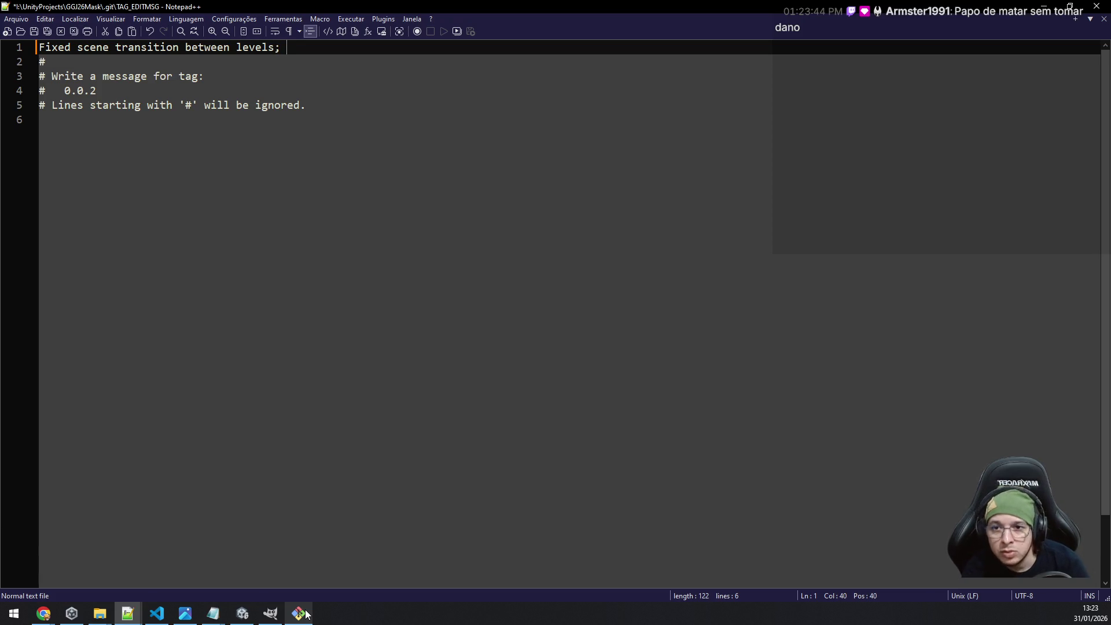
text(A)
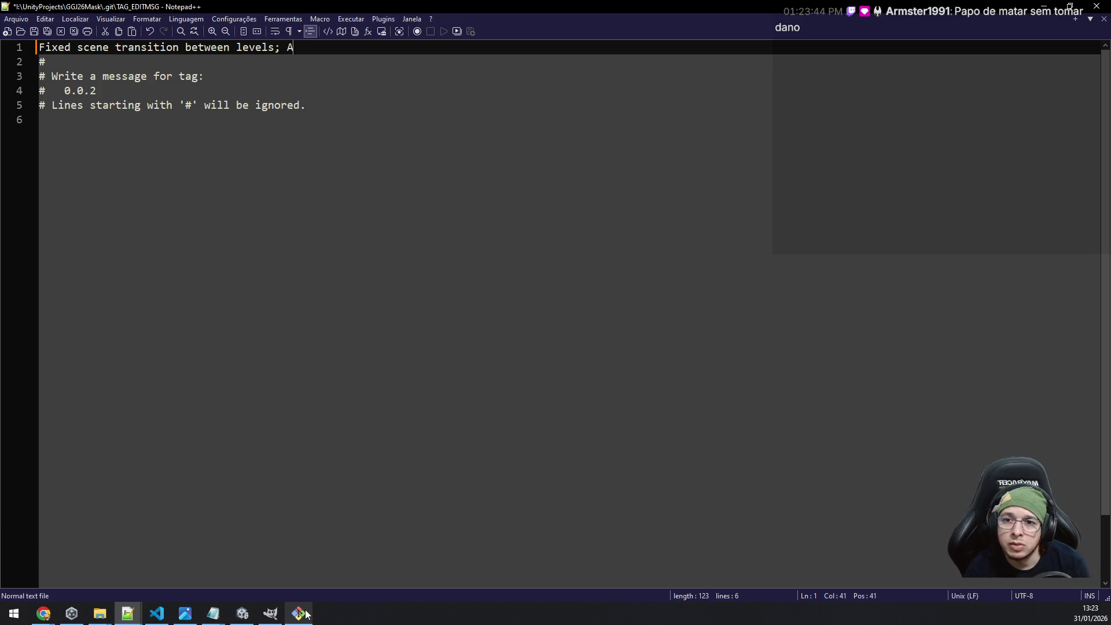
text(dded UI )
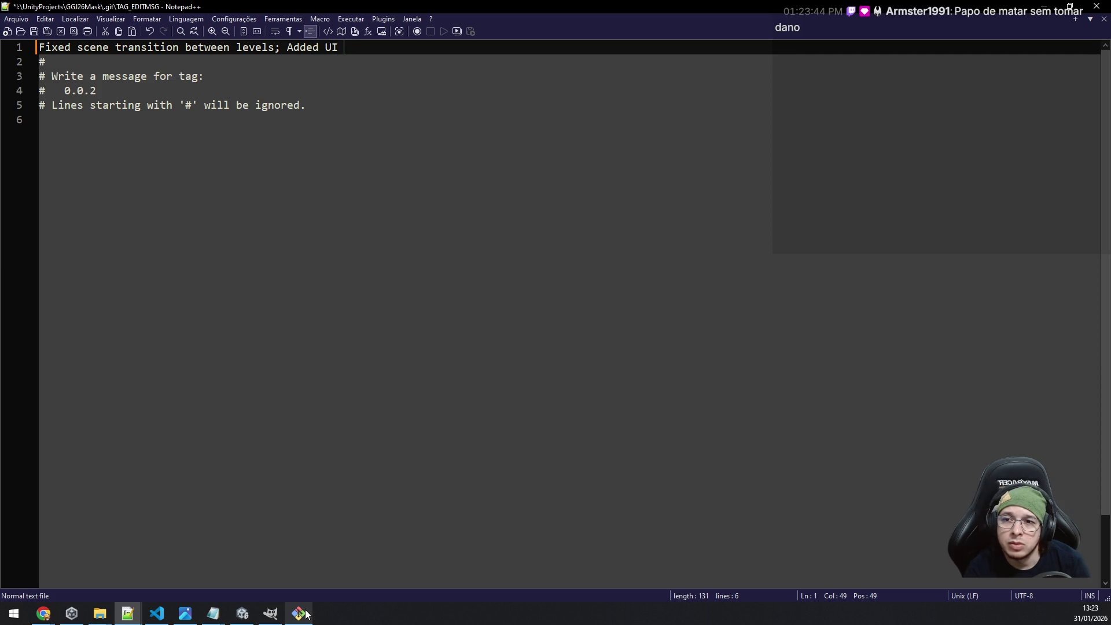
text(for)
key(BackSpace)
key(BackSpace)
key(BackSpace)
text(in)
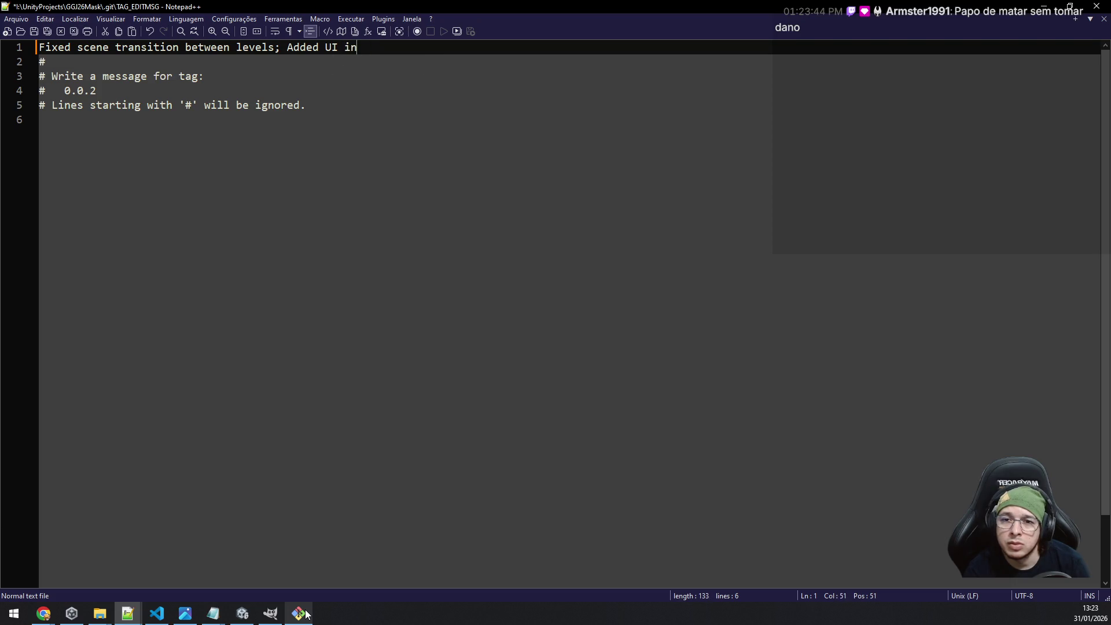
text(to the second level)
key(BackSpace)
key(BackSpace)
key(BackSpace)
key(BackSpace)
key(BackSpace)
key(BackSpace)
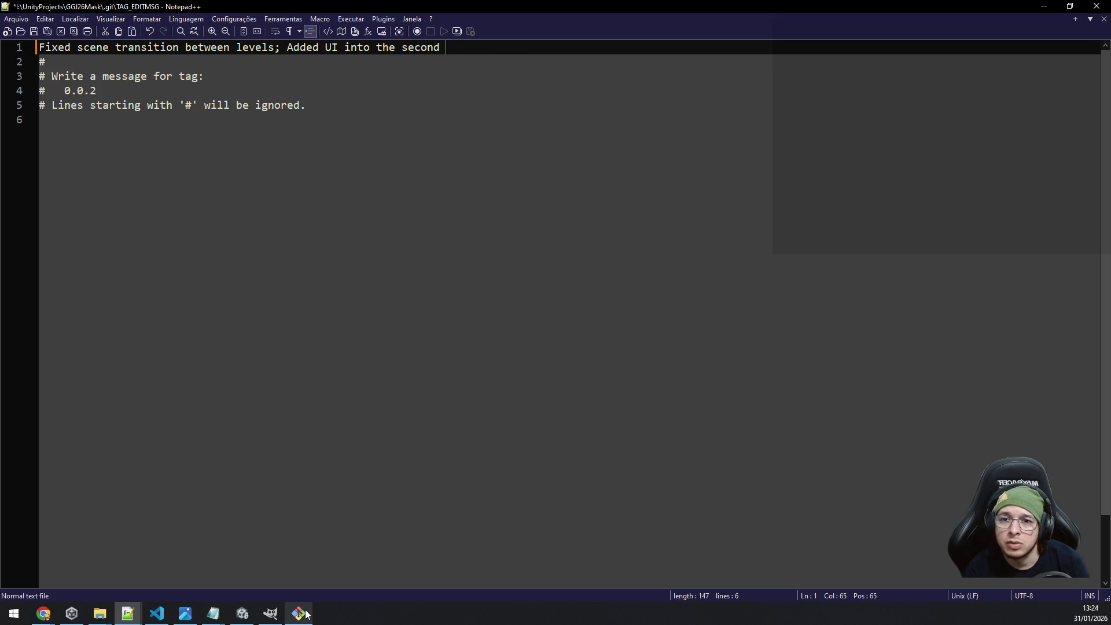
text(the level after)
text( the tutorial)
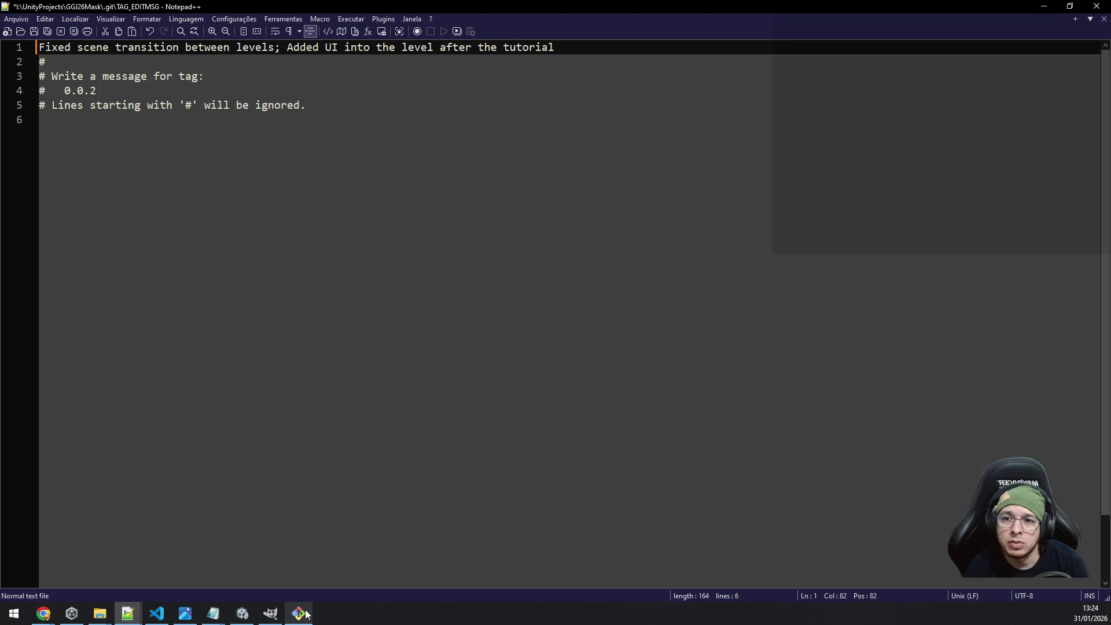
key(ctrl+s)
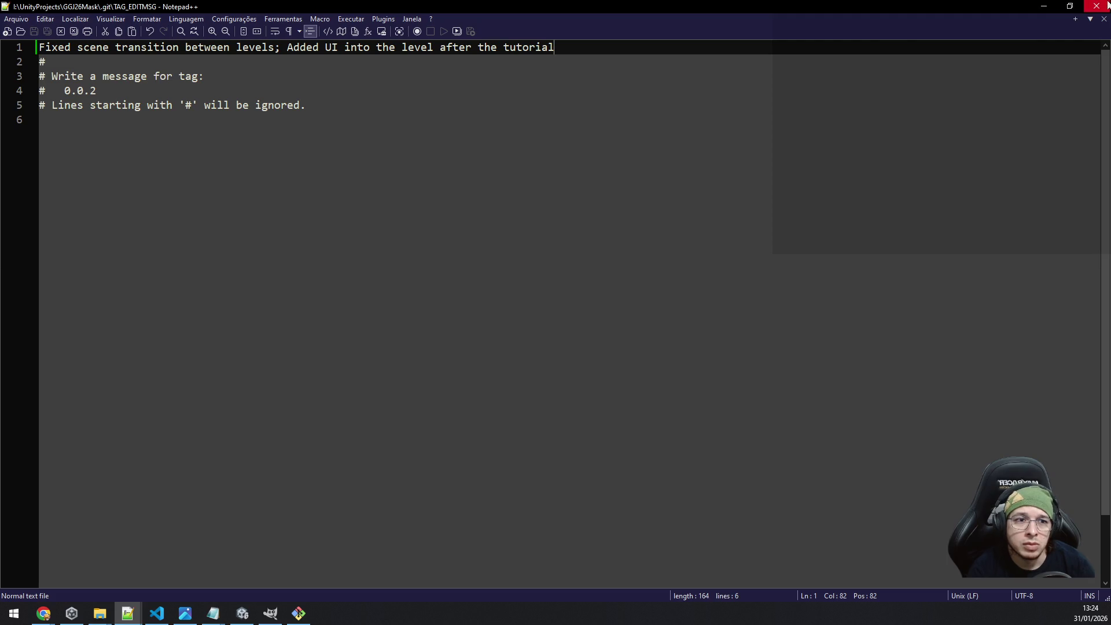
click(1107, 5)
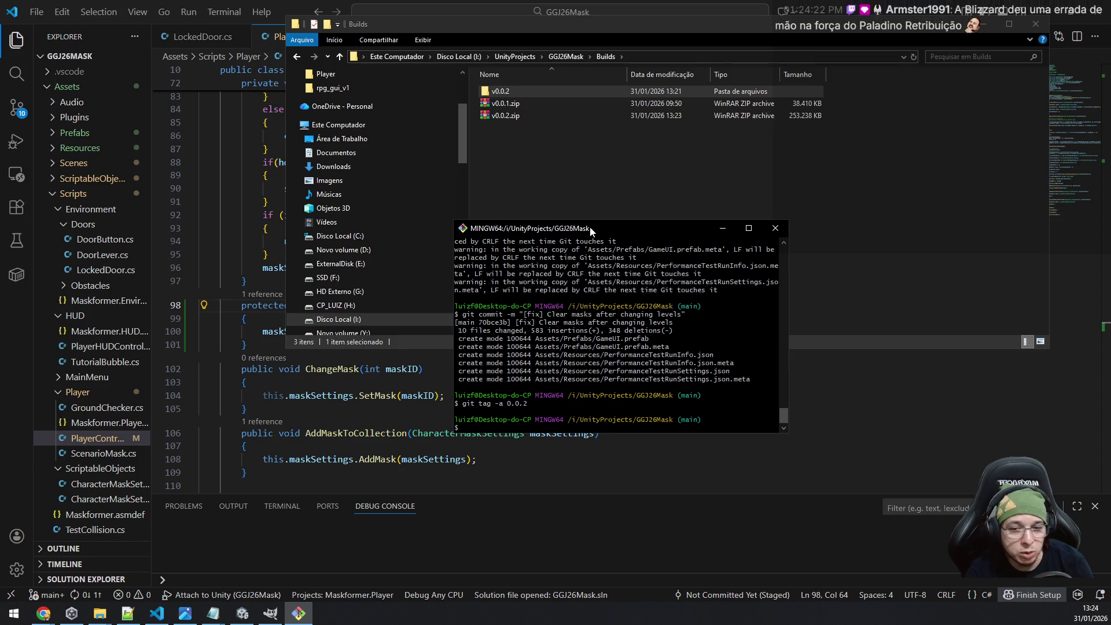
Check git status, then push the tag with git push origin 0.0.2.
text(git stat)
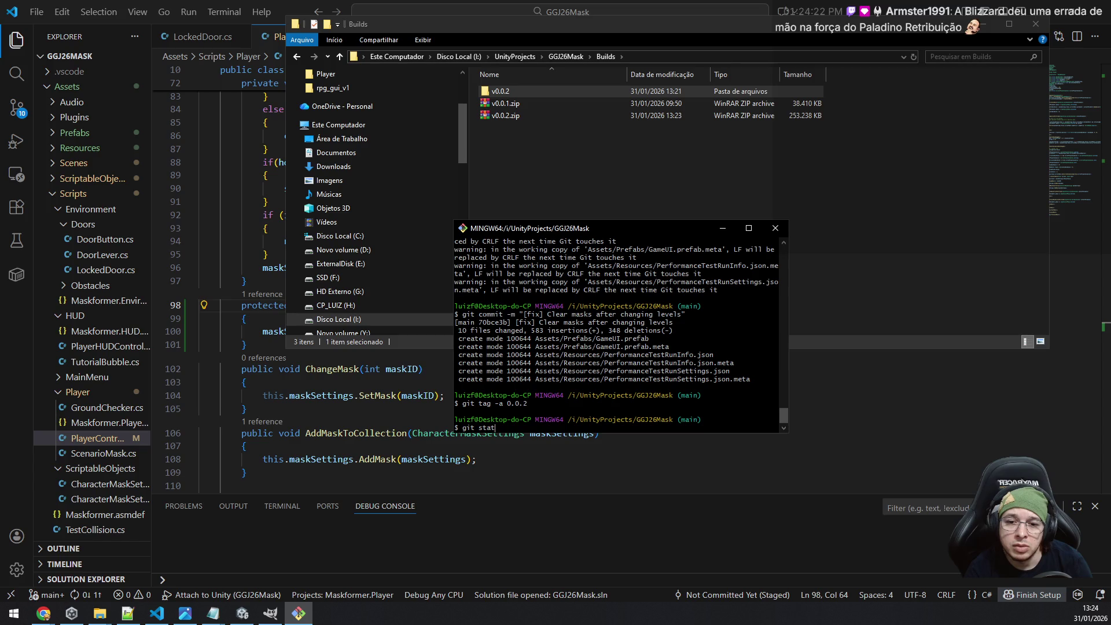
text(us)
key(Up)
key(Up)
key(Up)
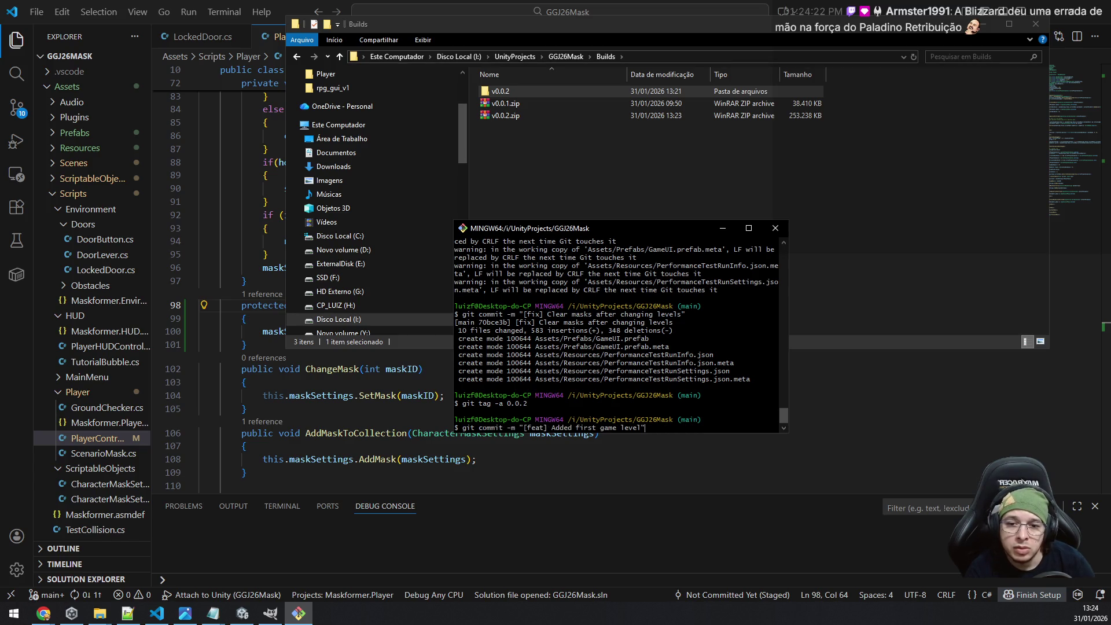
key(Up)
key(Up)
key(Up)
key(Up)
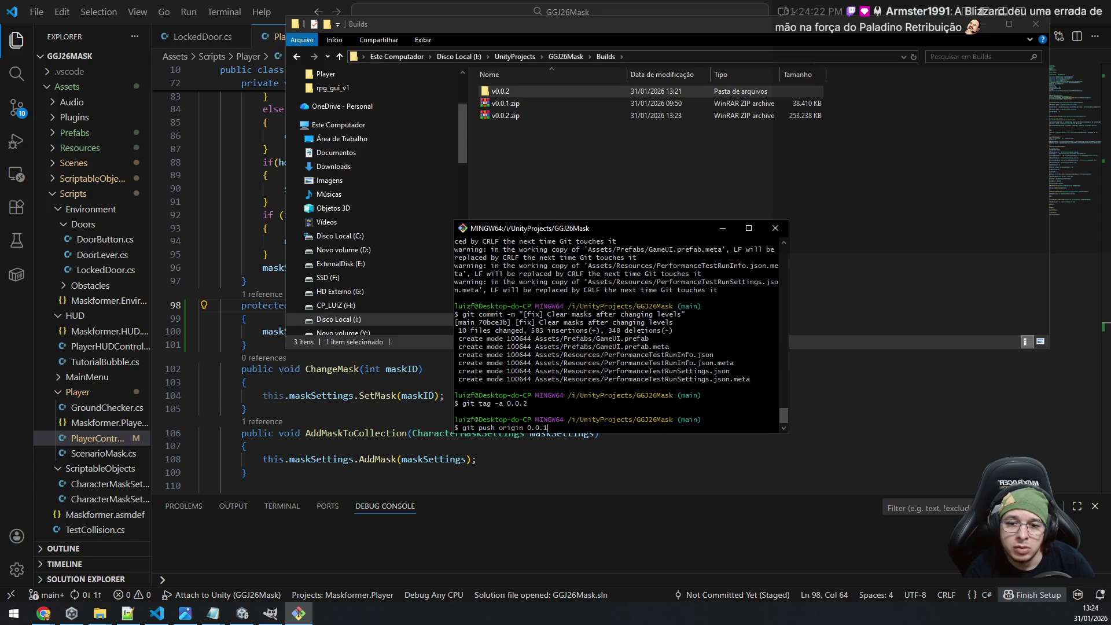
key(BackSpace)
text(2)
key(Return)
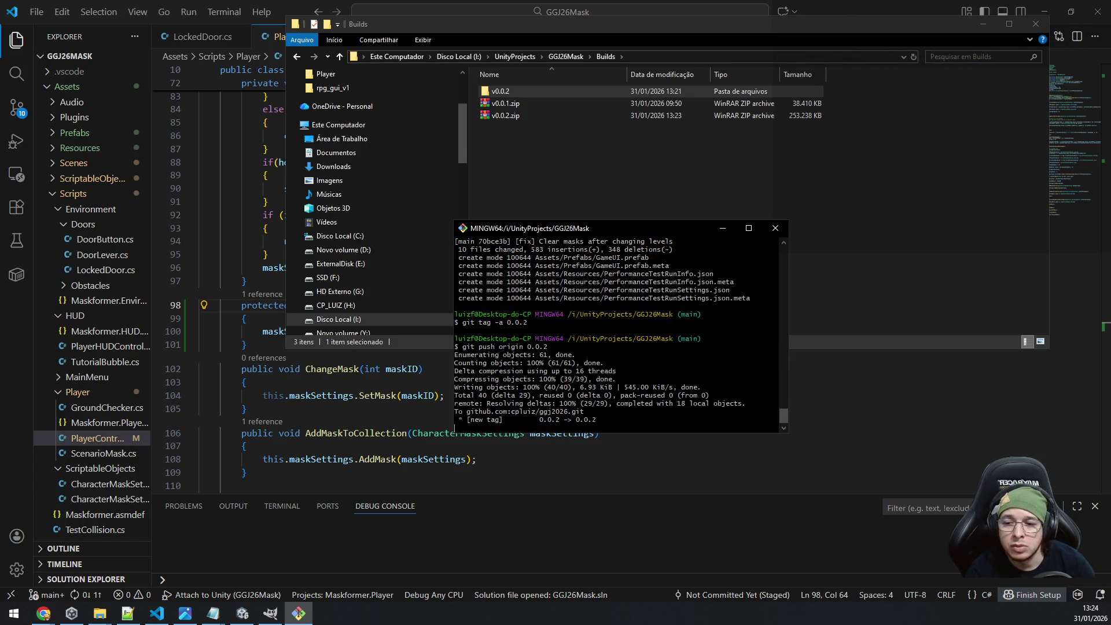
click(43, 614)
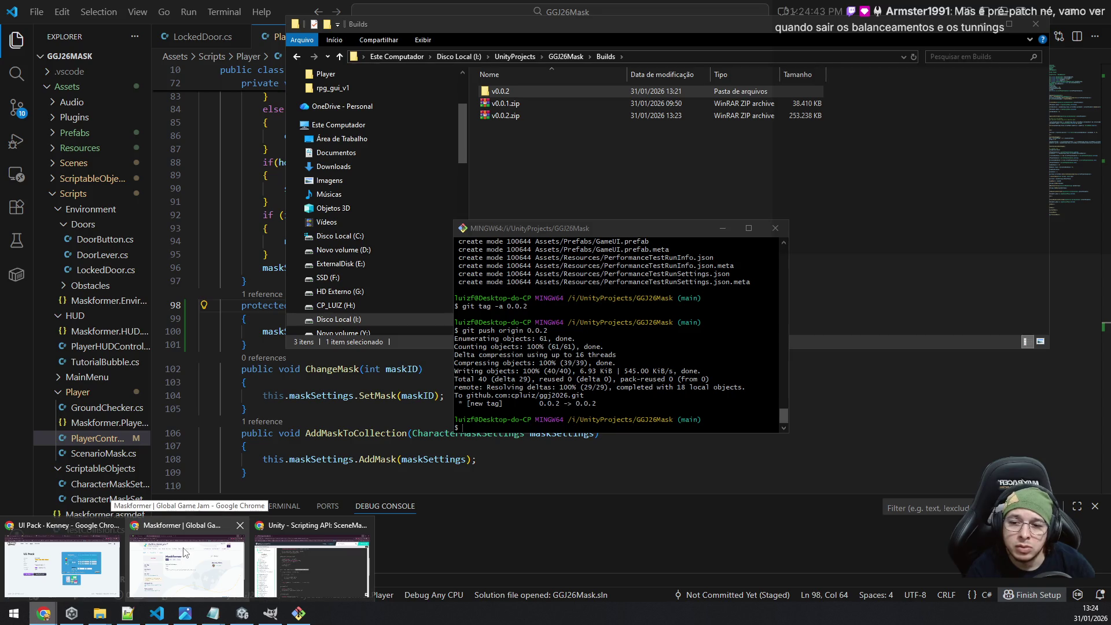
Open v0.0.2.zip in WinRAR, delete its BackUp and BurstDebugInformation folders, and close it.
mouse_move(100, 614)
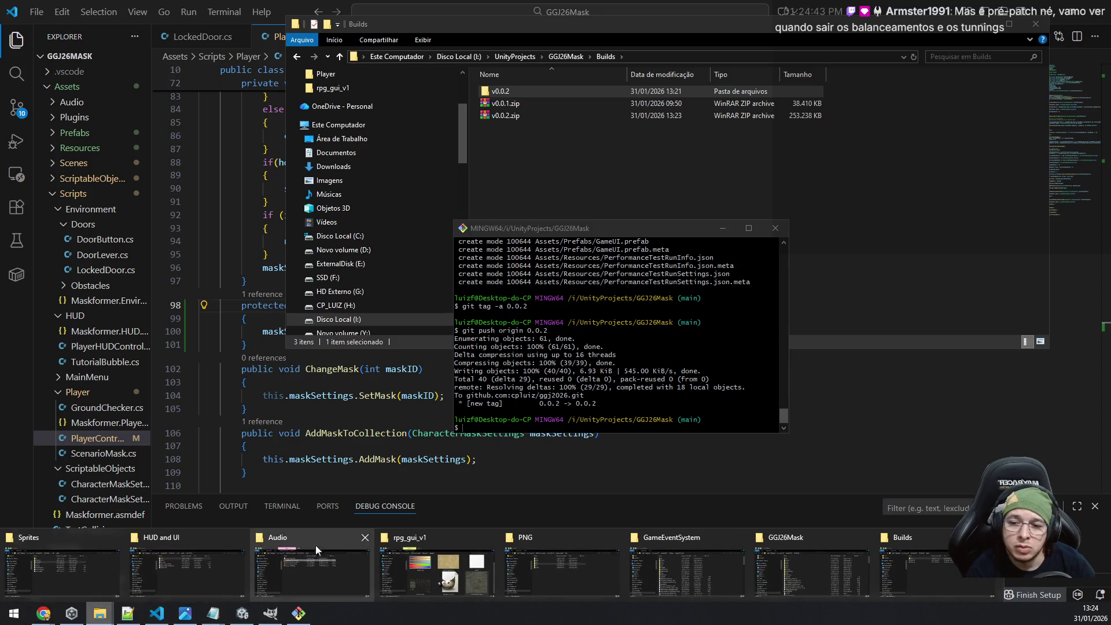
click(946, 562)
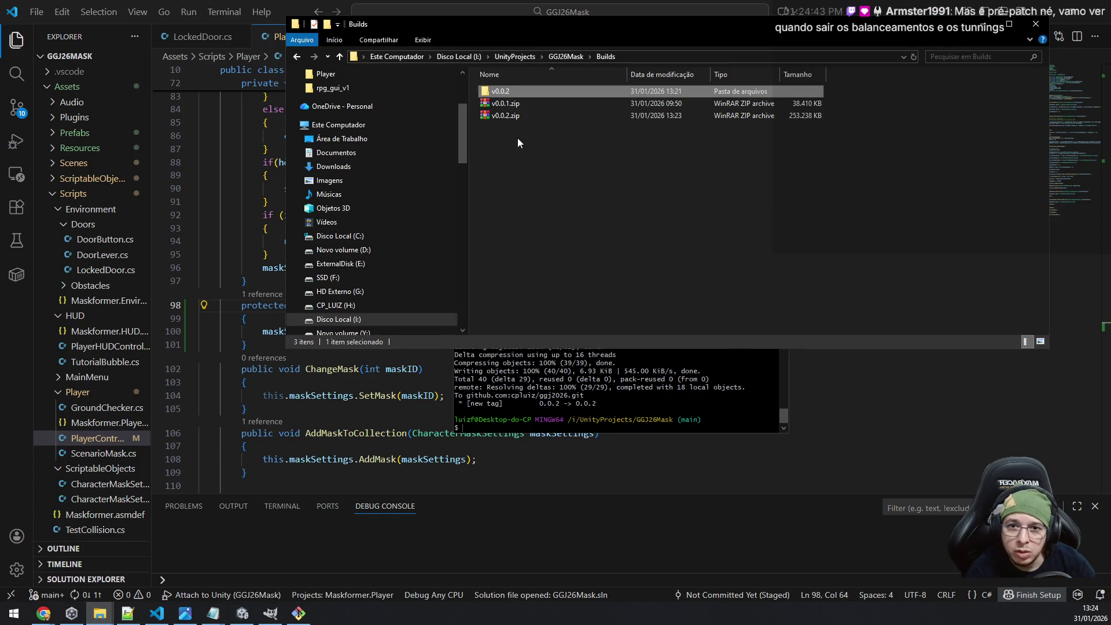
double_click(524, 116)
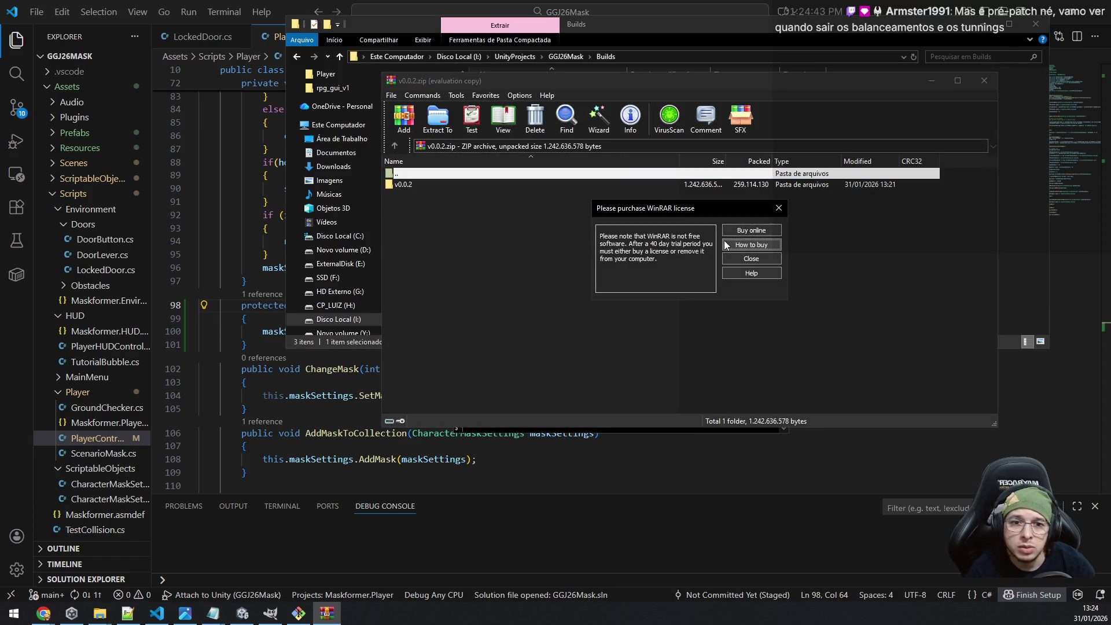
key(Escape)
key(Down)
key(Return)
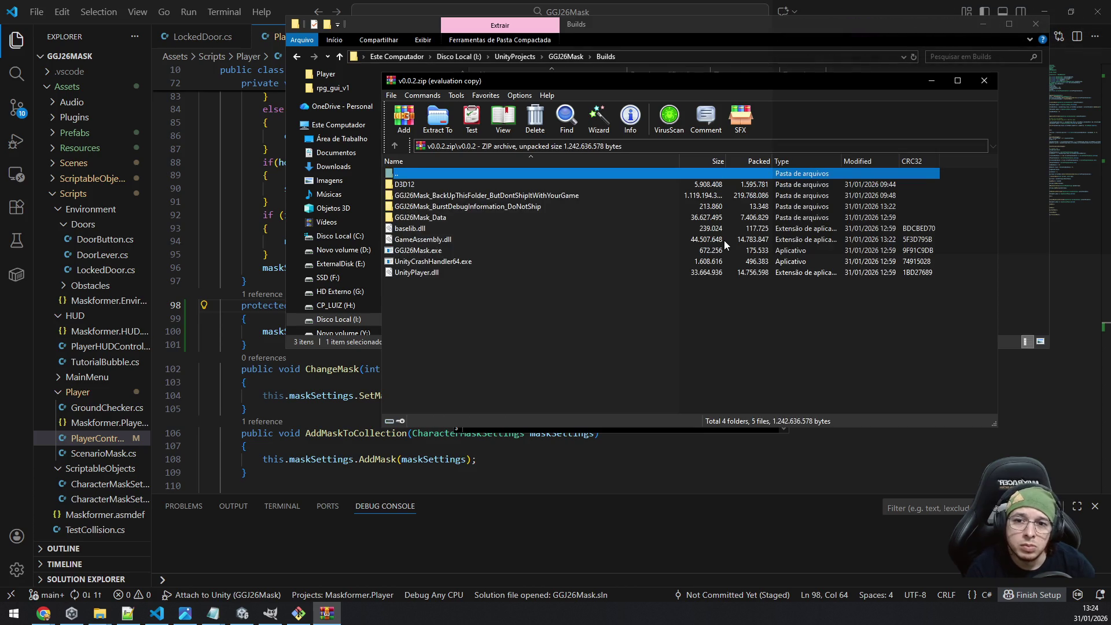
key(Down)
key(Down)
key(shift+Down)
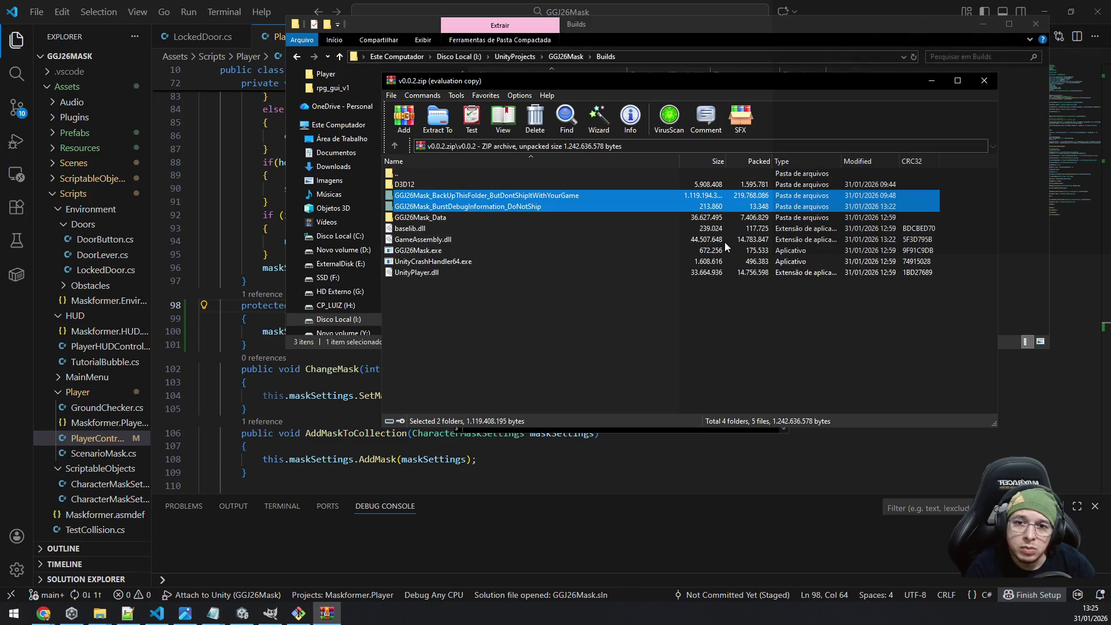
key(Delete)
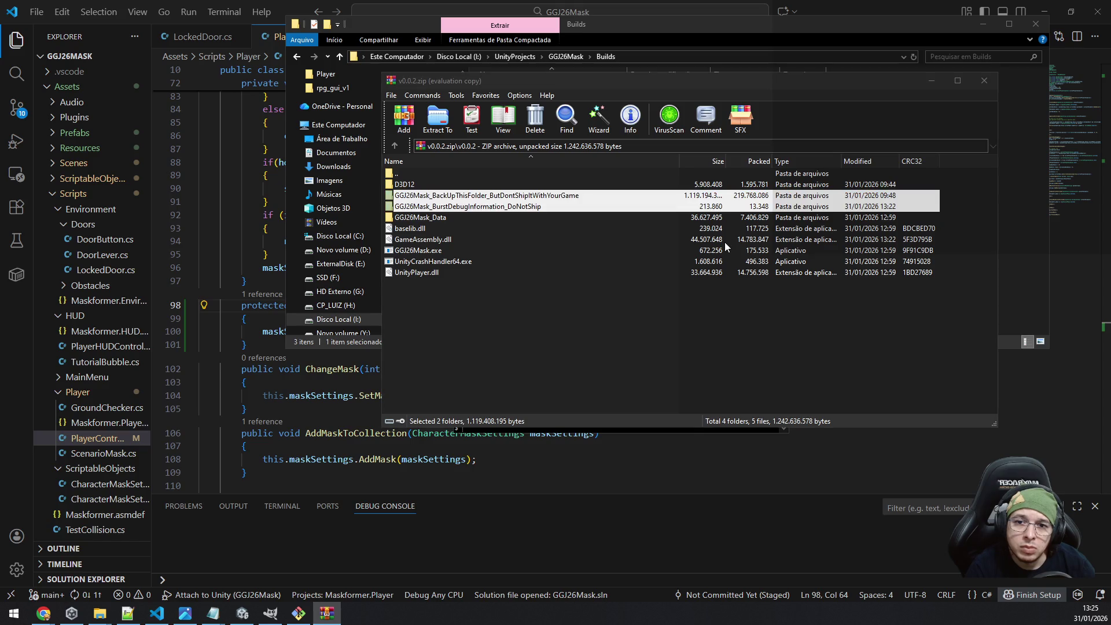
key(Return)
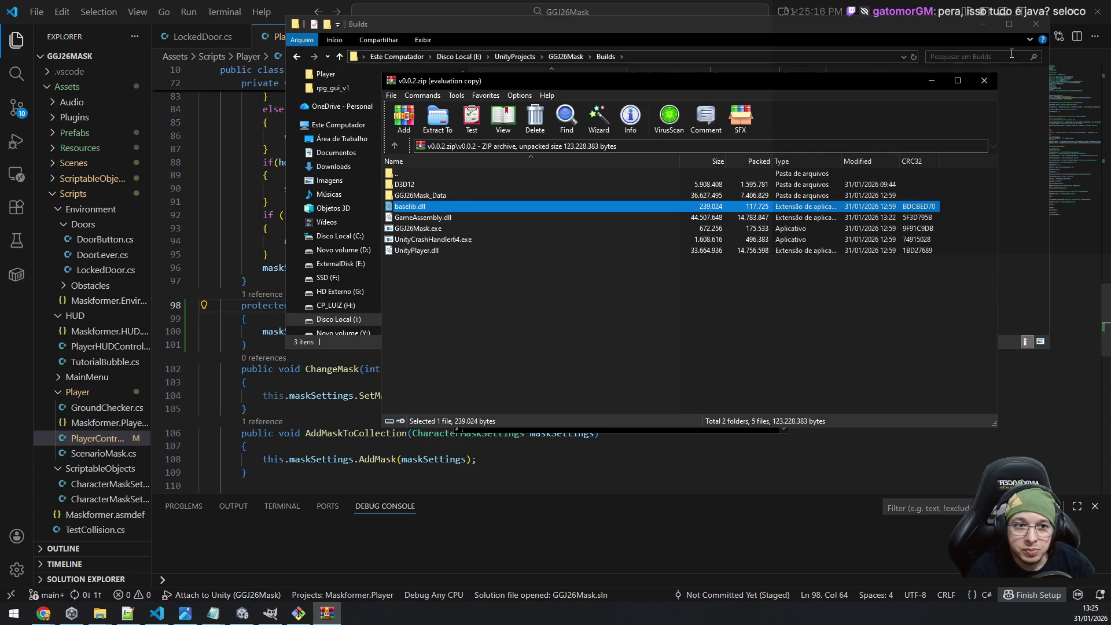
click(985, 80)
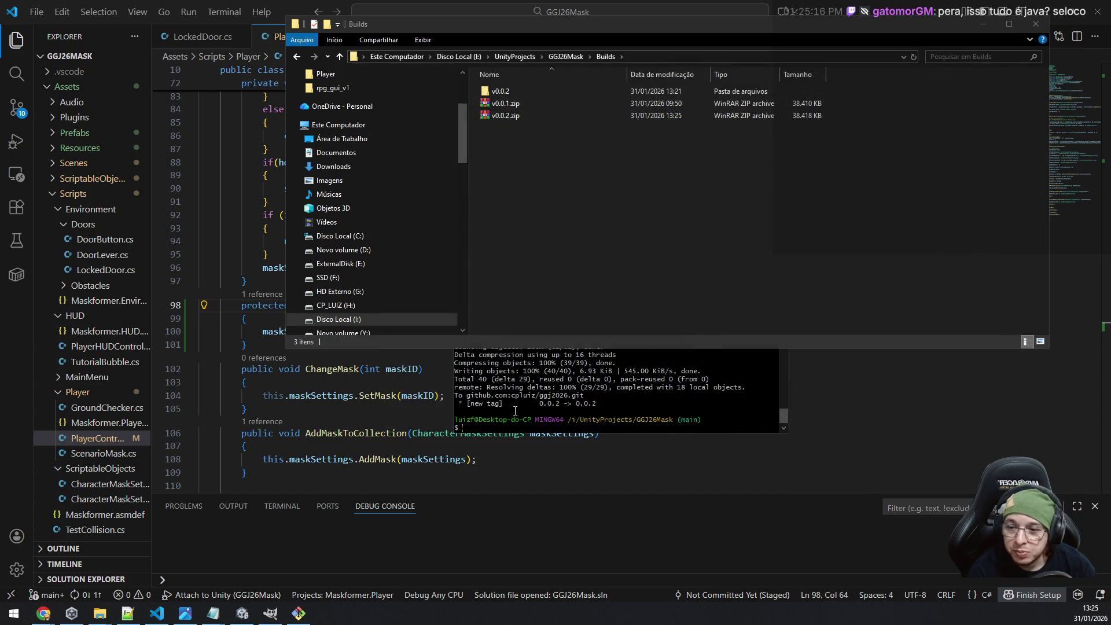
Close the stray tab and Unity docs window, then follow the Maskformer download link to GitHub Releases.
mouse_move(43, 614)
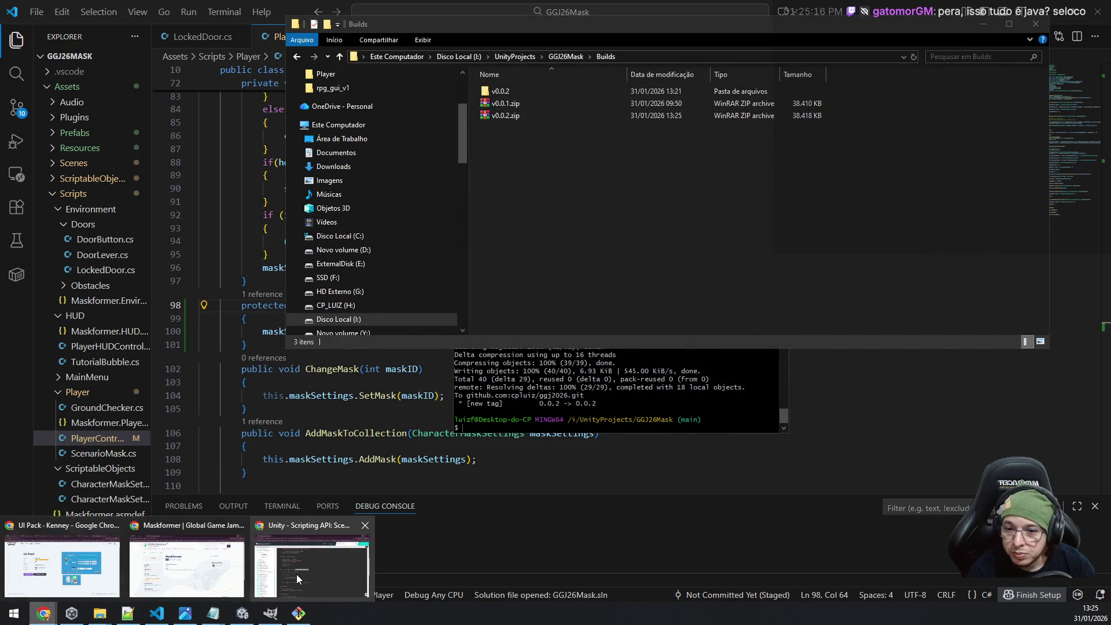
click(297, 574)
click(170, 11)
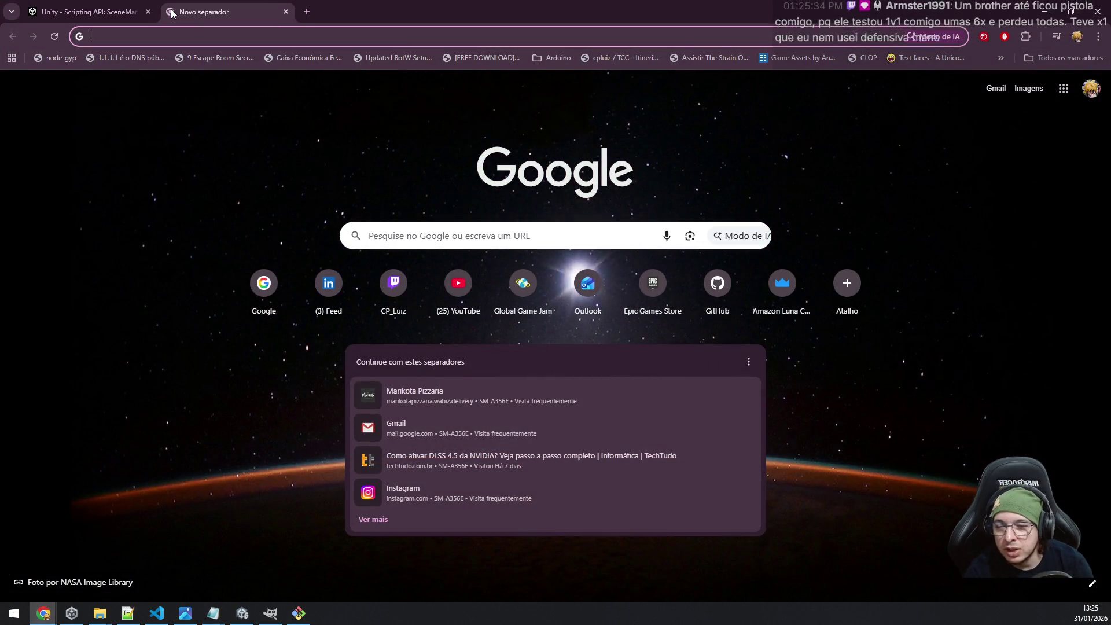
key(ctrl+w)
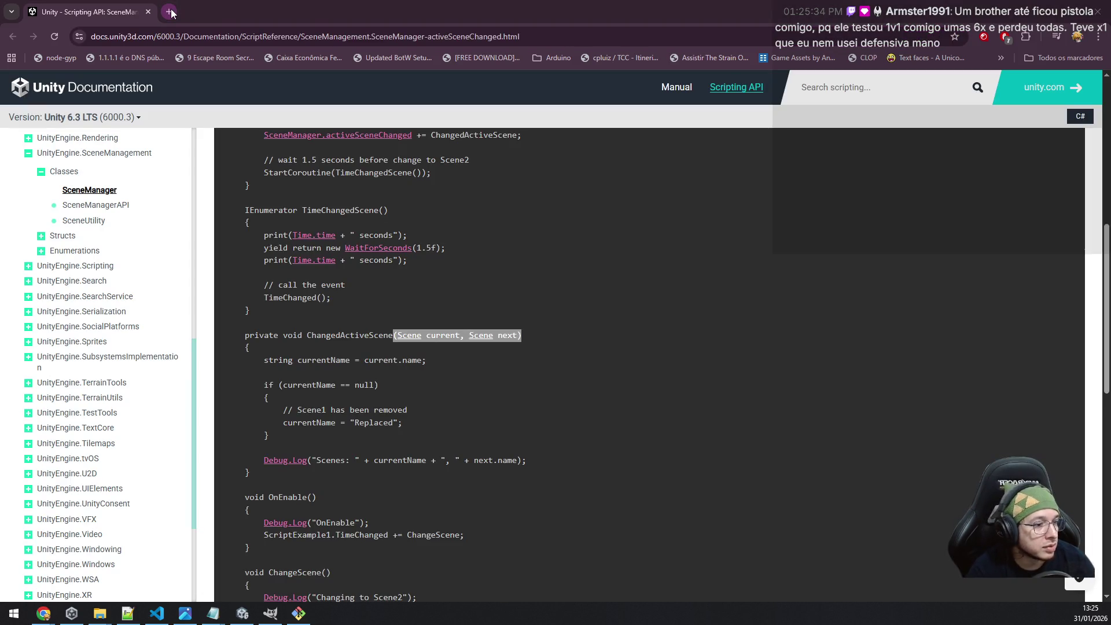
key(ctrl+w)
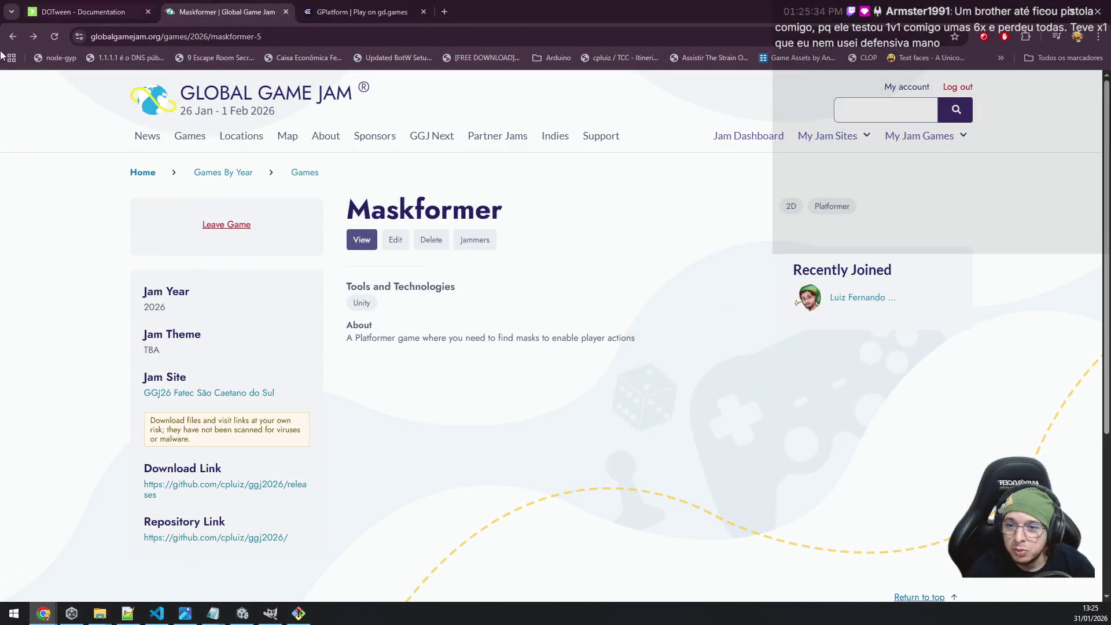
click(178, 486)
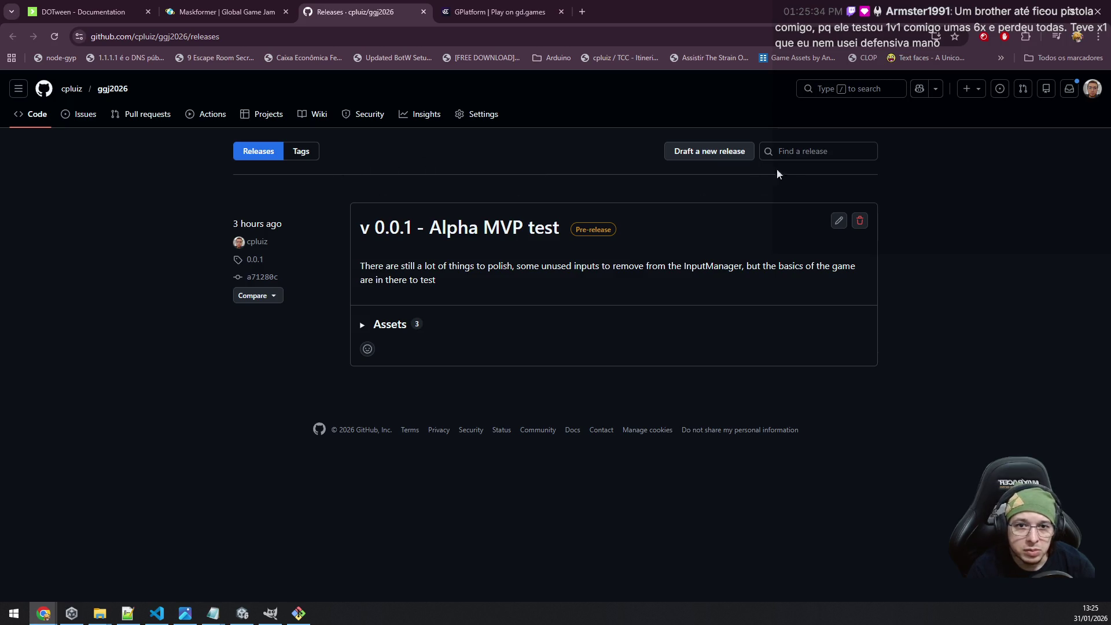
click(258, 156)
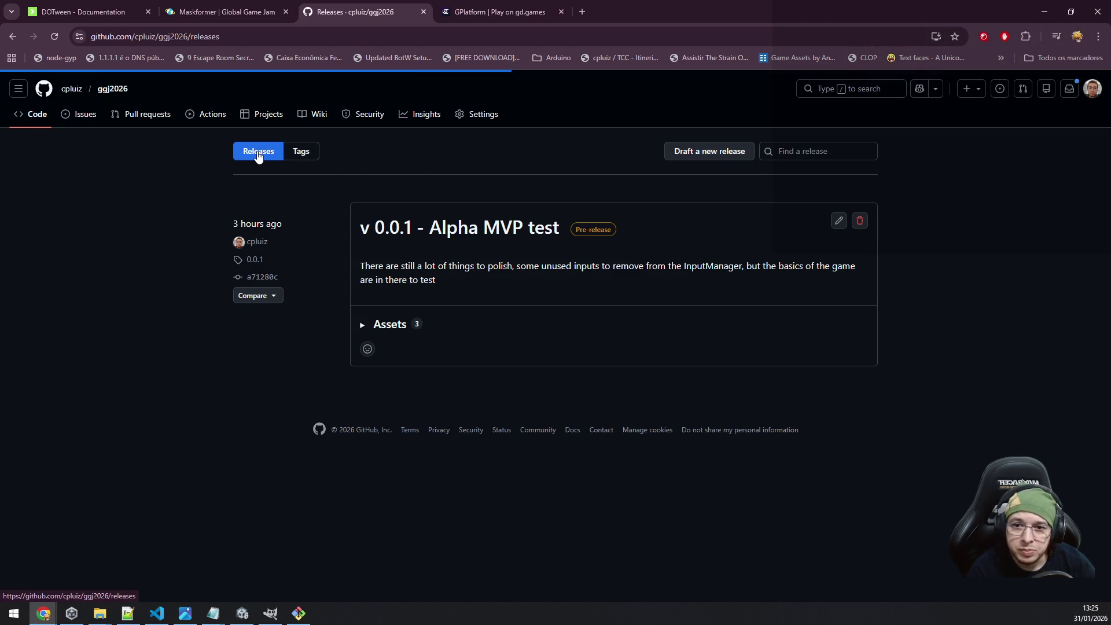
Start a new release titled "Added first level after tutorial".
click(715, 154)
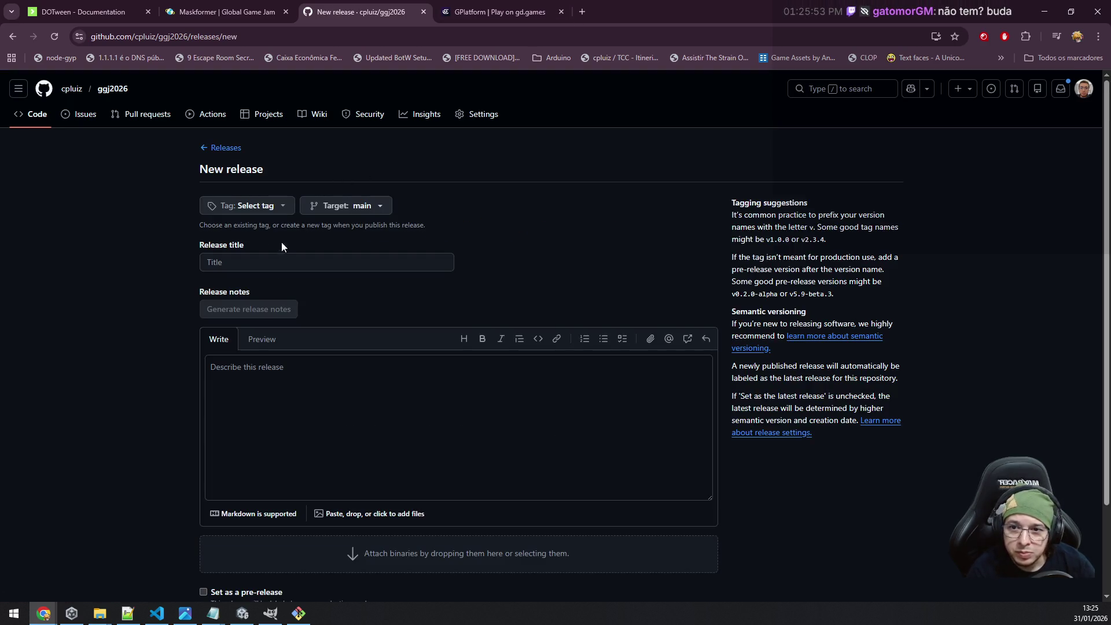
click(272, 264)
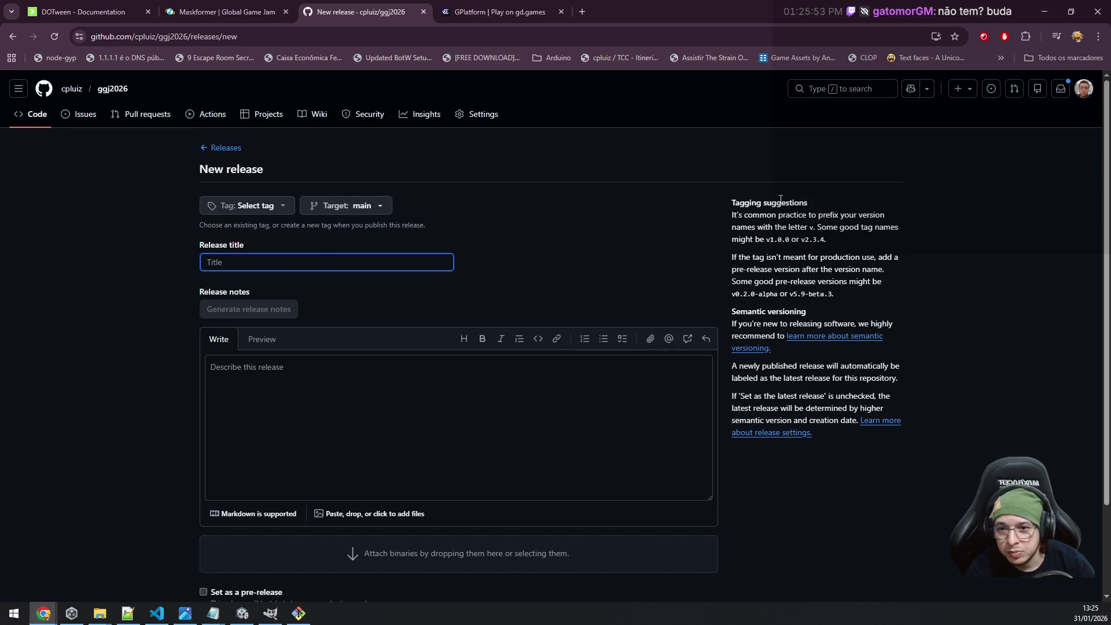
text(A)
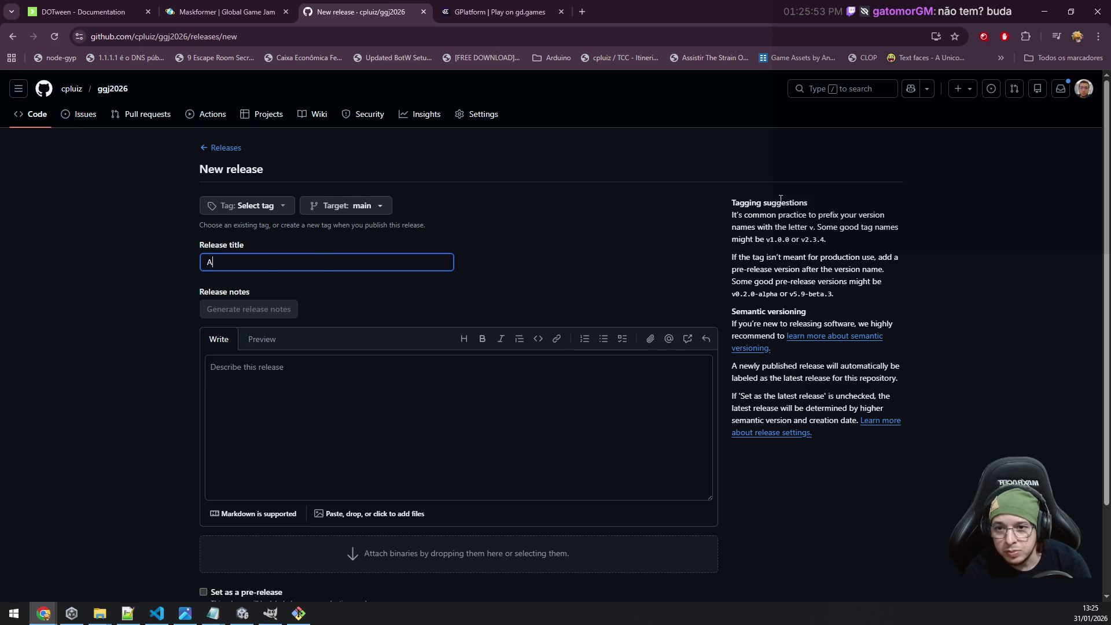
text(dded first lev)
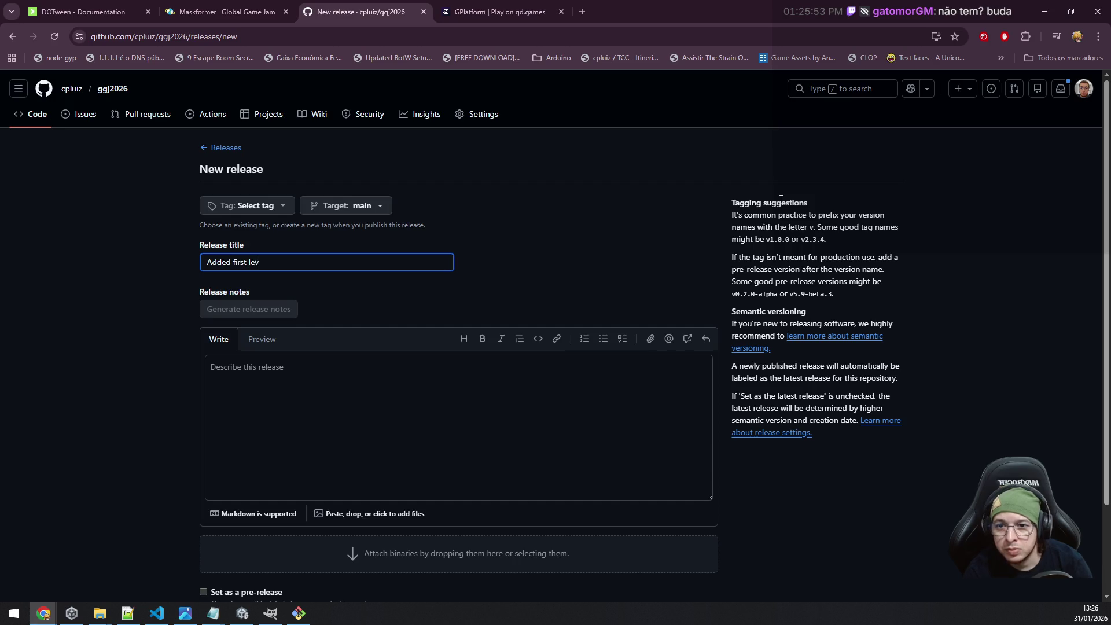
text(el after tutorial)
click(294, 407)
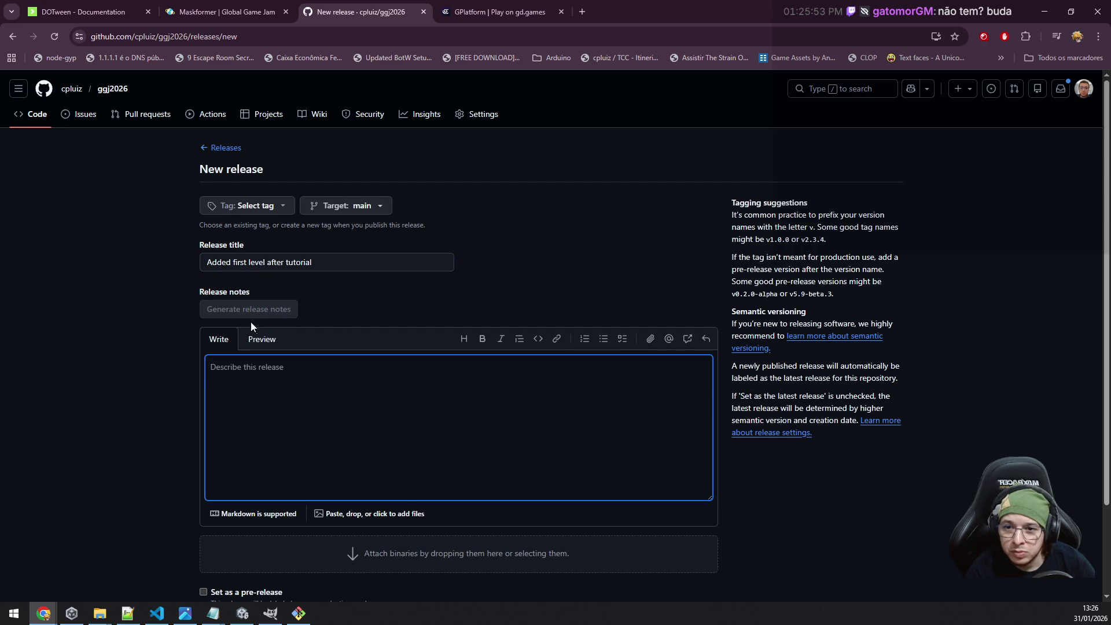
Choose the existing tag 0.0.2 and auto-generate the release notes.
click(249, 209)
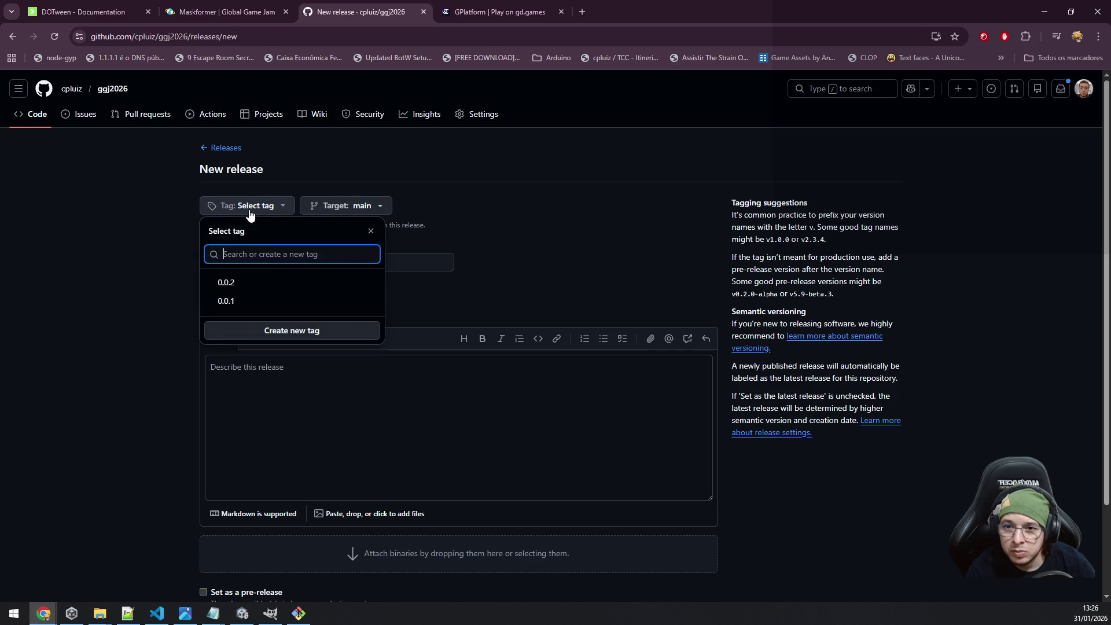
click(254, 283)
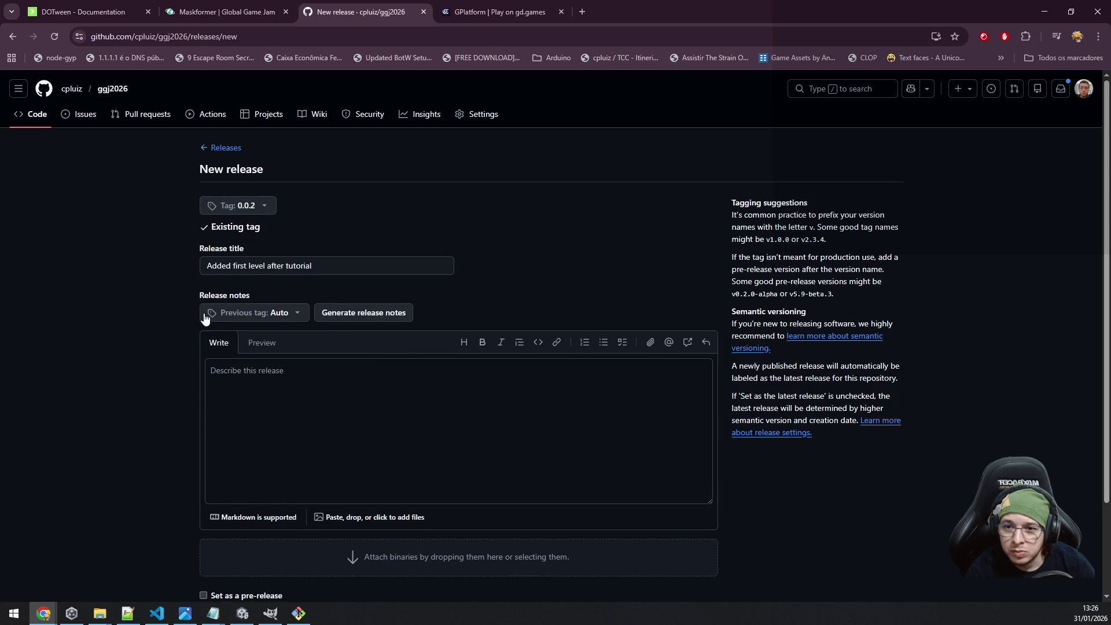
click(334, 319)
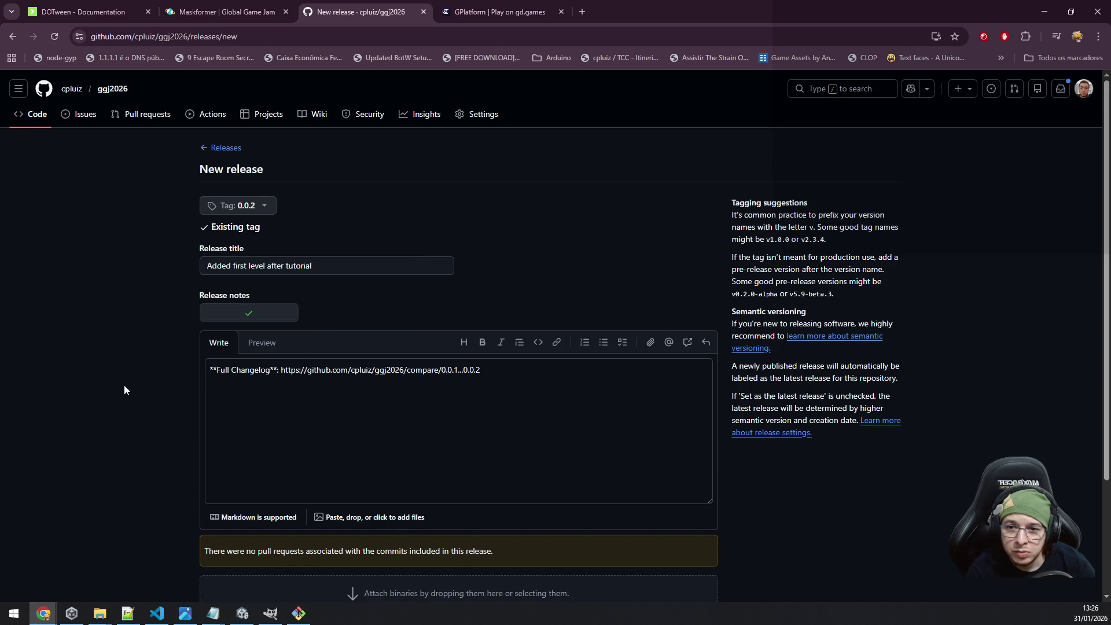
scroll(123, 384, down, 3)
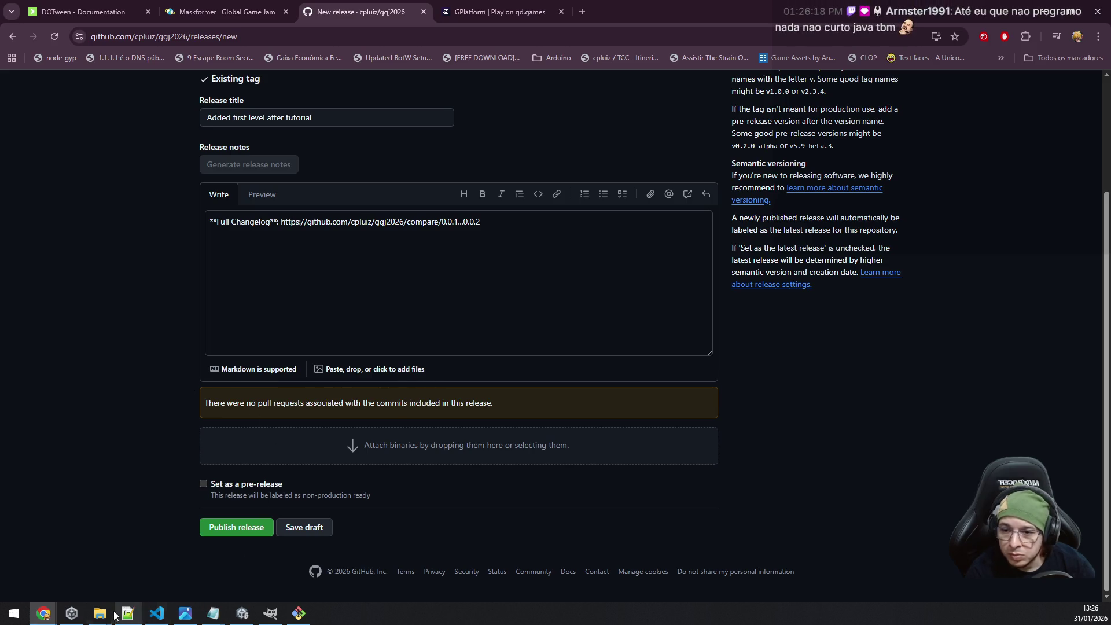
Attach v0.0.2.zip, mark the release as a pre-release, and publish it.
click(282, 428)
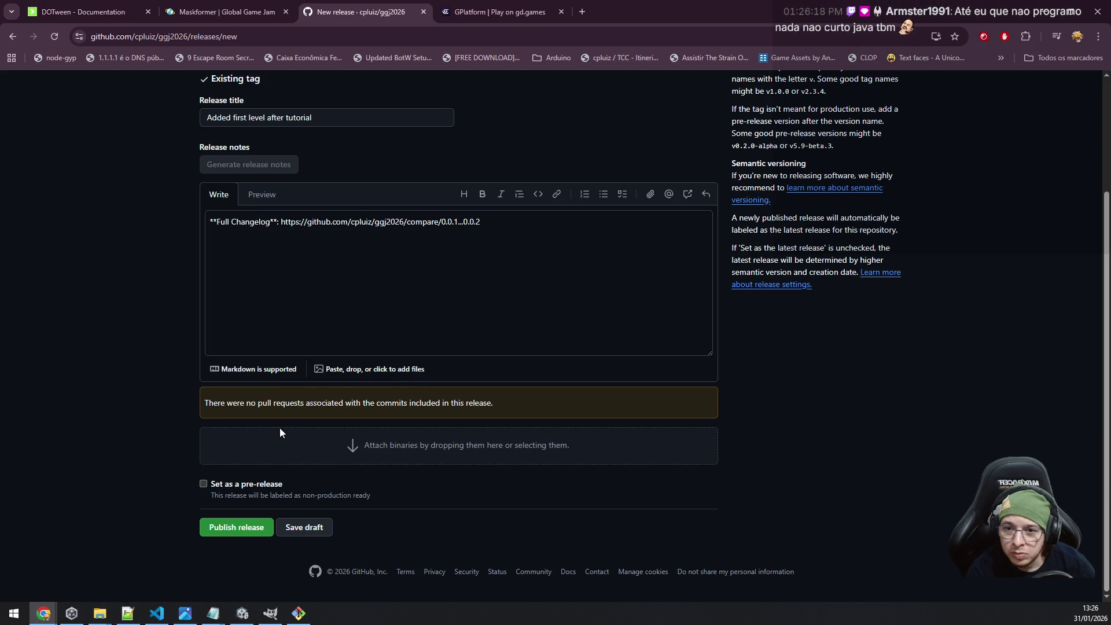
double_click(163, 105)
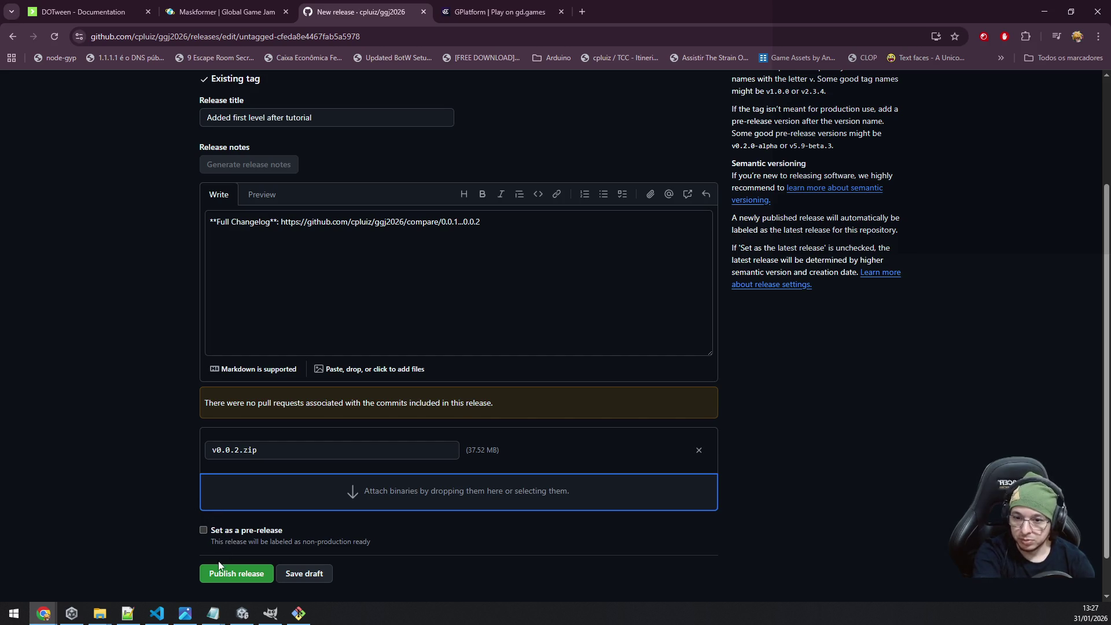
click(204, 530)
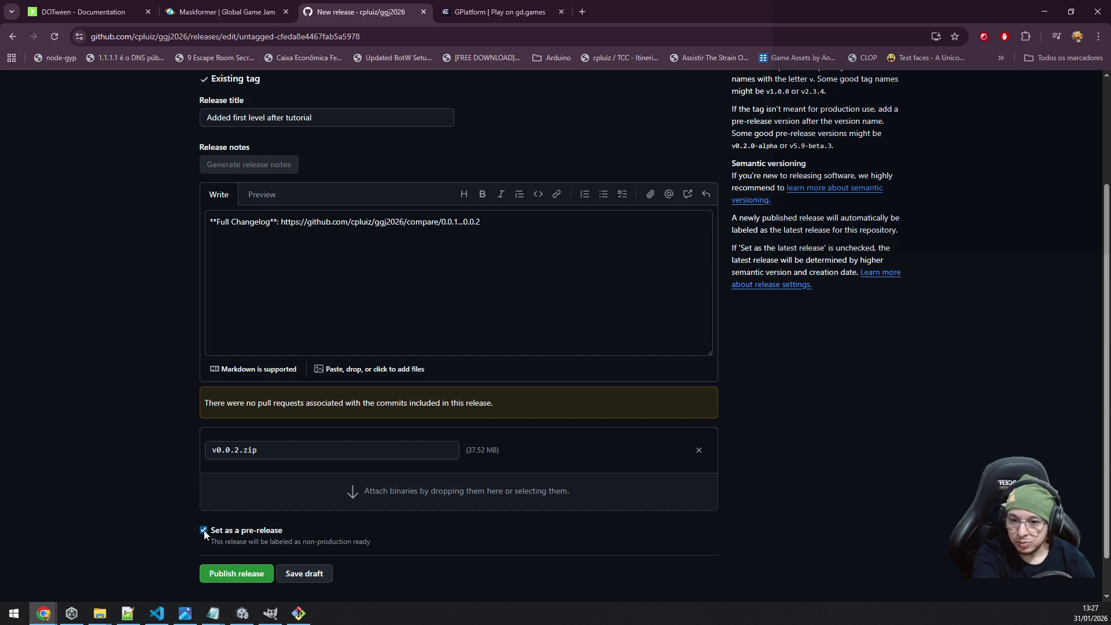
scroll(195, 524, up, 3)
scroll(193, 511, down, 4)
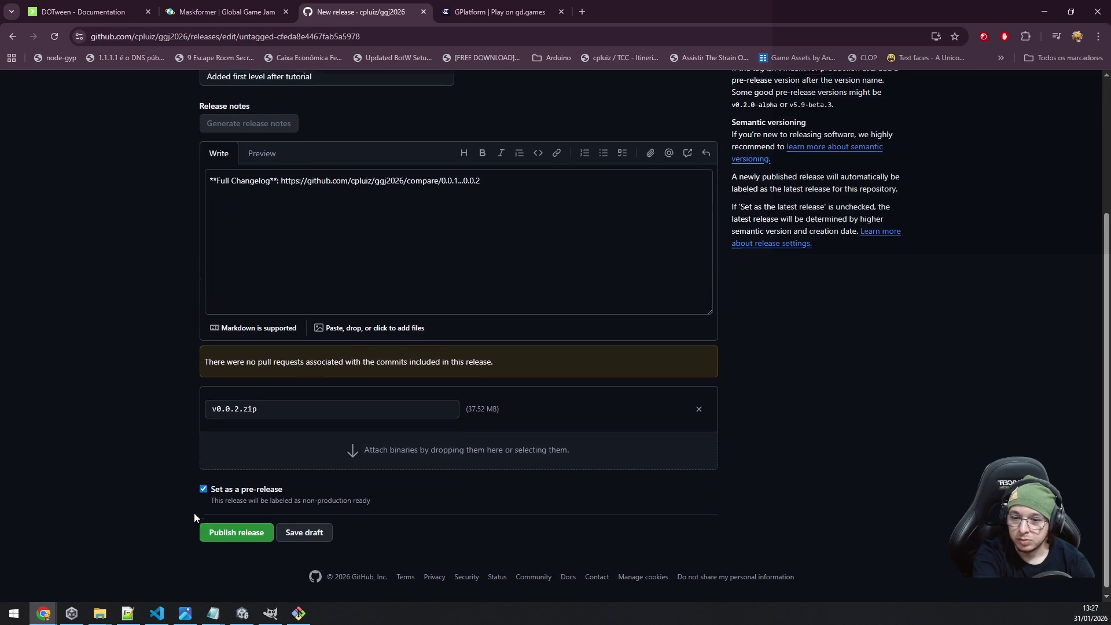
click(226, 527)
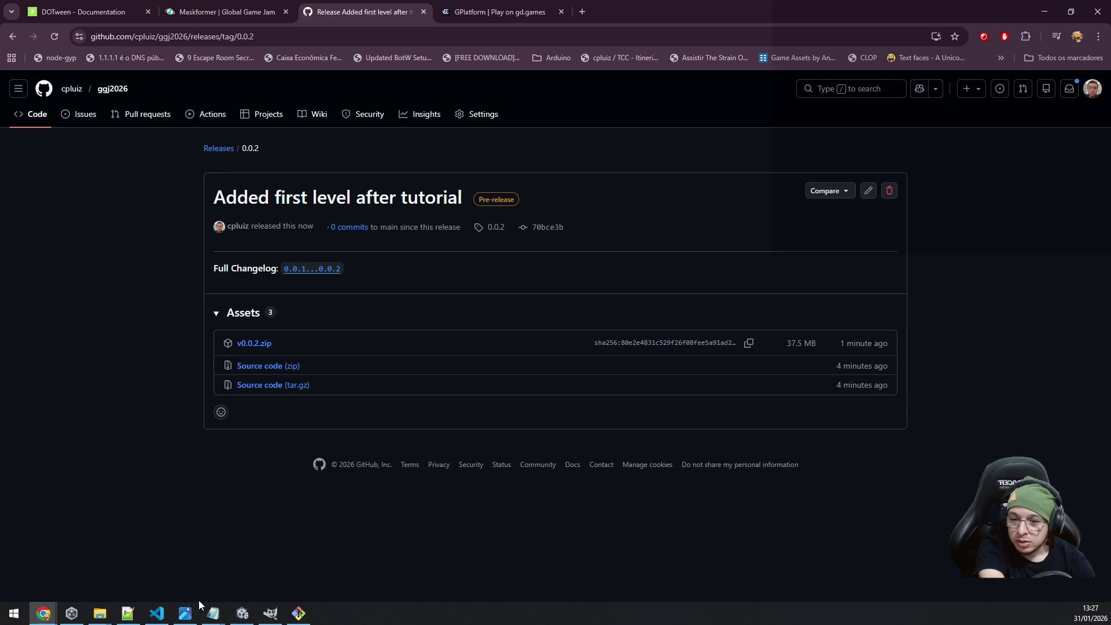
Copy the web address of the Maskformer game jam page.
click(191, 11)
click(307, 36)
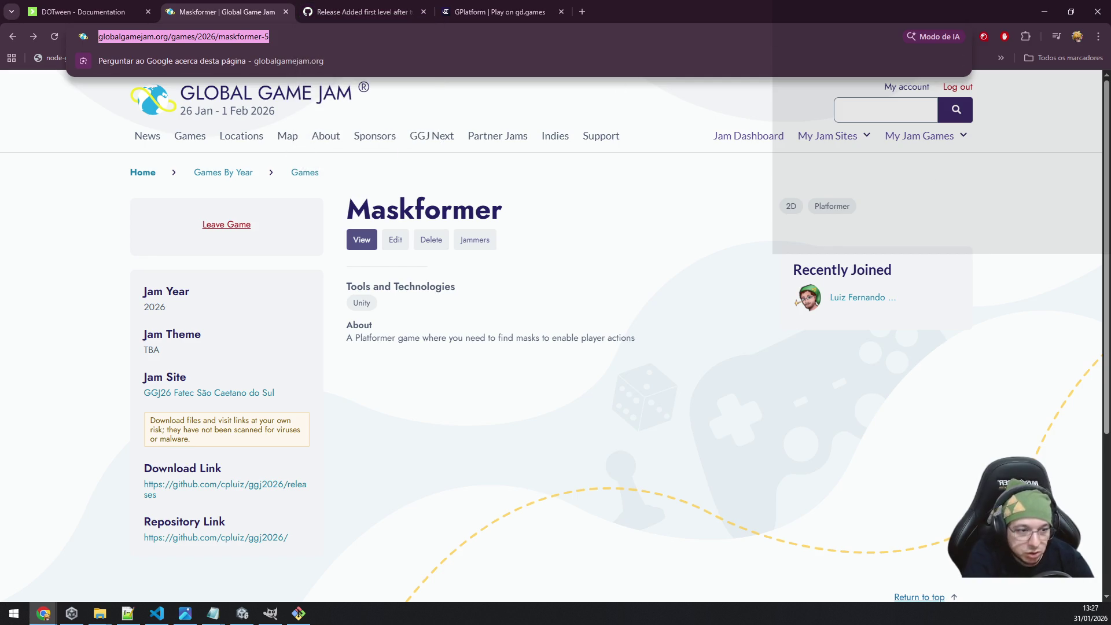
key(alt+Tab)
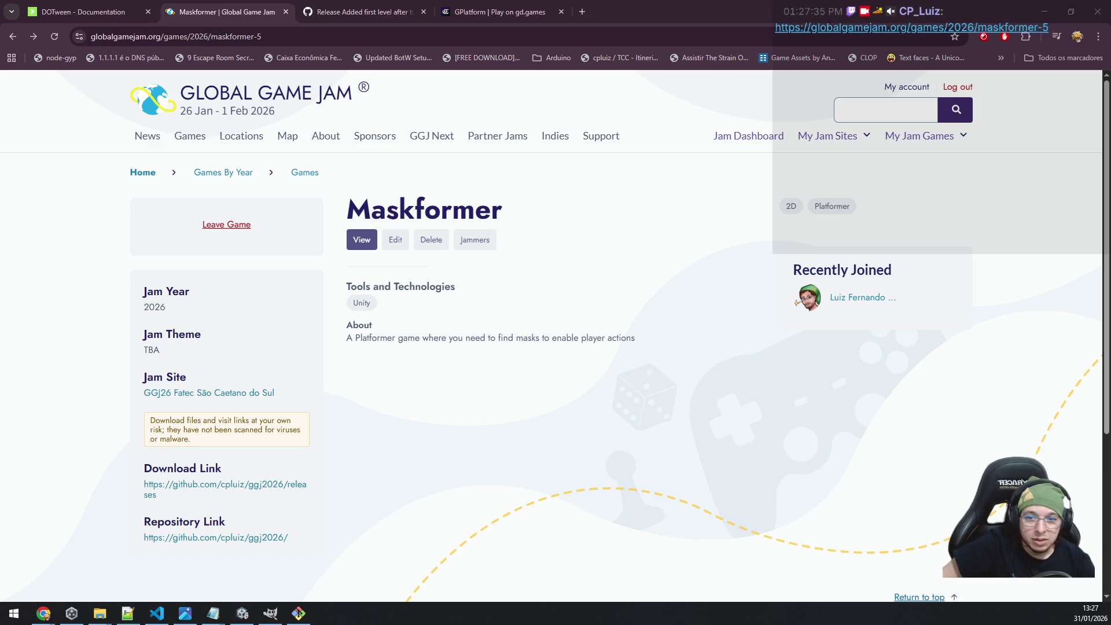
Return to the 0.0.2 GitHub release, close the GPlatform tab, and copy the release page address.
click(492, 12)
click(420, 4)
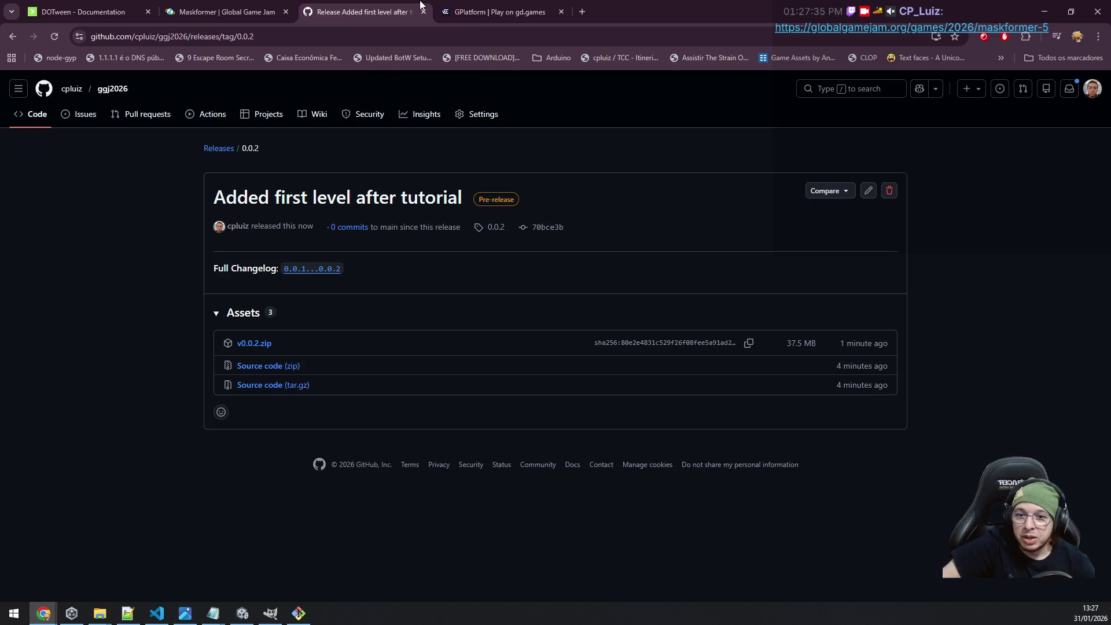
click(452, 6)
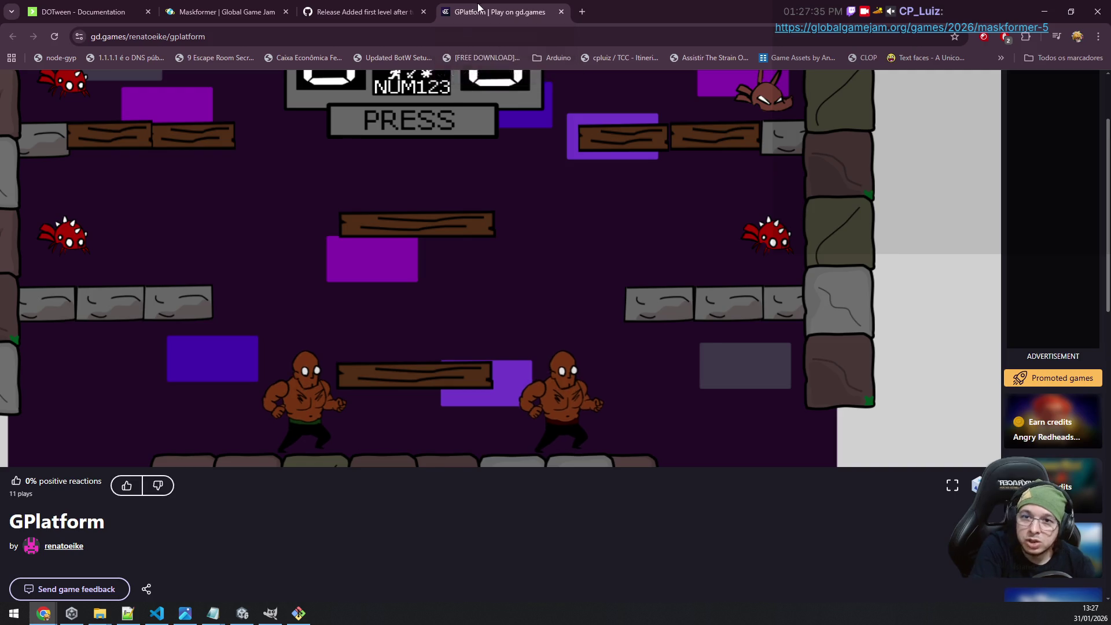
middle_click(478, 9)
click(401, 30)
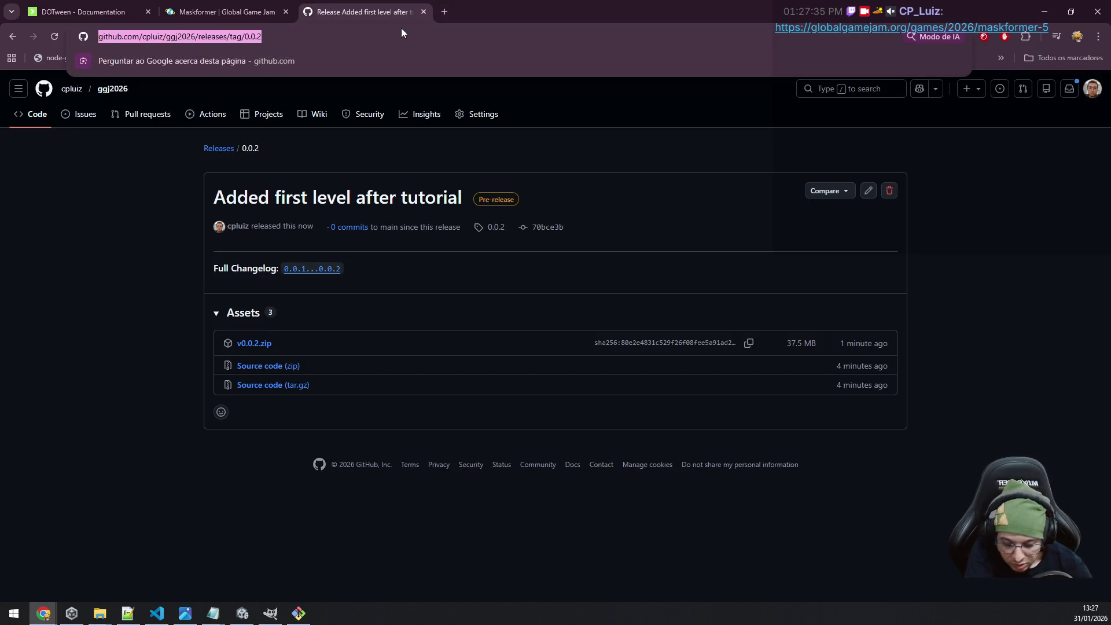
key(alt+Tab)
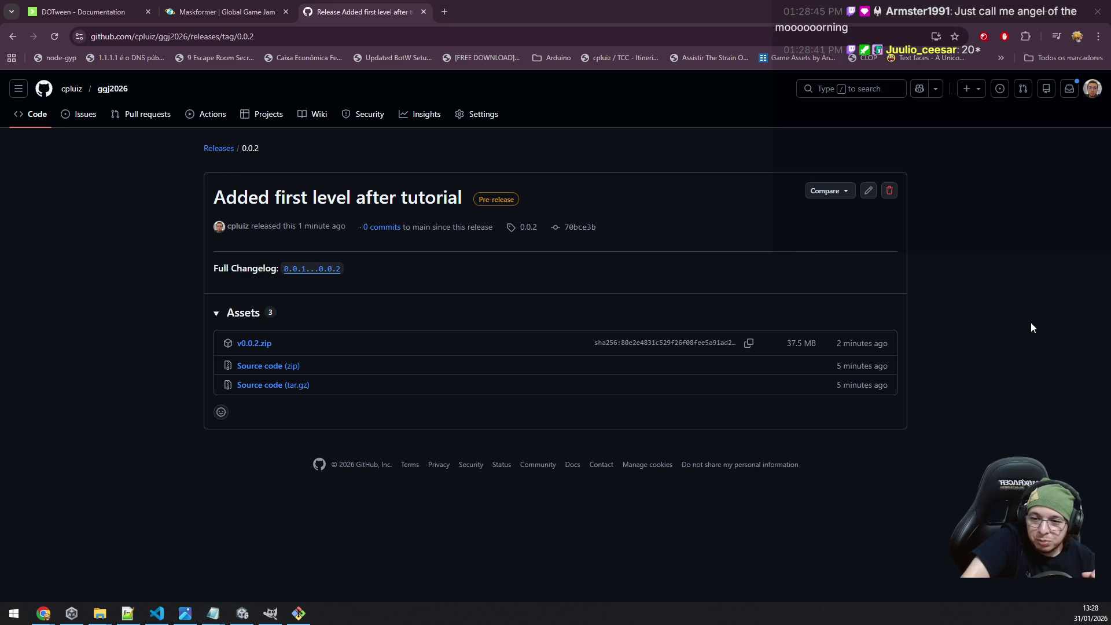
key(alt+Tab)
Close Build Profiles and pan the Scene view toward the LVL1 level map.
click(907, 7)
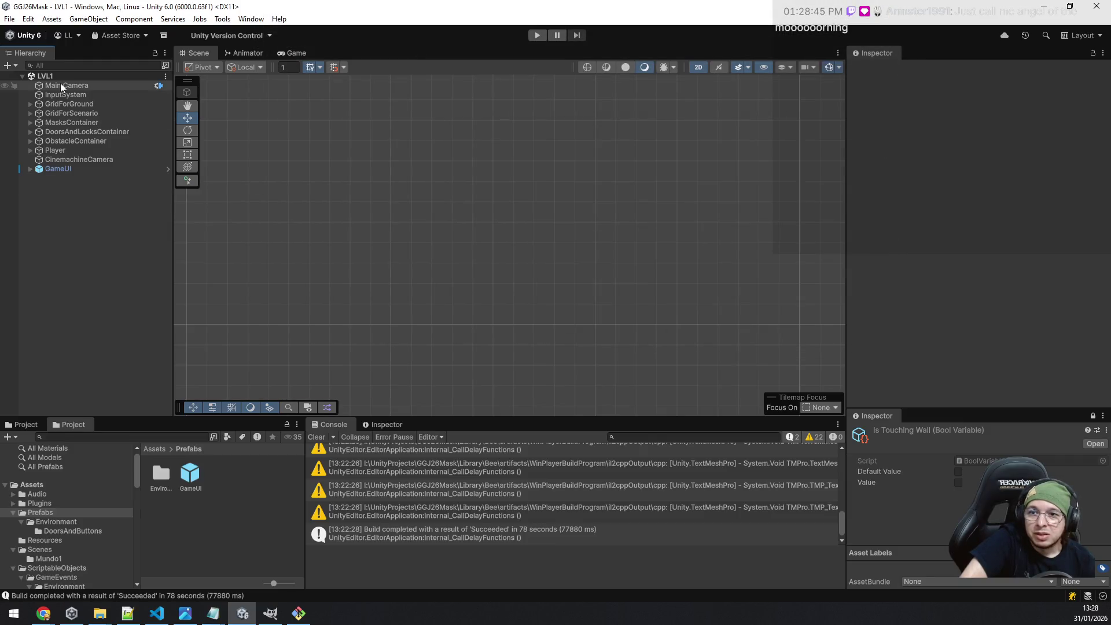
scroll(405, 233, down, 1)
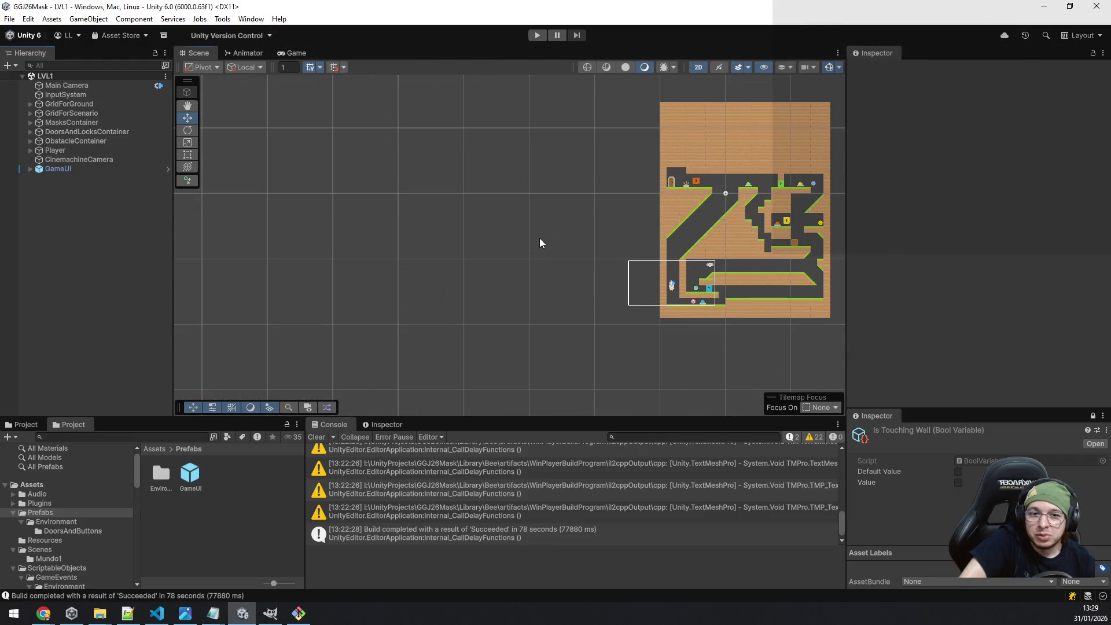
drag(540, 238, 356, 248)
scroll(458, 247, up, 4)
mouse_move(478, 207)
mouse_down()
mouse_move(352, 168)
mouse_move(267, 163)
mouse_up()
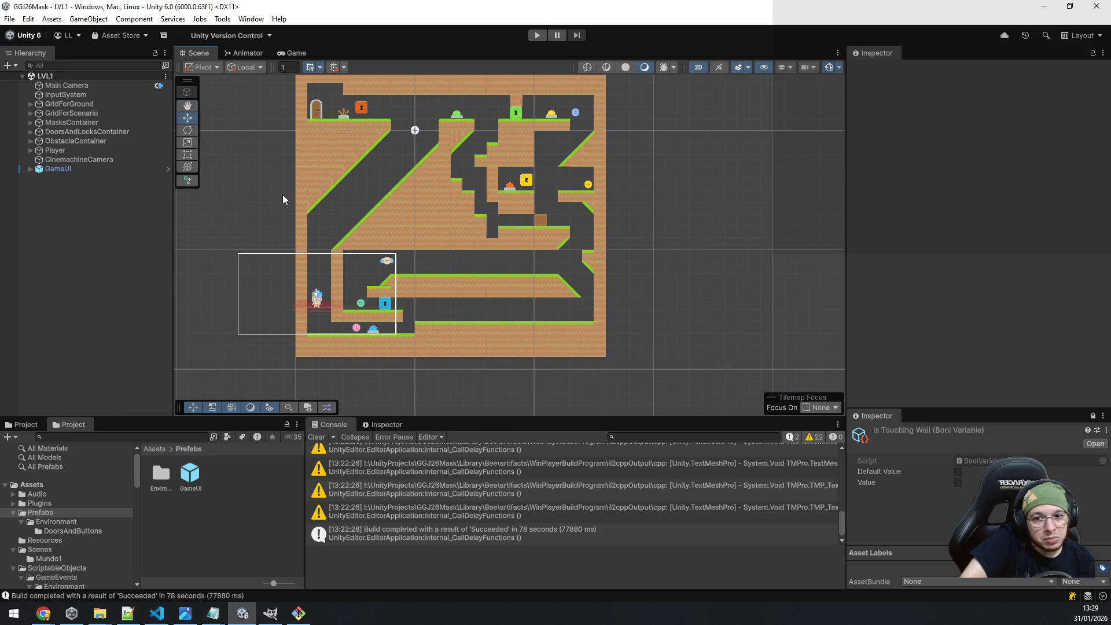
Zoom in and out on the LVL1 tilemap, then centre the whole level in view.
scroll(283, 199, up, 3)
scroll(284, 199, down, 2)
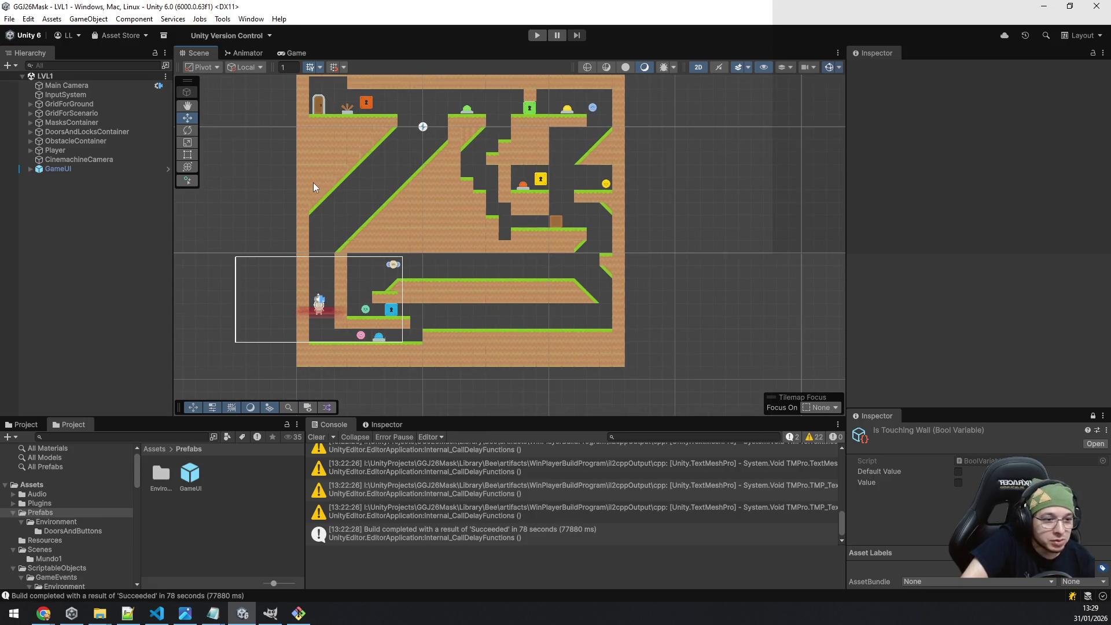
scroll(232, 222, up, 2)
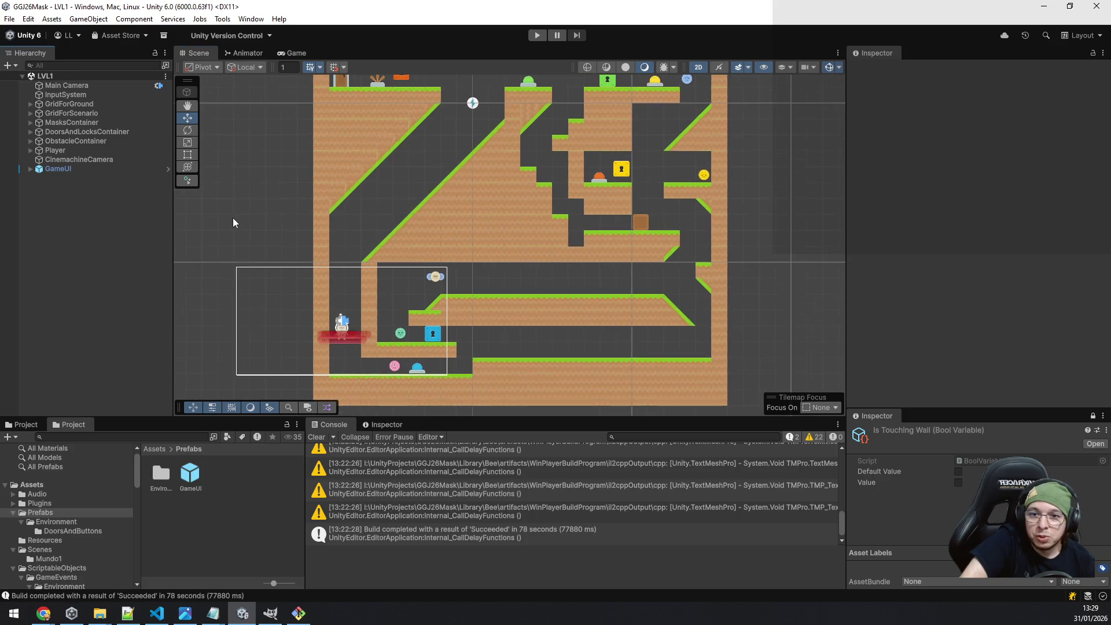
scroll(233, 222, down, 2)
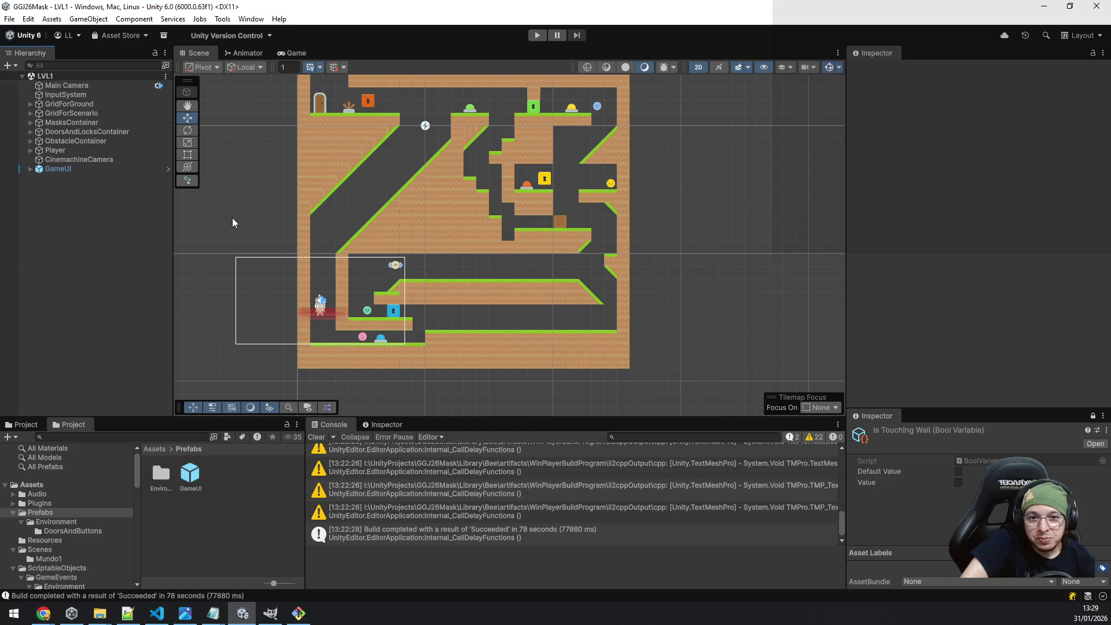
scroll(258, 199, up, 1)
scroll(250, 216, down, 1)
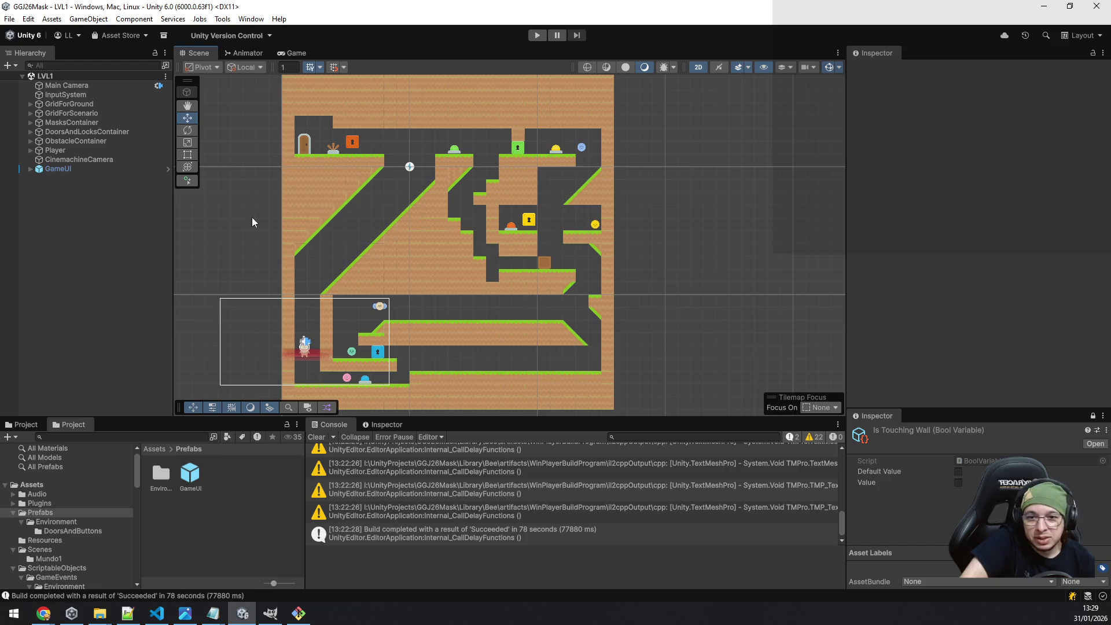
scroll(250, 217, down, 3)
mouse_move(244, 172)
mouse_down()
mouse_move(253, 235)
mouse_move(286, 181)
mouse_move(296, 196)
mouse_up()
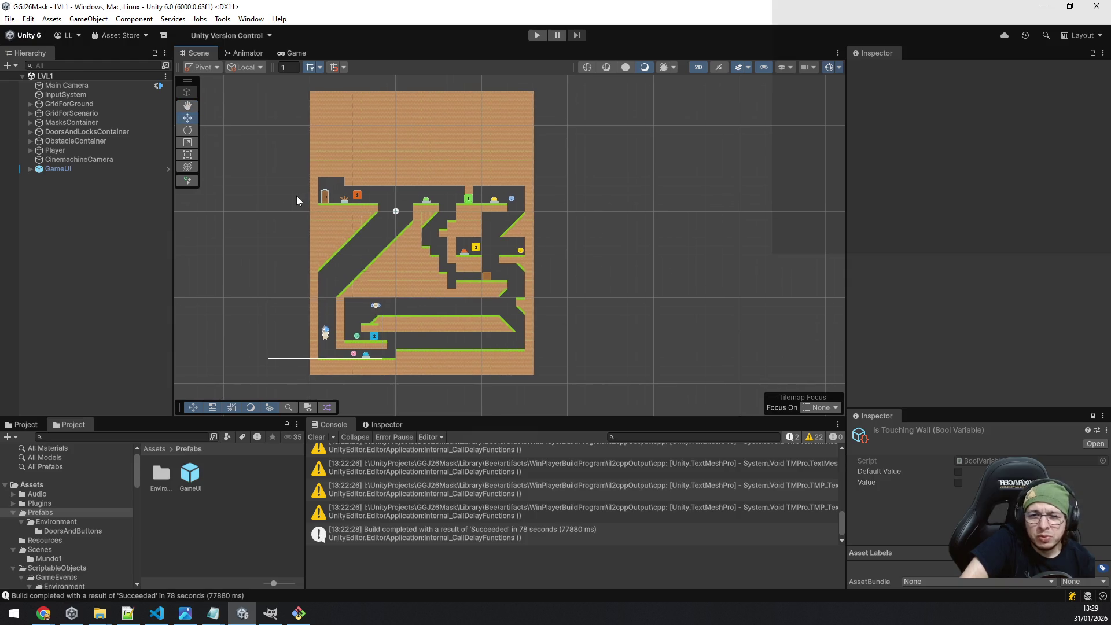